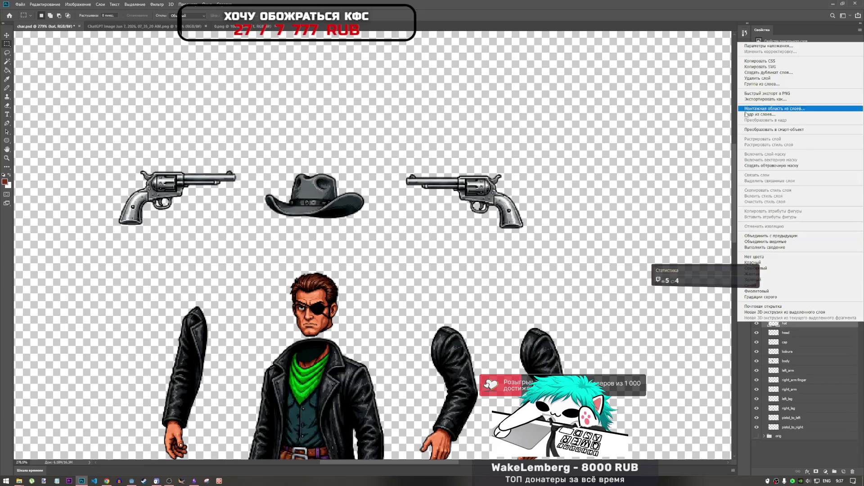
Export the hat layer as hat.png into the enemy0 folder, overwriting the old file.
{"action": "left_click", "coordinate": [347, 250]}
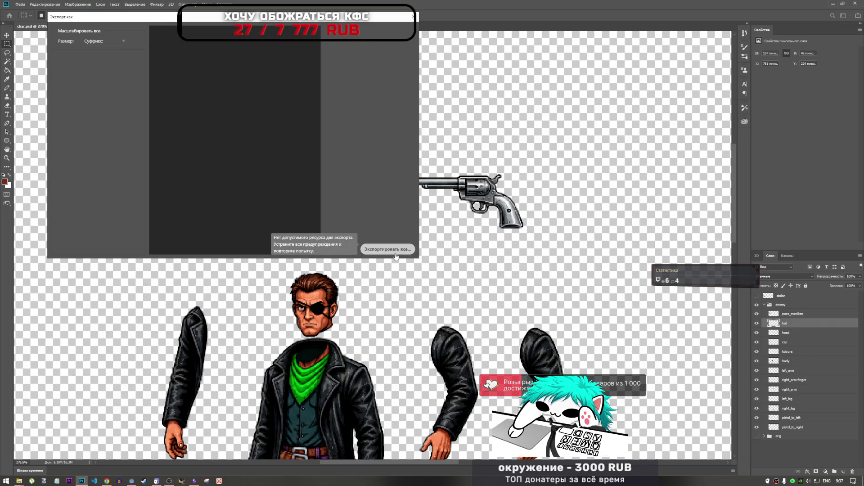
{"action": "left_click", "coordinate": [394, 254]}
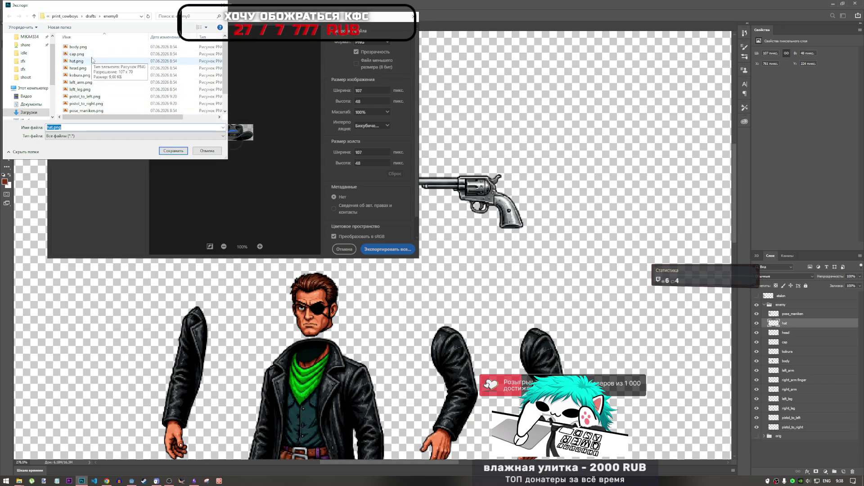
{"action": "left_click", "coordinate": [171, 151]}
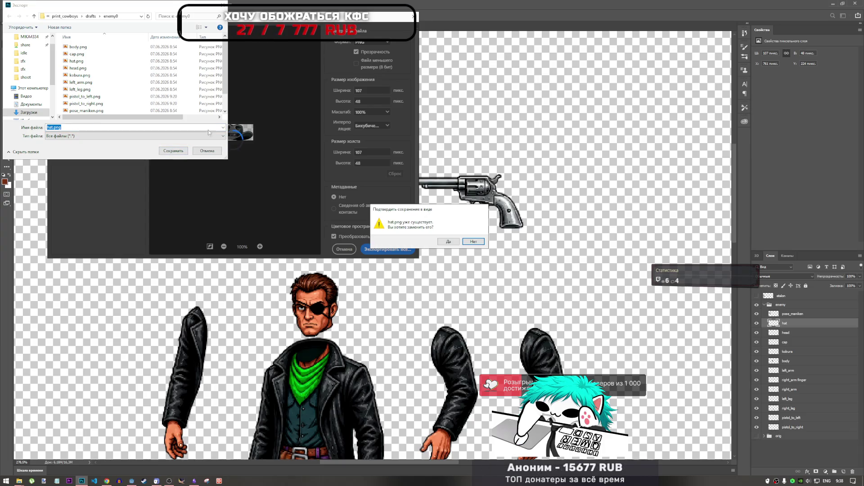
{"action": "left_click", "coordinate": [450, 242]}
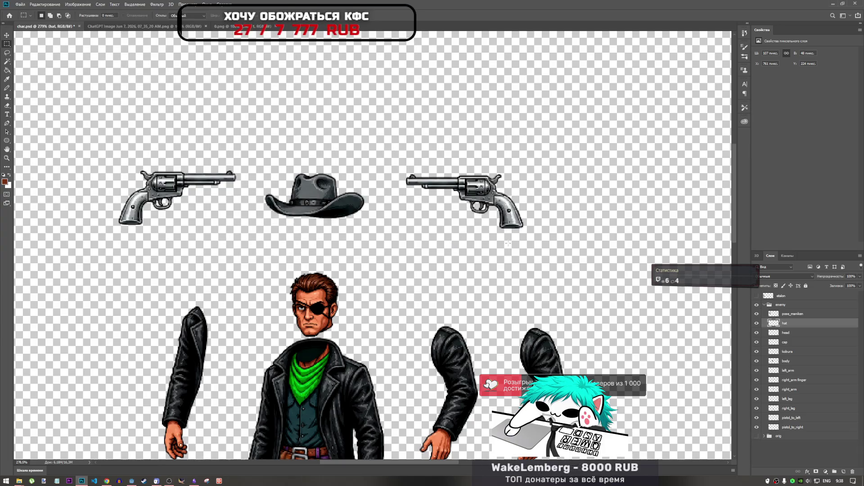
Save the char.psd document.
{"action": "scroll", "coordinate": [508, 243], "scroll_direction": "down", "scroll_amount": 5}
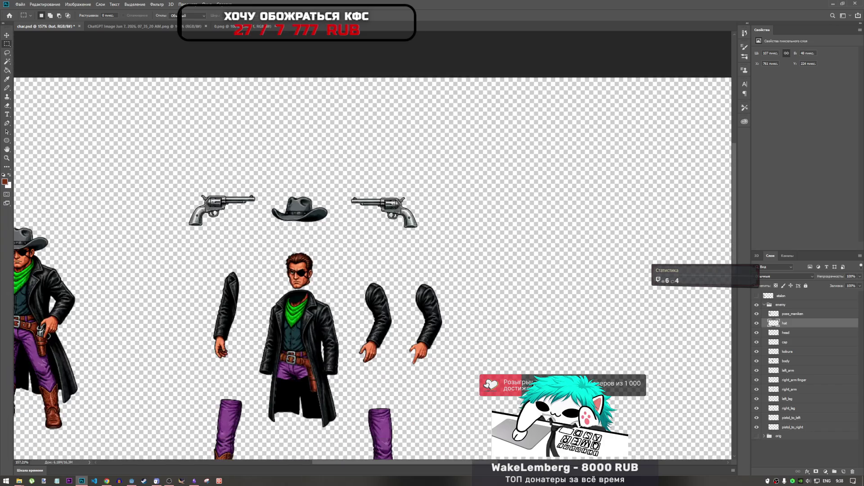
{"action": "scroll", "coordinate": [263, 221], "scroll_direction": "up", "scroll_amount": 3}
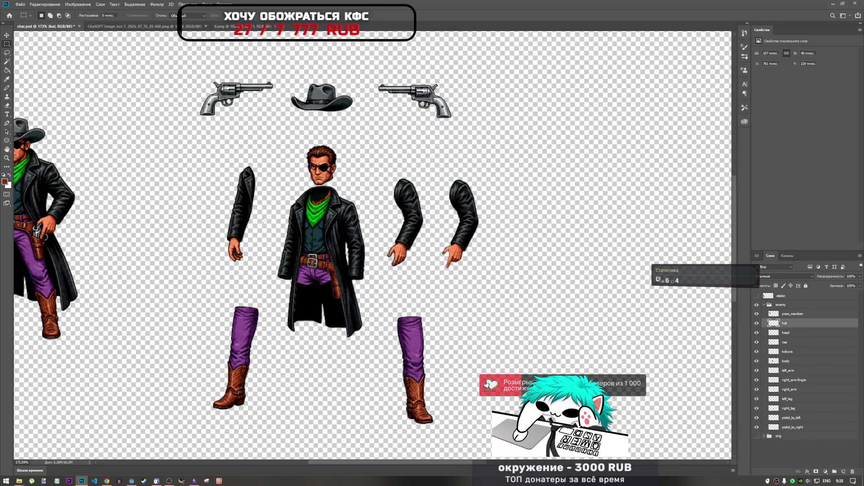
{"action": "key", "text": "ctrl+s"}
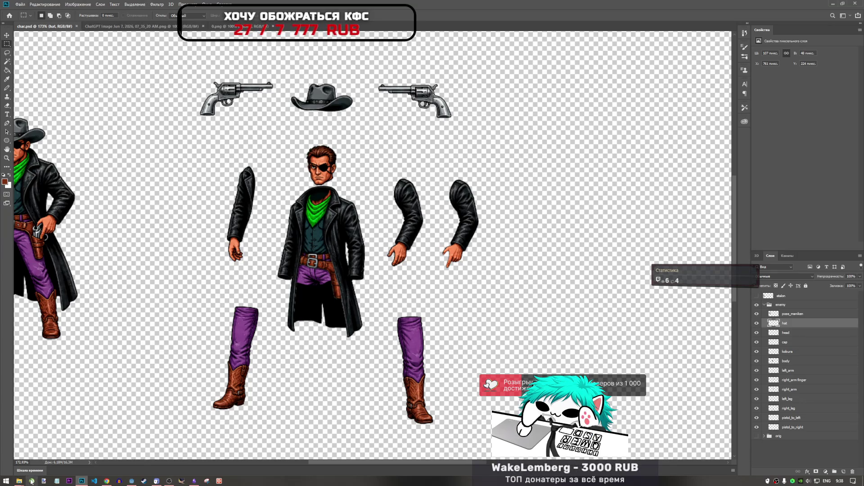
Check the exported hat.png in the enemy0 folder, then switch to the Godot project.
{"action": "mouse_move", "coordinate": [19, 481]}
{"action": "left_click", "coordinate": [67, 443]}
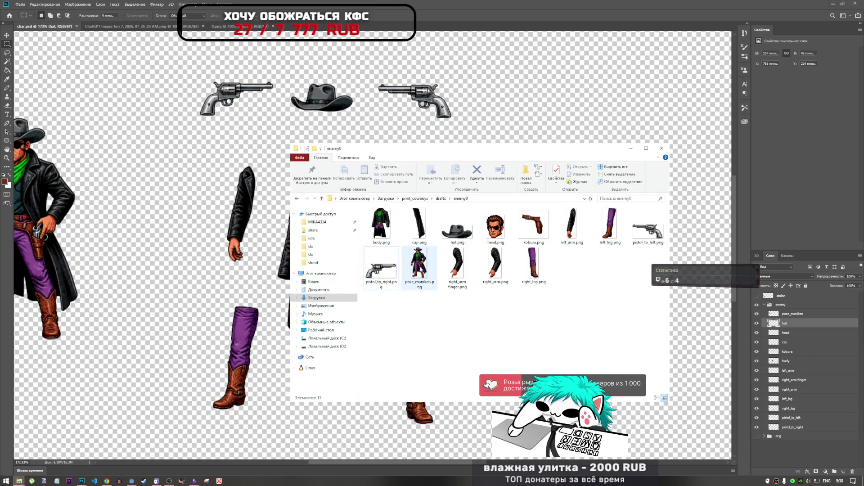
{"action": "mouse_move", "coordinate": [457, 226]}
{"action": "left_mouse_down"}
{"action": "mouse_move", "coordinate": [90, 403]}
{"action": "mouse_move", "coordinate": [101, 441]}
{"action": "left_mouse_up"}
{"action": "left_click", "coordinate": [84, 483]}
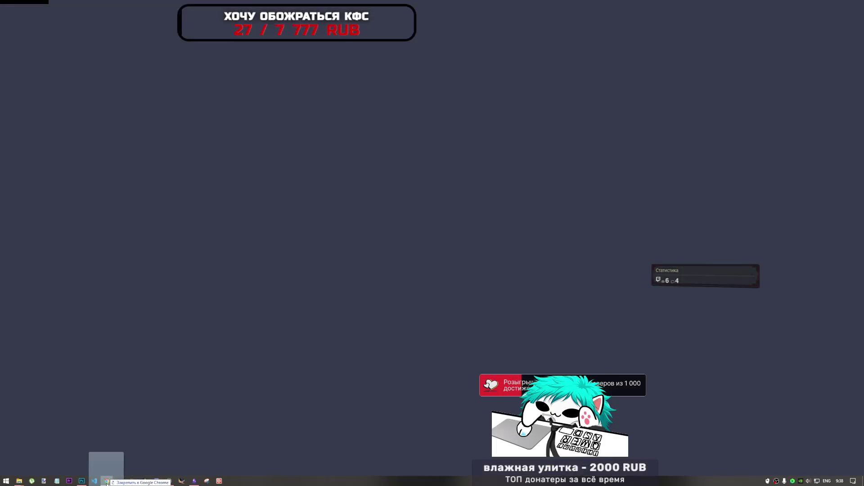
{"action": "left_click", "coordinate": [83, 481]}
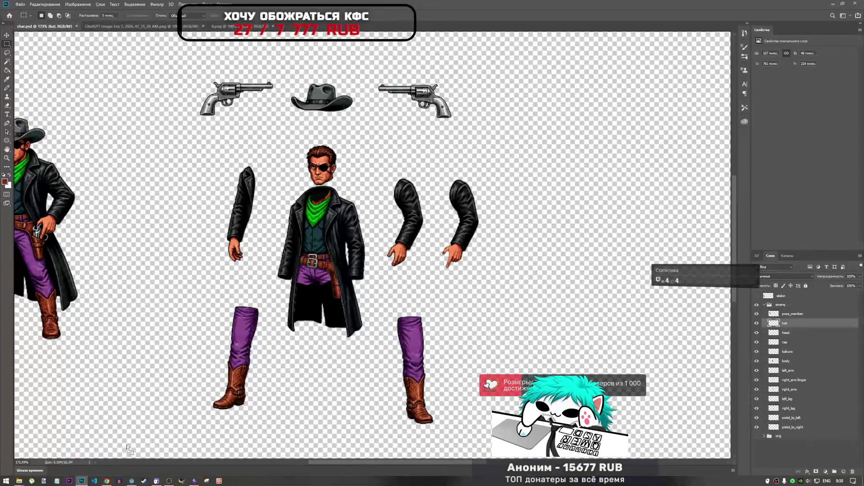
{"action": "left_click", "coordinate": [133, 482]}
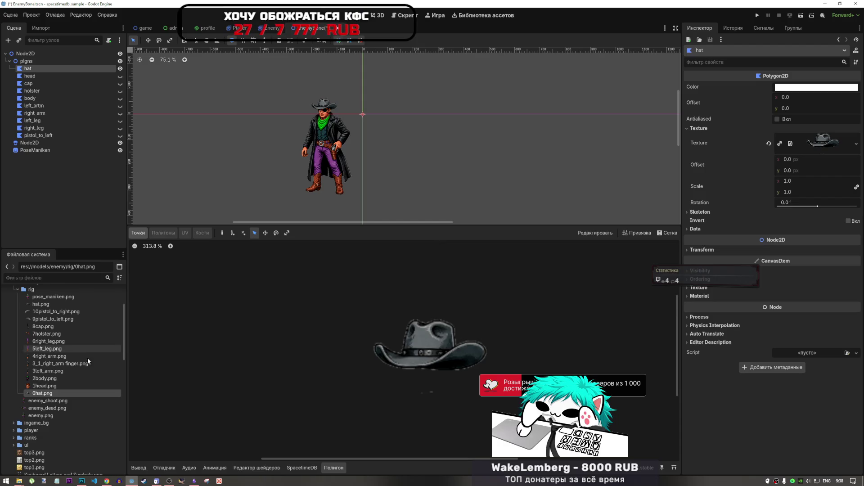
Filter FileSystem for 'ha' to find the new hat.png, then clear the filter.
{"action": "scroll", "coordinate": [45, 376], "scroll_direction": "up", "scroll_amount": 3}
{"action": "scroll", "coordinate": [45, 378], "scroll_direction": "down", "scroll_amount": 3}
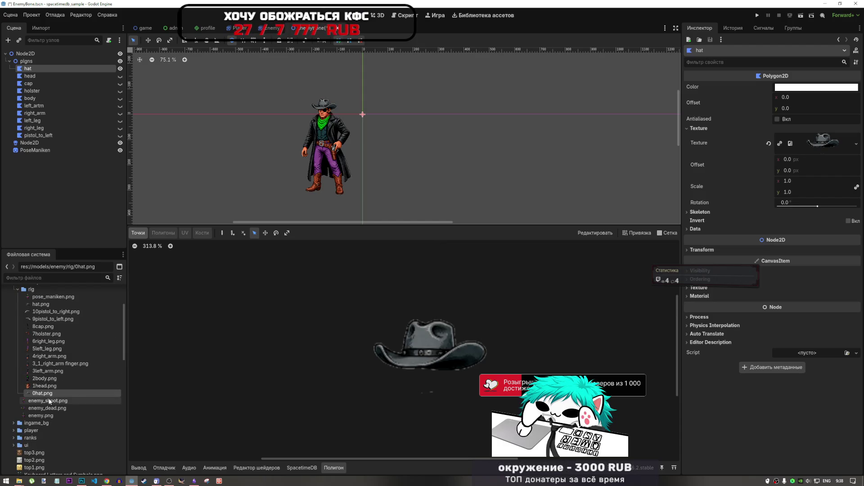
{"action": "scroll", "coordinate": [56, 398], "scroll_direction": "down", "scroll_amount": 10}
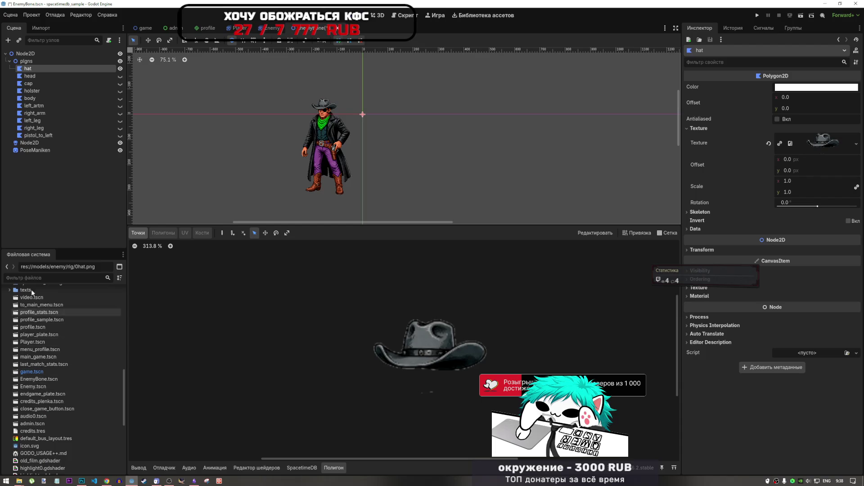
{"action": "type", "text": "ha"}
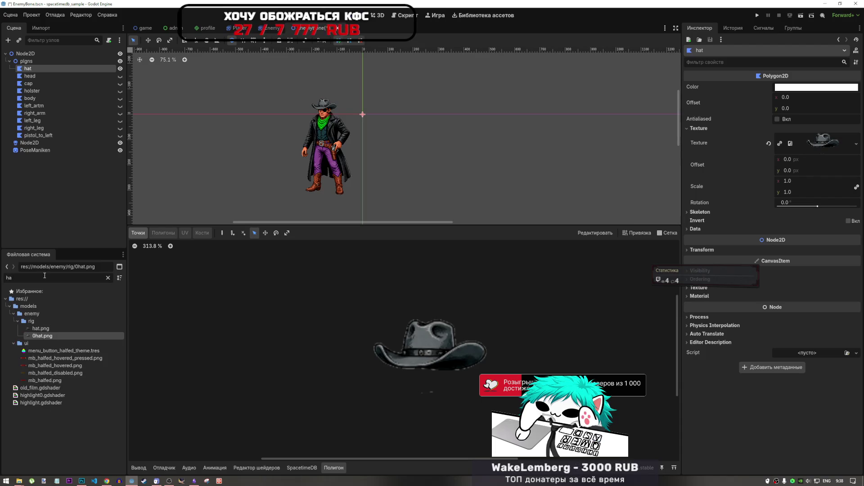
{"action": "left_click", "coordinate": [40, 329]}
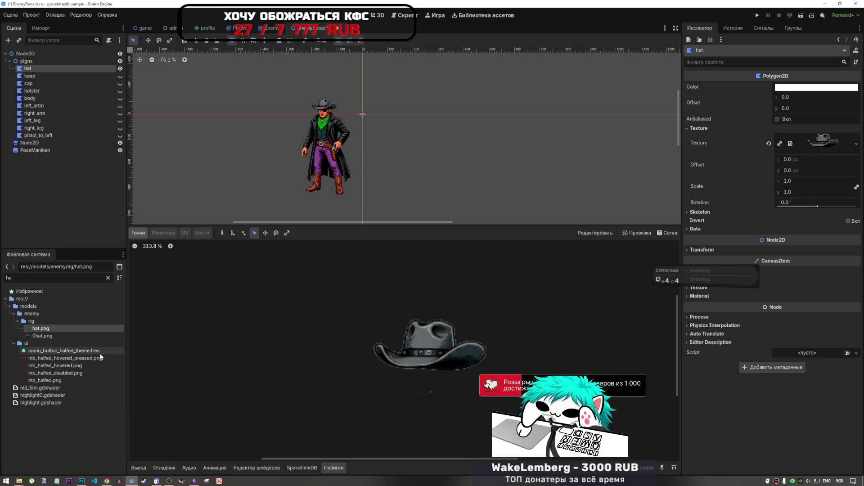
{"action": "left_click", "coordinate": [107, 278]}
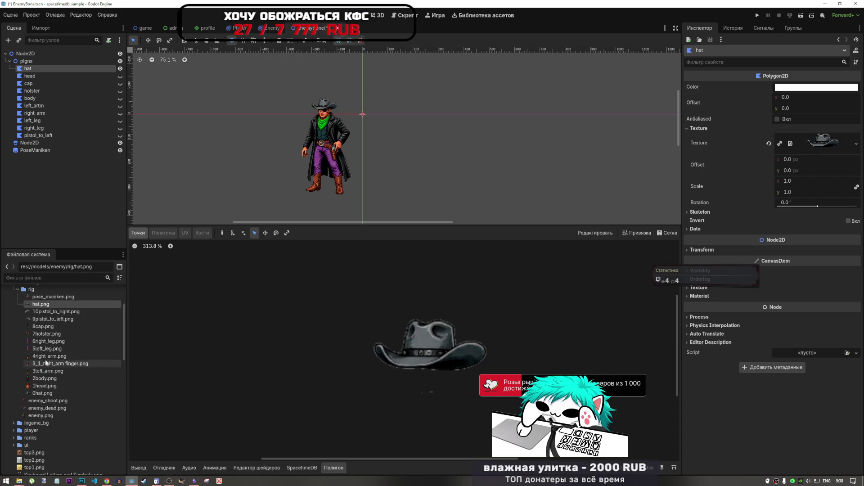
Rename the old 0hat.png to hat.png and confirm the replacement.
{"action": "left_click", "coordinate": [38, 439]}
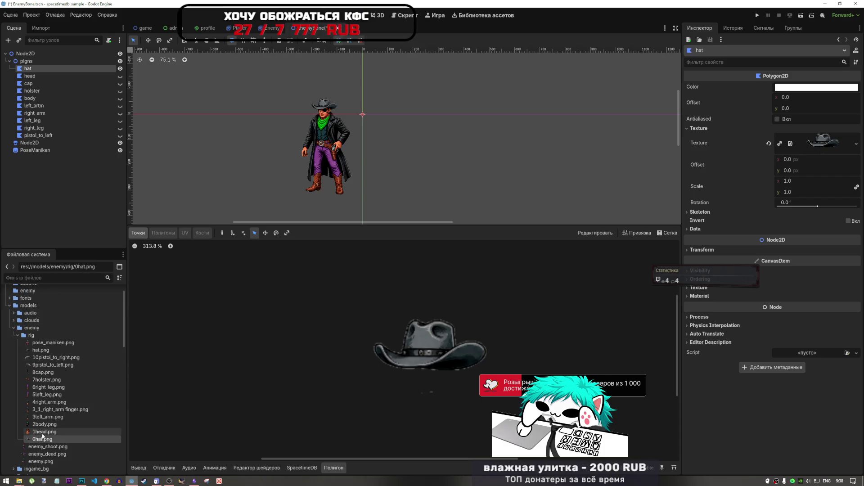
{"action": "right_click", "coordinate": [36, 439]}
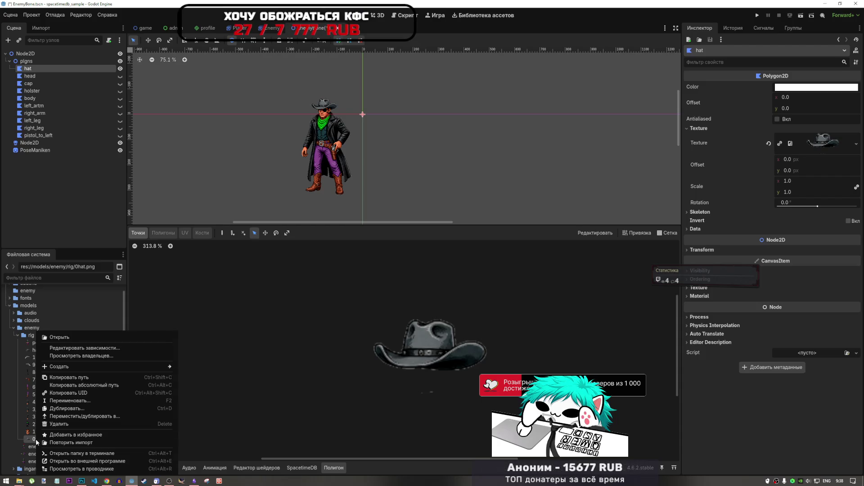
{"action": "left_click", "coordinate": [59, 403]}
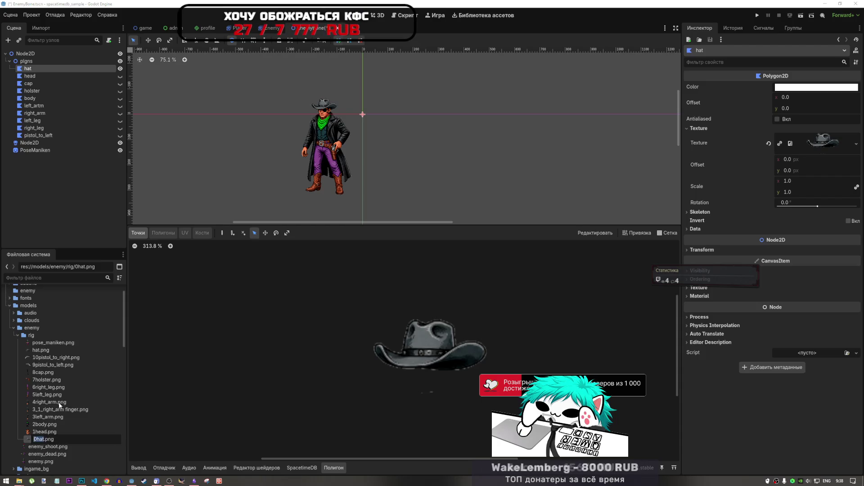
{"action": "key", "text": "Escape"}
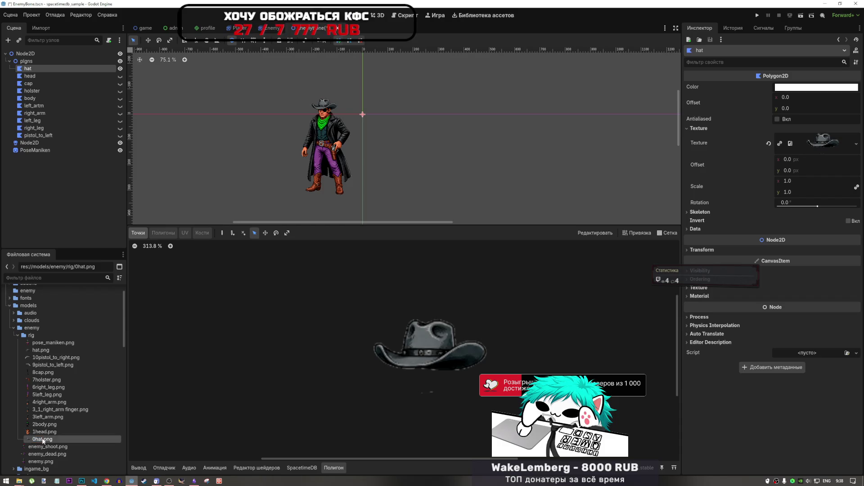
{"action": "key", "text": "Return"}
{"action": "key", "text": "Return"}
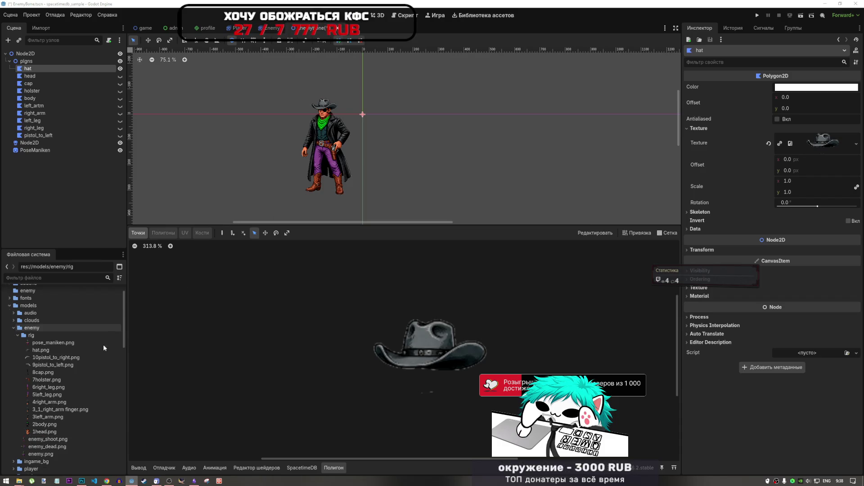
Rename hat.png to 0hat.png, save the scene, and select the hat node.
{"action": "left_click", "coordinate": [38, 353]}
{"action": "right_click", "coordinate": [37, 354]}
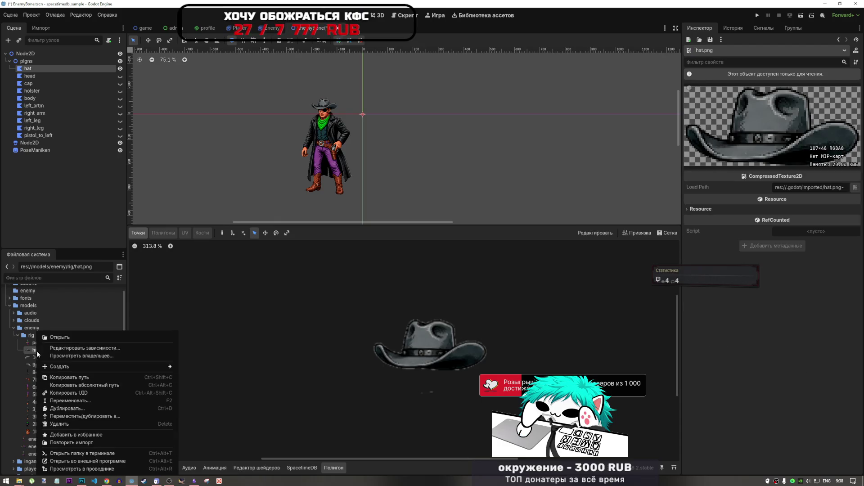
{"action": "left_click", "coordinate": [68, 401]}
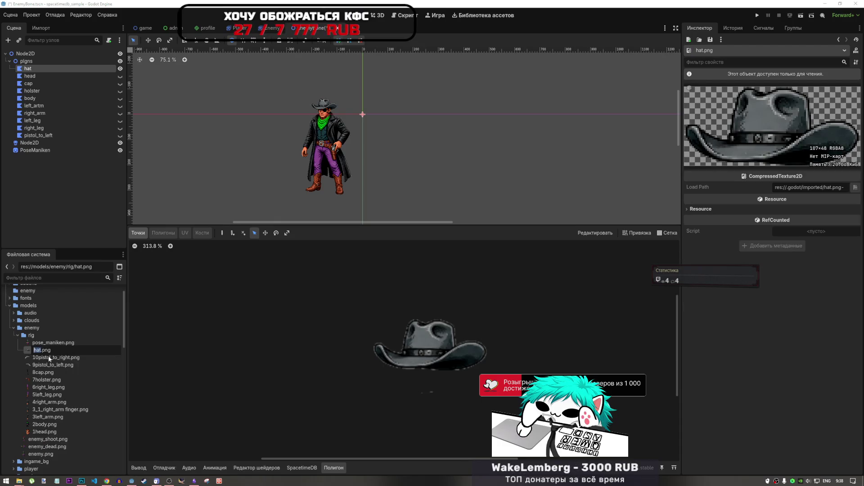
{"action": "left_click", "coordinate": [34, 349]}
{"action": "type", "text": "0"}
{"action": "key", "text": "Return"}
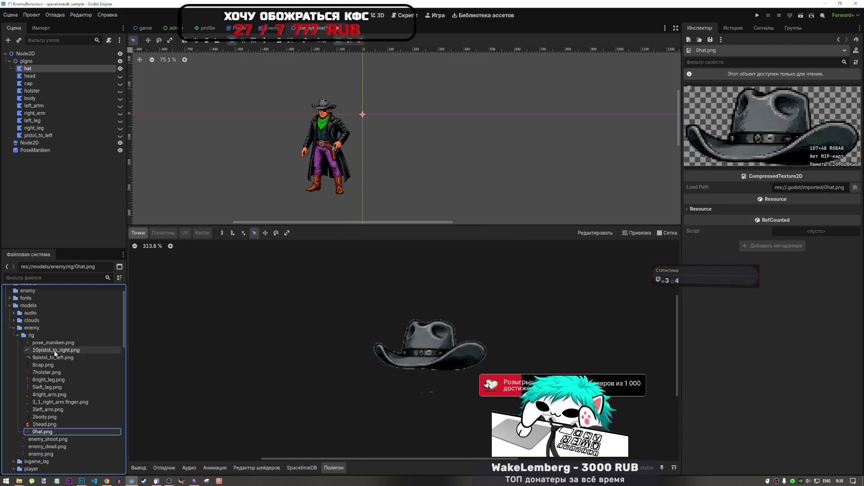
{"action": "key", "text": "ctrl+s"}
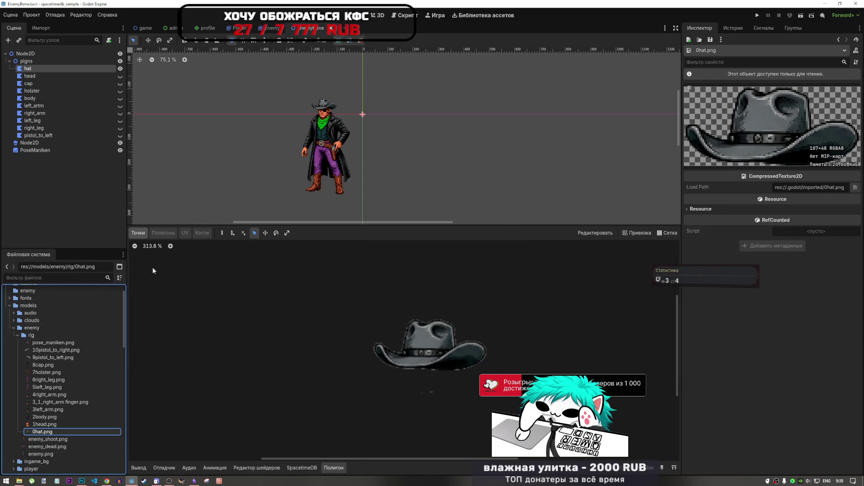
{"action": "left_click", "coordinate": [43, 68]}
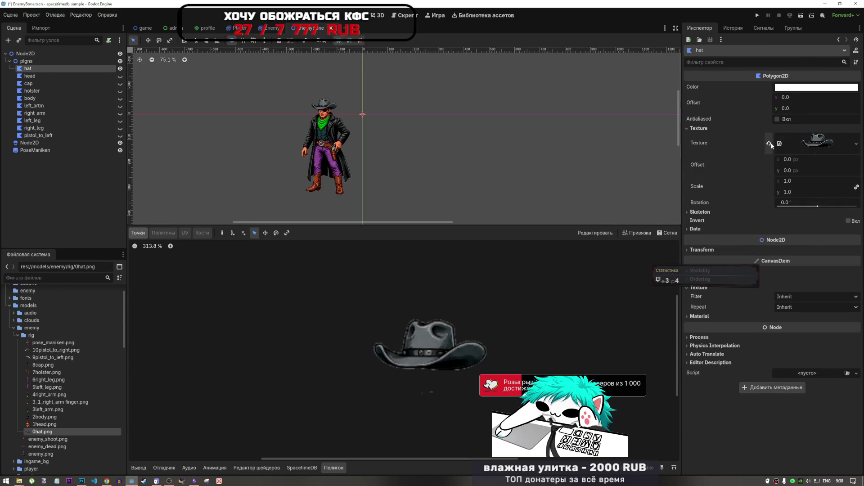
{"action": "mouse_move", "coordinate": [36, 432]}
{"action": "left_mouse_down"}
{"action": "mouse_move", "coordinate": [810, 138]}
{"action": "mouse_move", "coordinate": [829, 138]}
{"action": "mouse_move", "coordinate": [819, 141]}
{"action": "left_mouse_up"}
{"action": "scroll", "coordinate": [454, 341], "scroll_direction": "up", "scroll_amount": 6}
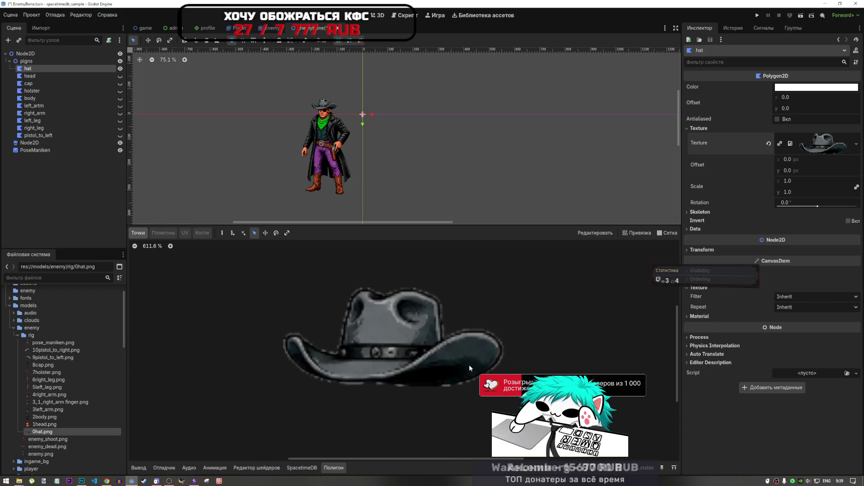
{"action": "left_click", "coordinate": [221, 234]}
{"action": "scroll", "coordinate": [328, 339], "scroll_direction": "down", "scroll_amount": 1}
{"action": "scroll", "coordinate": [310, 354], "scroll_direction": "up", "scroll_amount": 4}
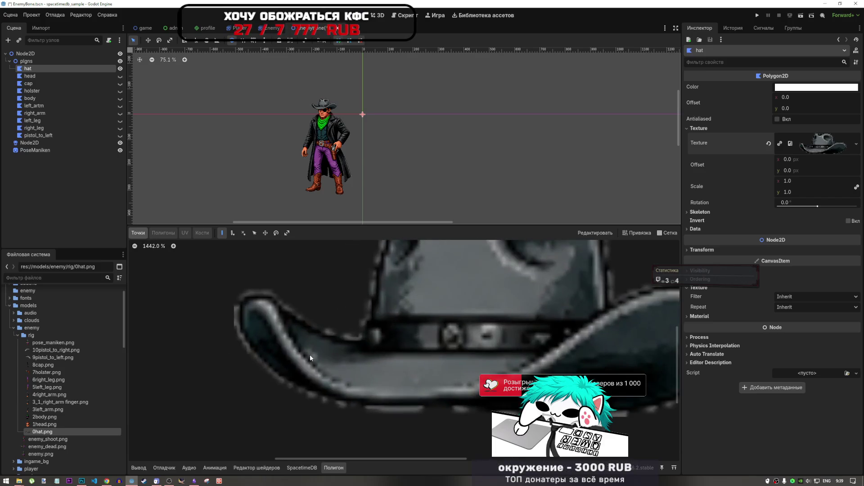
{"action": "scroll", "coordinate": [342, 383], "scroll_direction": "down", "scroll_amount": 3}
{"action": "scroll", "coordinate": [378, 403], "scroll_direction": "up", "scroll_amount": 1}
{"action": "scroll", "coordinate": [373, 399], "scroll_direction": "down", "scroll_amount": 1}
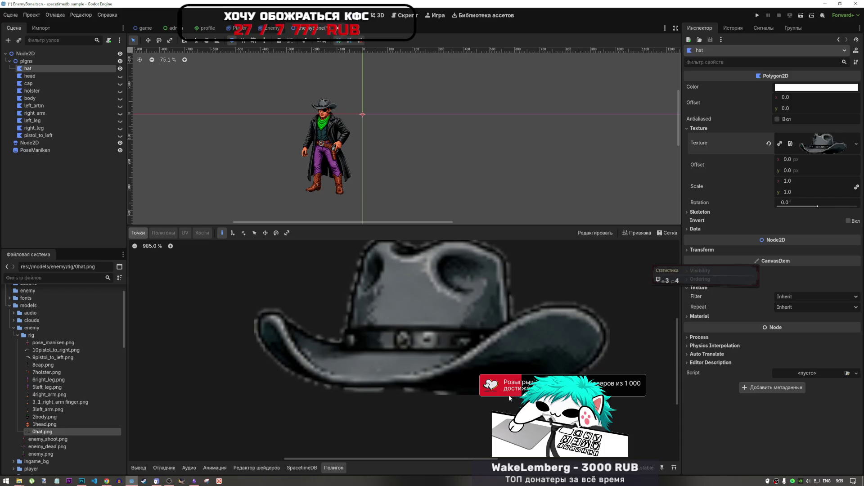
{"action": "left_click", "coordinate": [82, 481]}
{"action": "scroll", "coordinate": [337, 106], "scroll_direction": "up", "scroll_amount": 5}
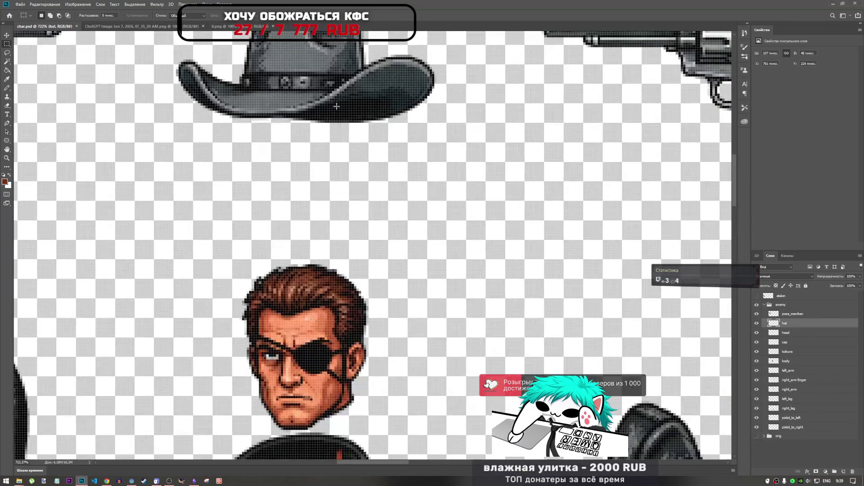
{"action": "scroll", "coordinate": [346, 144], "scroll_direction": "down", "scroll_amount": 6}
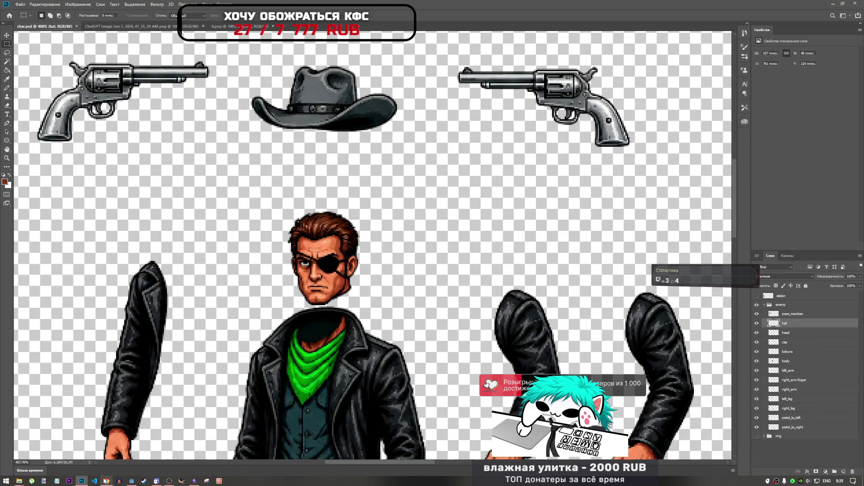
{"action": "left_click", "coordinate": [132, 481]}
{"action": "scroll", "coordinate": [468, 395], "scroll_direction": "down", "scroll_amount": 2}
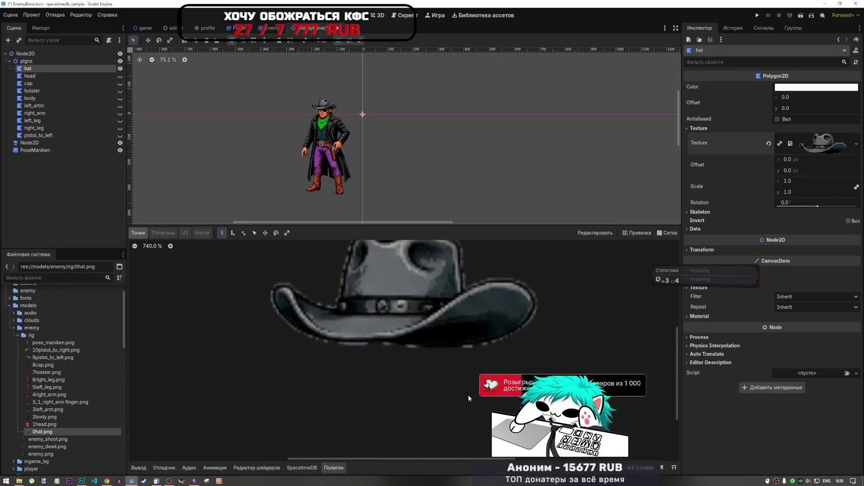
{"action": "scroll", "coordinate": [436, 355], "scroll_direction": "up", "scroll_amount": 3}
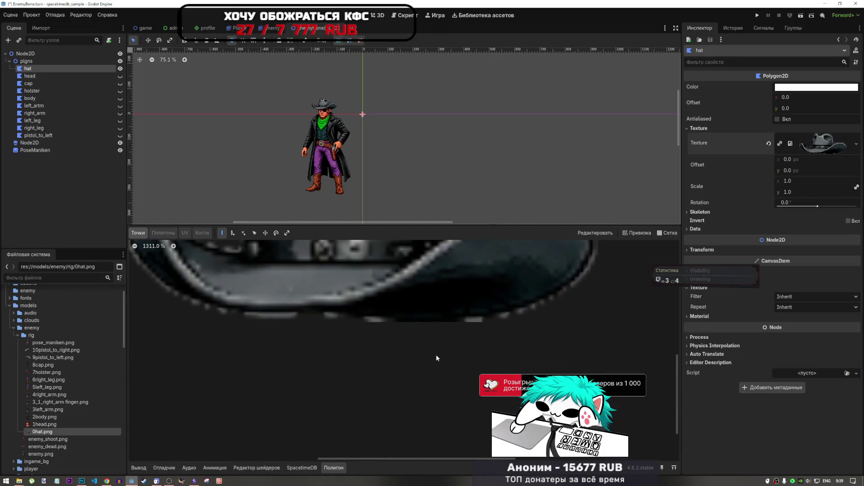
Place outline points along the brim bottom, the right brim tip and the crown's top edge.
{"action": "left_click", "coordinate": [368, 319]}
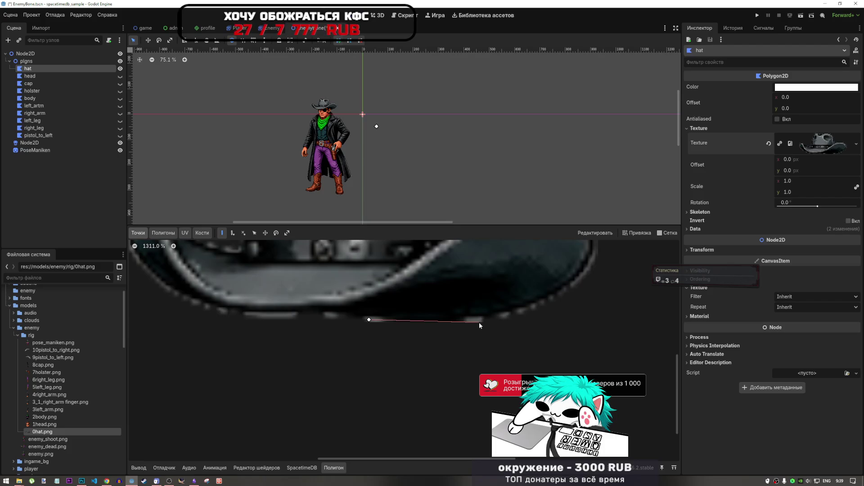
{"action": "left_click", "coordinate": [472, 322]}
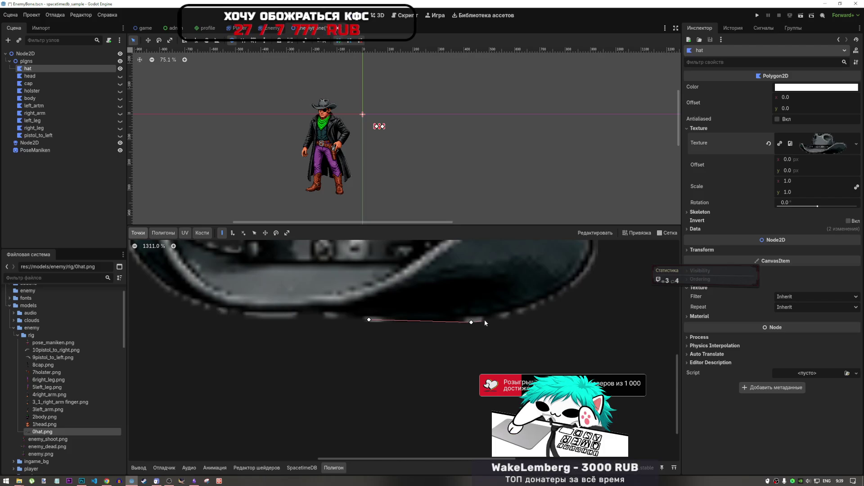
{"action": "left_click", "coordinate": [553, 298]}
{"action": "scroll", "coordinate": [478, 353], "scroll_direction": "down", "scroll_amount": 4}
{"action": "scroll", "coordinate": [516, 331], "scroll_direction": "up", "scroll_amount": 5}
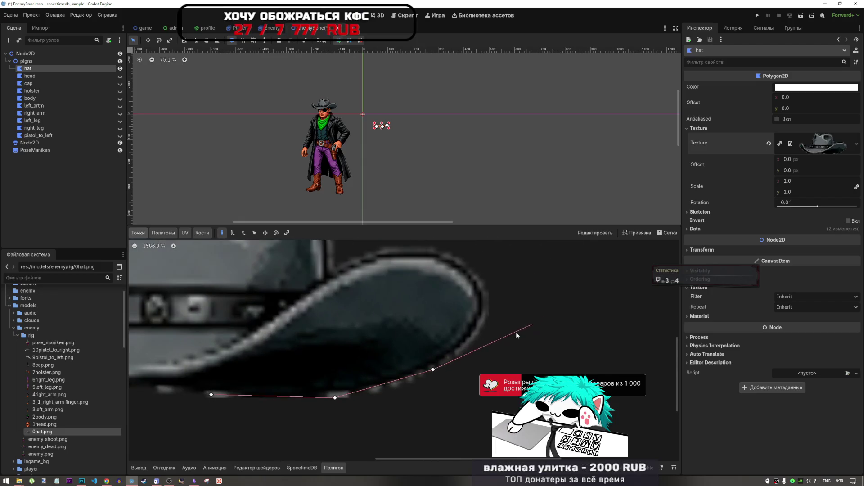
{"action": "left_click", "coordinate": [470, 338]}
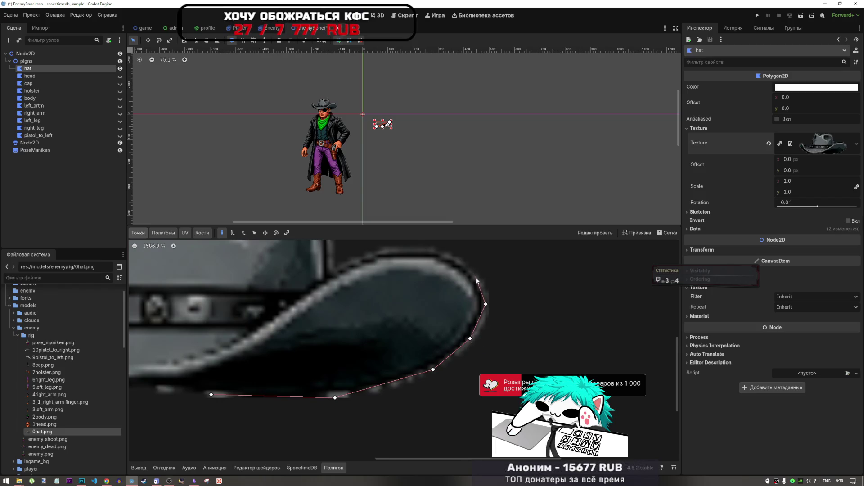
{"action": "left_click", "coordinate": [437, 252]}
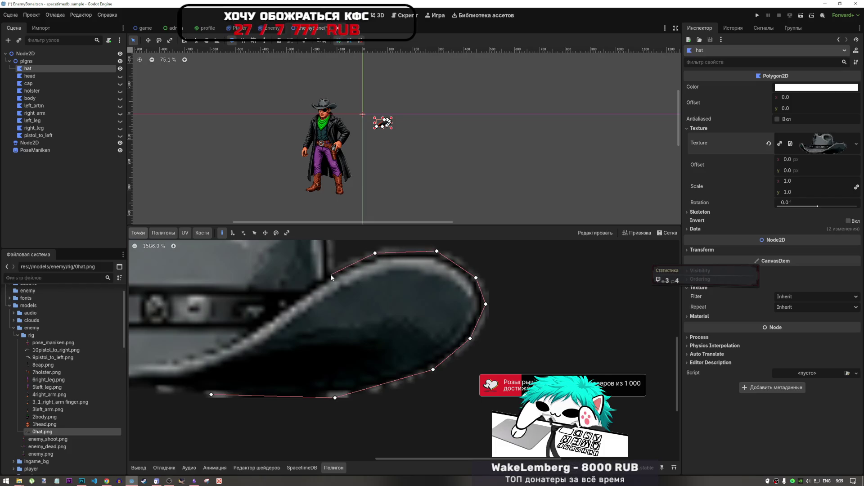
{"action": "scroll", "coordinate": [341, 305], "scroll_direction": "down", "scroll_amount": 15}
{"action": "scroll", "coordinate": [339, 258], "scroll_direction": "up", "scroll_amount": 16}
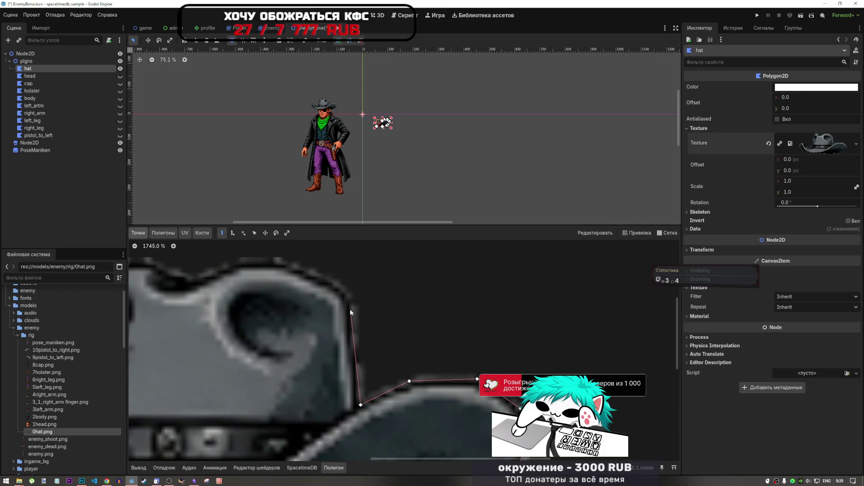
{"action": "left_click", "coordinate": [348, 293]}
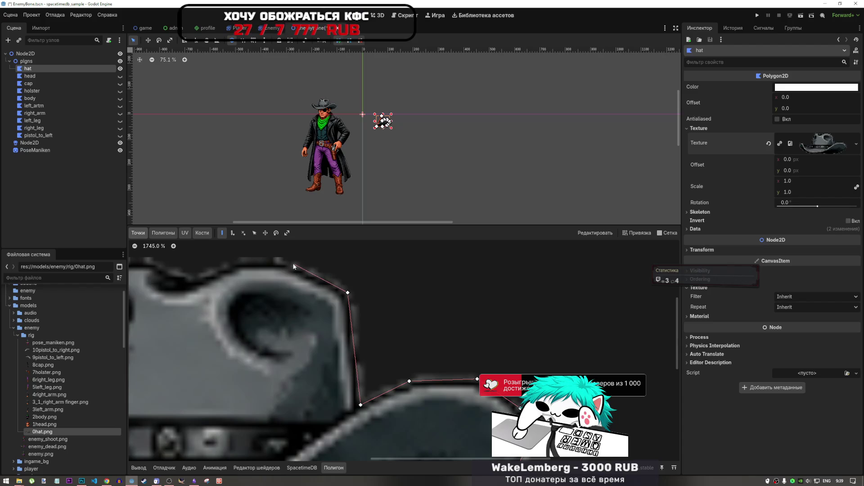
{"action": "left_click", "coordinate": [243, 264]}
{"action": "scroll", "coordinate": [465, 264], "scroll_direction": "down", "scroll_amount": 15}
{"action": "scroll", "coordinate": [479, 279], "scroll_direction": "up", "scroll_amount": 20}
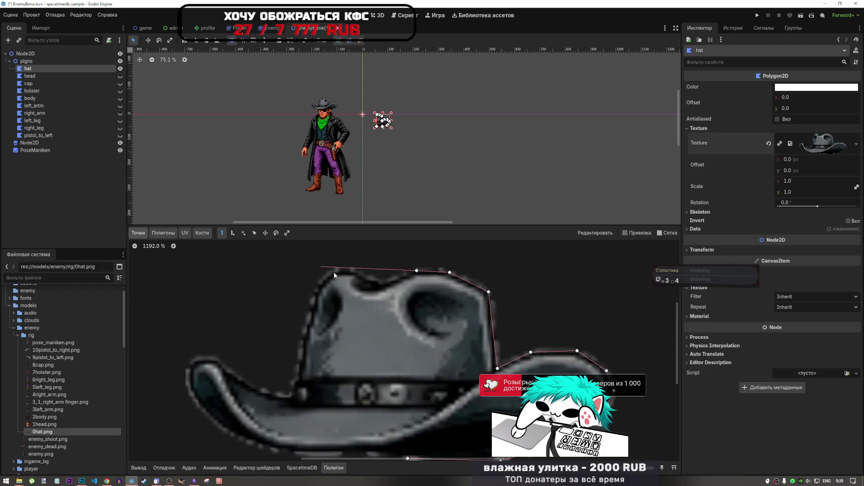
{"action": "left_click", "coordinate": [414, 288]}
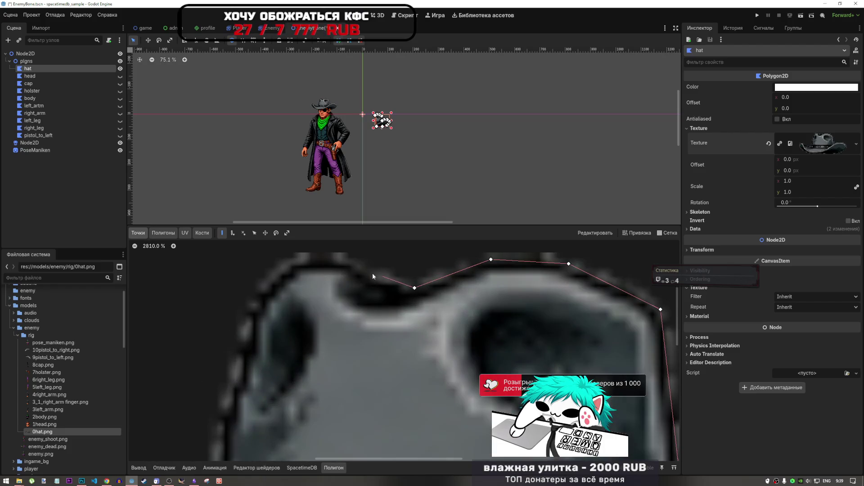
{"action": "left_click", "coordinate": [332, 257]}
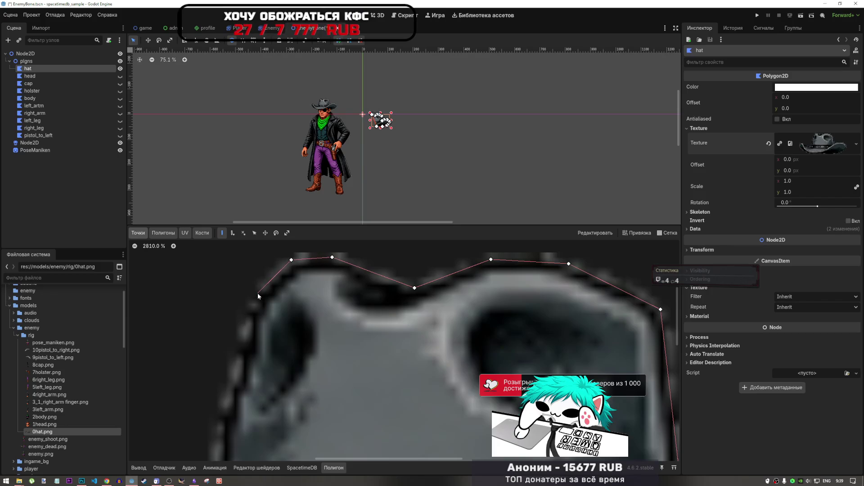
{"action": "left_click", "coordinate": [268, 285]}
{"action": "scroll", "coordinate": [266, 295], "scroll_direction": "down", "scroll_amount": 5}
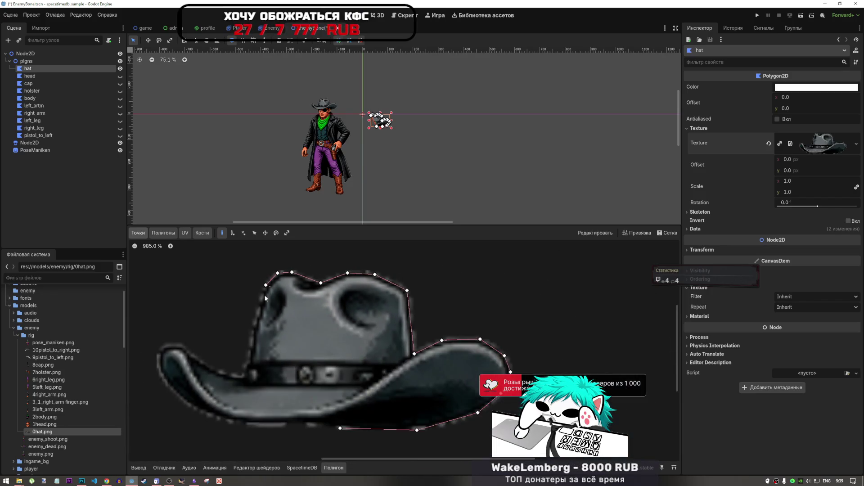
{"action": "scroll", "coordinate": [253, 342], "scroll_direction": "up", "scroll_amount": 4}
{"action": "scroll", "coordinate": [250, 346], "scroll_direction": "down", "scroll_amount": 3}
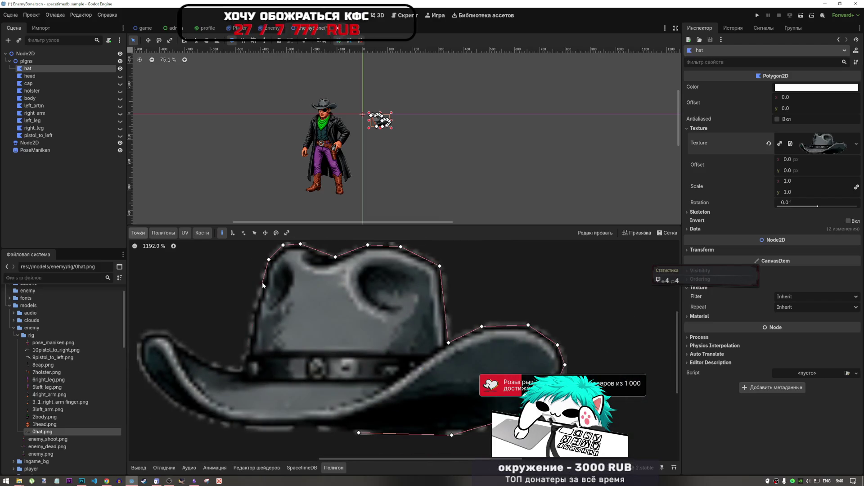
Continue the outline down the crown's left side and around the left brim tip.
{"action": "left_click", "coordinate": [254, 314]}
{"action": "left_click", "coordinate": [248, 353]}
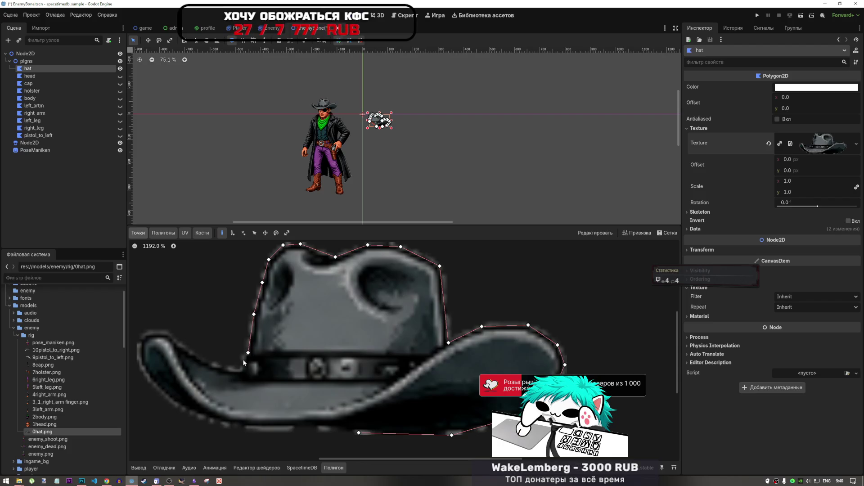
{"action": "left_click", "coordinate": [242, 361]}
{"action": "scroll", "coordinate": [242, 367], "scroll_direction": "up", "scroll_amount": 10}
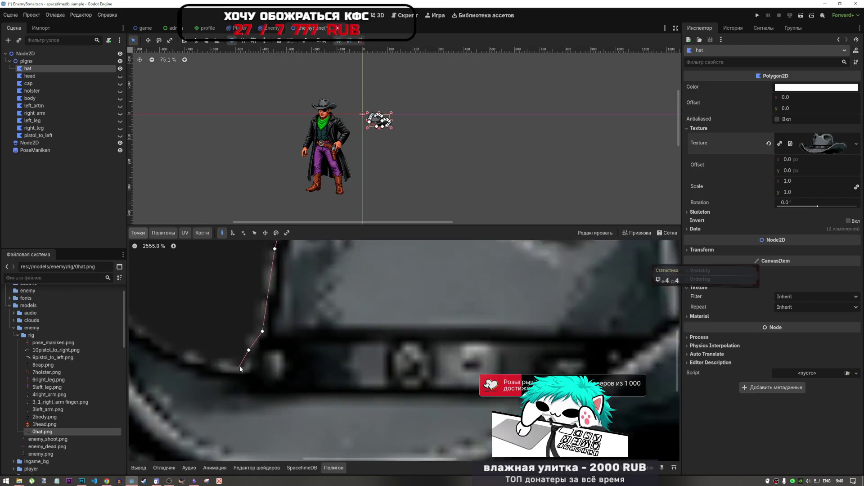
{"action": "scroll", "coordinate": [172, 360], "scroll_direction": "down", "scroll_amount": 8}
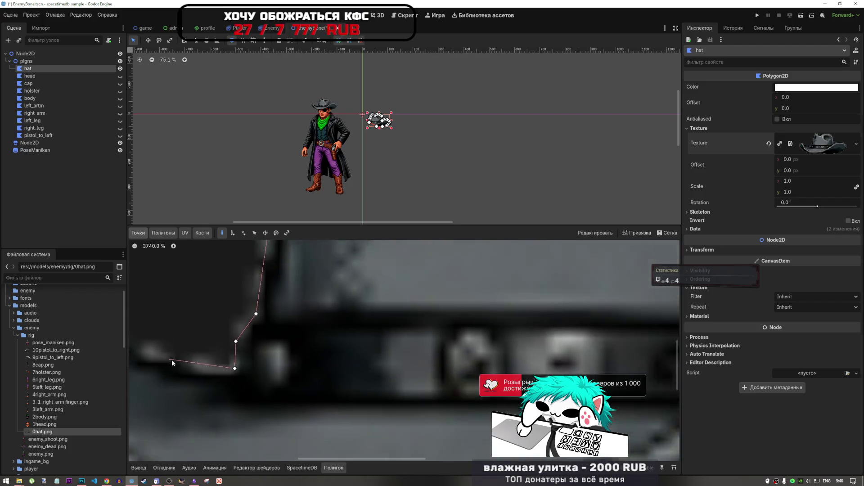
{"action": "scroll", "coordinate": [187, 358], "scroll_direction": "up", "scroll_amount": 7}
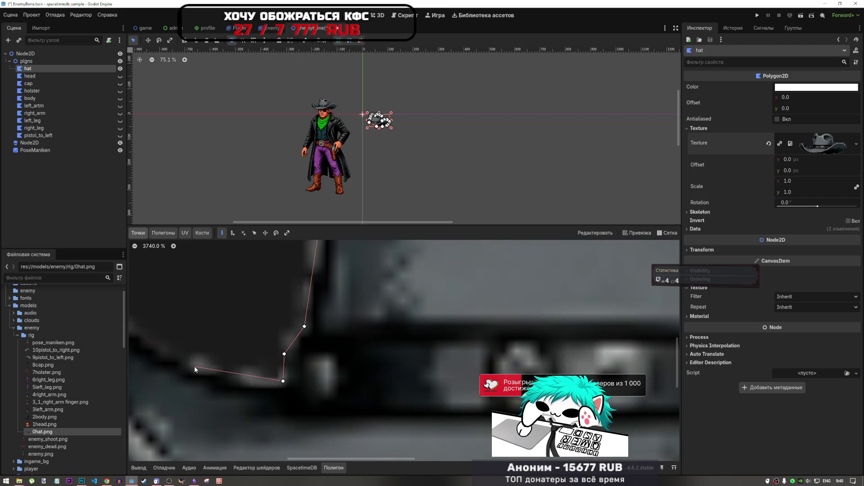
{"action": "left_click", "coordinate": [194, 367]}
{"action": "scroll", "coordinate": [216, 342], "scroll_direction": "down", "scroll_amount": 5}
{"action": "scroll", "coordinate": [215, 329], "scroll_direction": "up", "scroll_amount": 4}
{"action": "scroll", "coordinate": [216, 329], "scroll_direction": "up", "scroll_amount": 1}
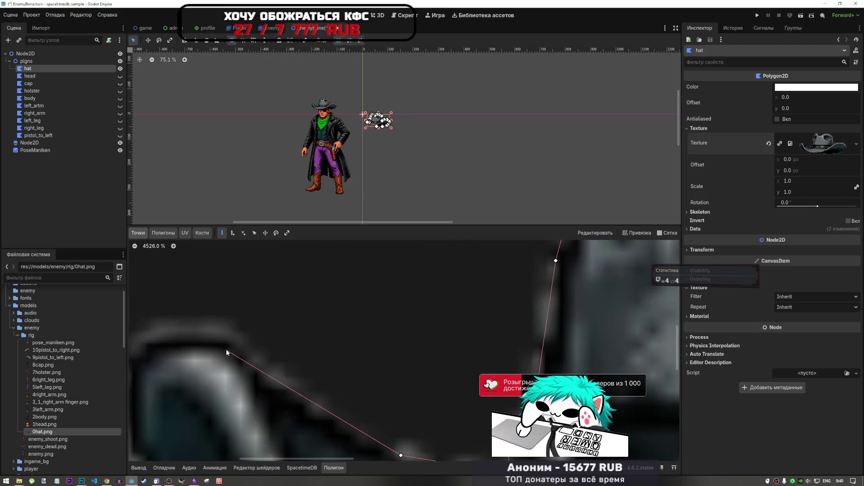
{"action": "left_click", "coordinate": [226, 334]}
{"action": "scroll", "coordinate": [312, 340], "scroll_direction": "up", "scroll_amount": 1}
{"action": "scroll", "coordinate": [209, 328], "scroll_direction": "up", "scroll_amount": 3}
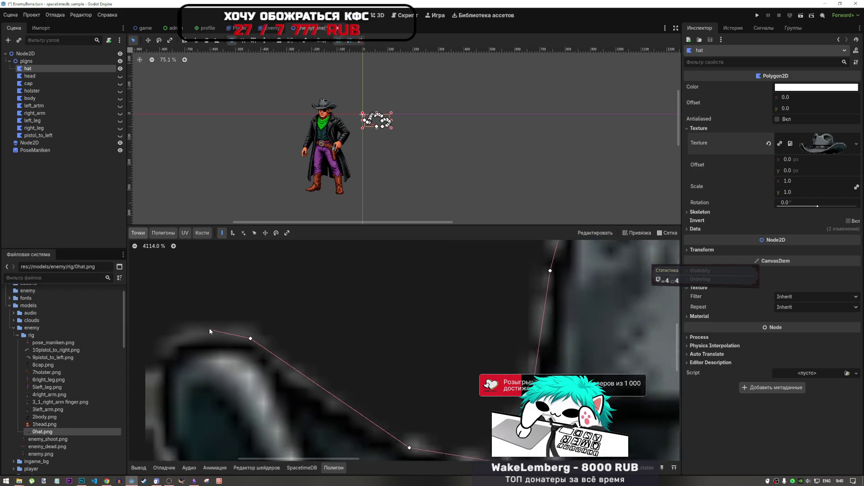
{"action": "left_click", "coordinate": [172, 338]}
{"action": "scroll", "coordinate": [355, 270], "scroll_direction": "down", "scroll_amount": 3}
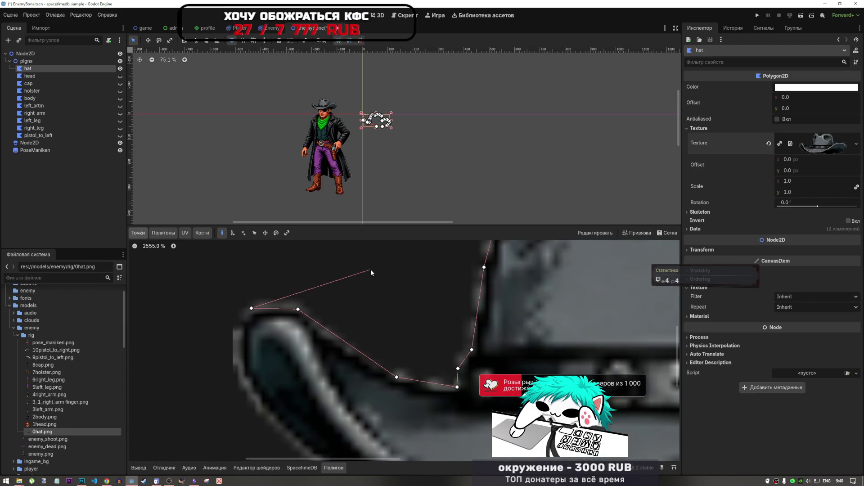
{"action": "left_click", "coordinate": [240, 362]}
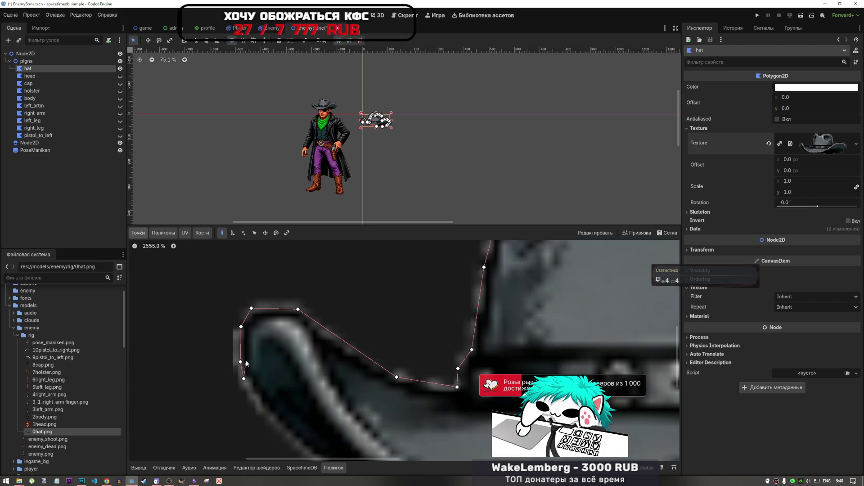
{"action": "scroll", "coordinate": [271, 411], "scroll_direction": "down", "scroll_amount": 5}
{"action": "scroll", "coordinate": [282, 409], "scroll_direction": "up", "scroll_amount": 7}
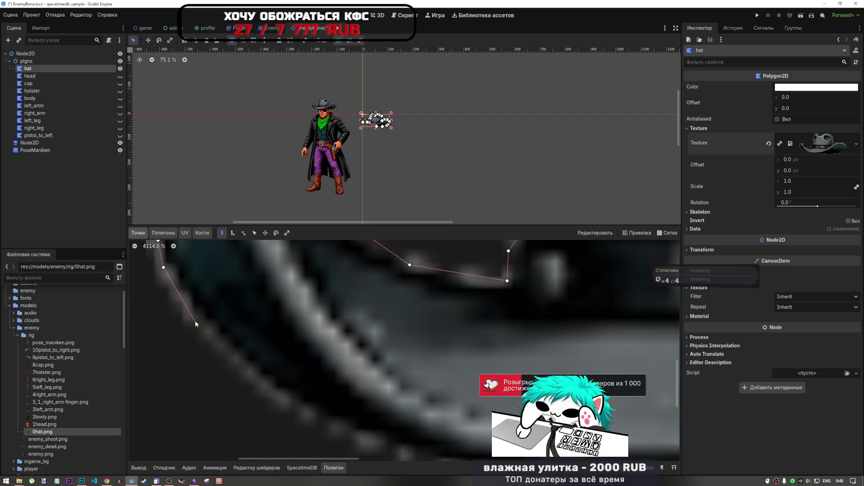
{"action": "left_click", "coordinate": [198, 320]}
{"action": "left_click", "coordinate": [260, 381]}
{"action": "scroll", "coordinate": [252, 360], "scroll_direction": "down", "scroll_amount": 4}
{"action": "scroll", "coordinate": [272, 374], "scroll_direction": "up", "scroll_amount": 2}
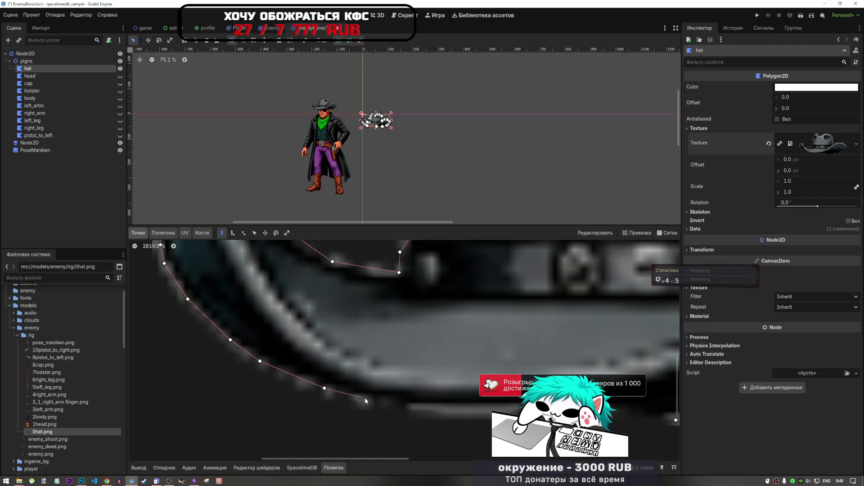
Add points along the brim's bottom edge and close the polygon at the first point.
{"action": "left_click", "coordinate": [377, 401]}
{"action": "left_click", "coordinate": [395, 400]}
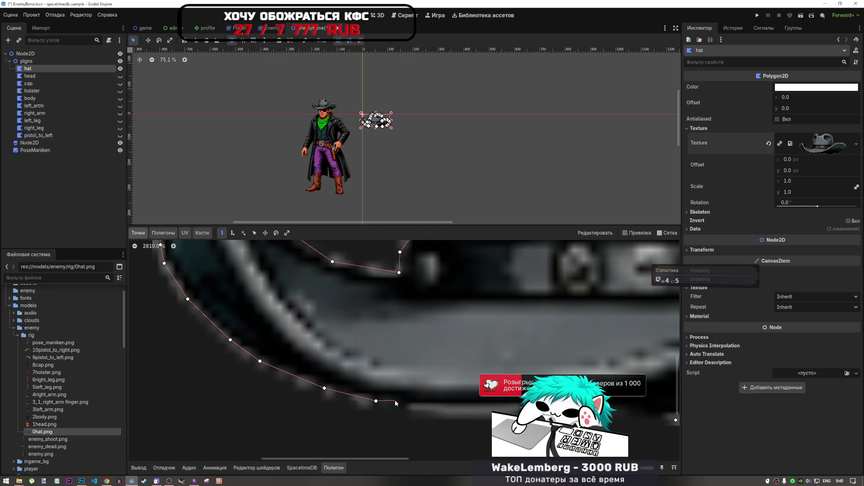
{"action": "left_click", "coordinate": [407, 406]}
{"action": "scroll", "coordinate": [468, 402], "scroll_direction": "down", "scroll_amount": 5}
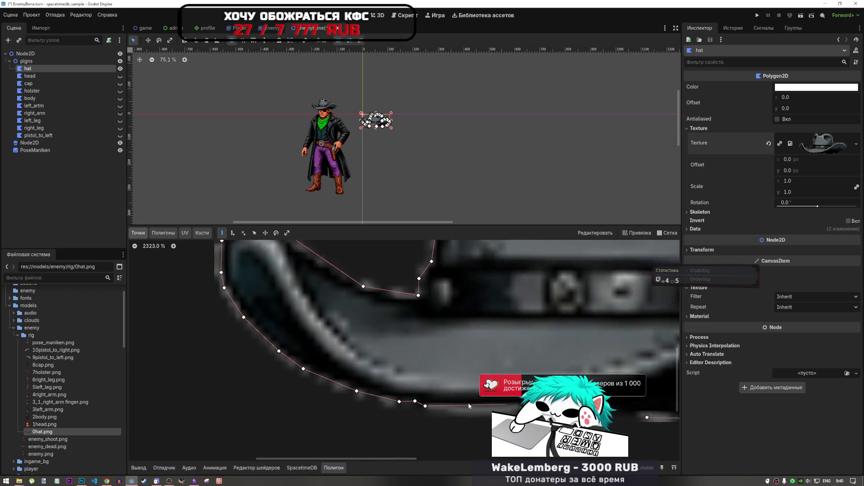
{"action": "scroll", "coordinate": [468, 404], "scroll_direction": "up", "scroll_amount": 5}
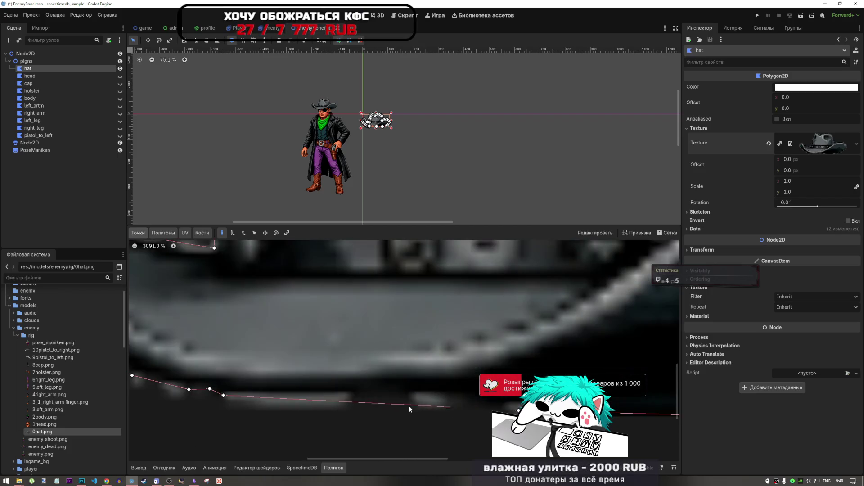
{"action": "left_click", "coordinate": [352, 395]}
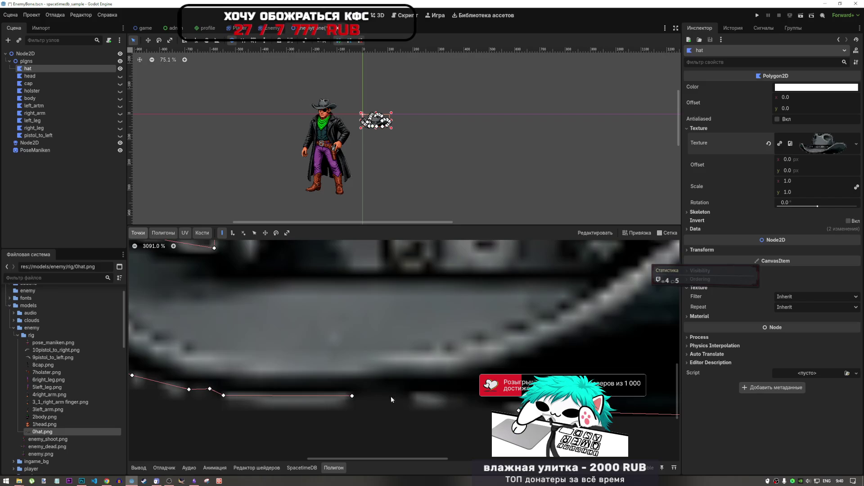
{"action": "left_click", "coordinate": [430, 393]}
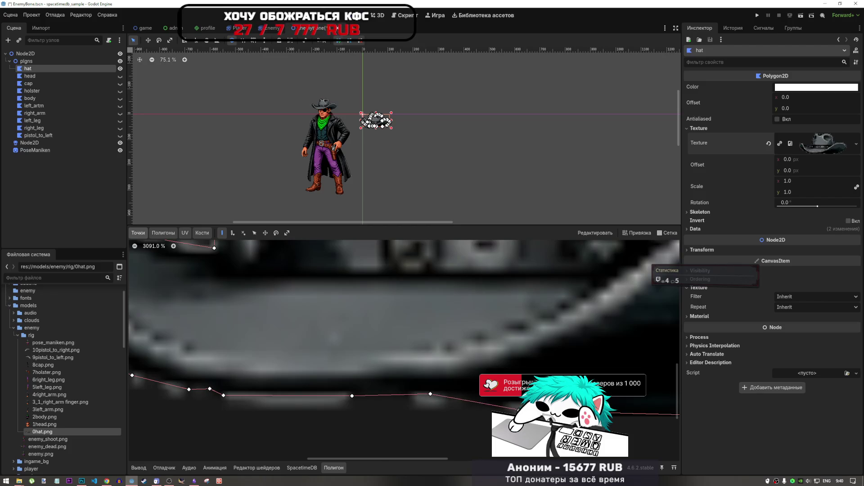
{"action": "left_click", "coordinate": [514, 403]}
{"action": "scroll", "coordinate": [455, 378], "scroll_direction": "down", "scroll_amount": 11}
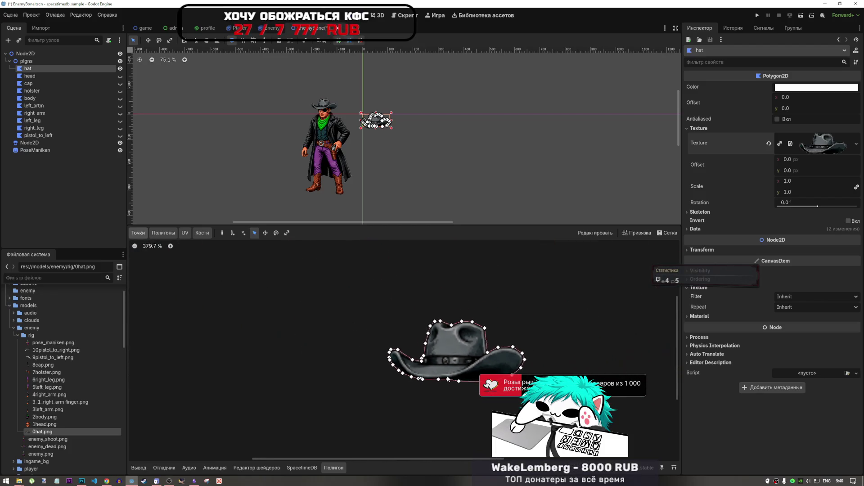
Select the body polygon and save the scene.
{"action": "scroll", "coordinate": [447, 379], "scroll_direction": "down", "scroll_amount": 1}
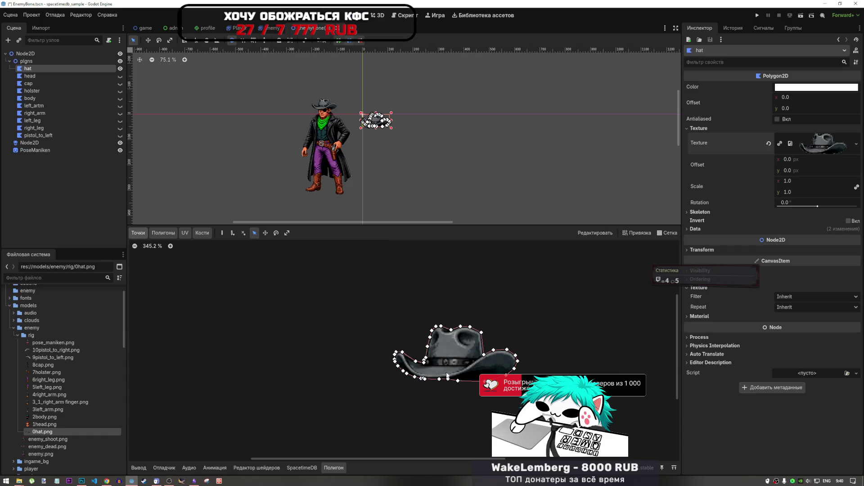
{"action": "left_click", "coordinate": [31, 98]}
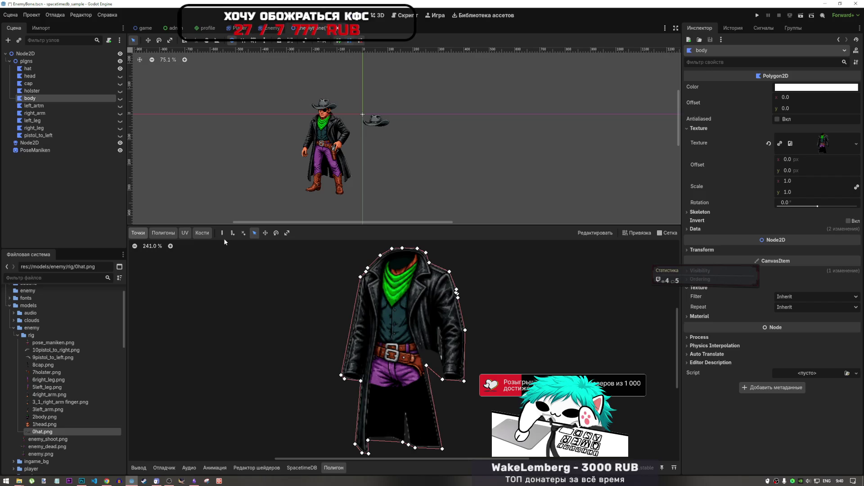
{"action": "key", "text": "ctrl+s"}
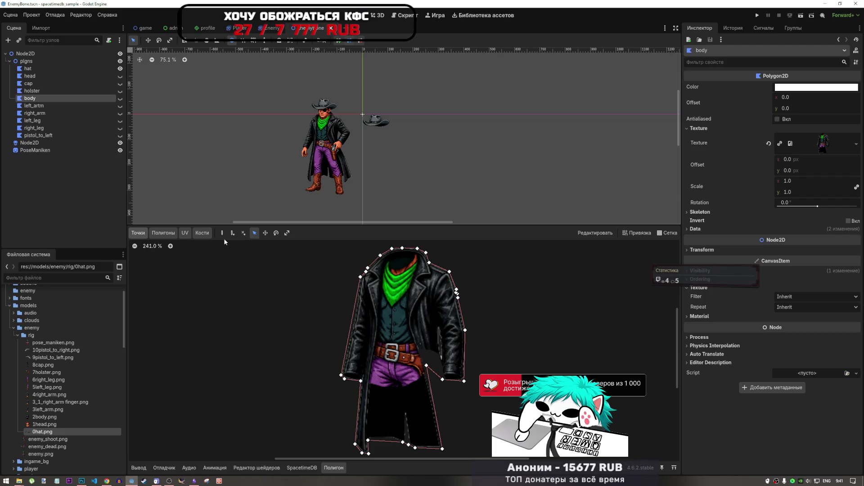
Select the 7holster.png texture and check the holster and left arm polygons.
{"action": "left_click", "coordinate": [46, 372]}
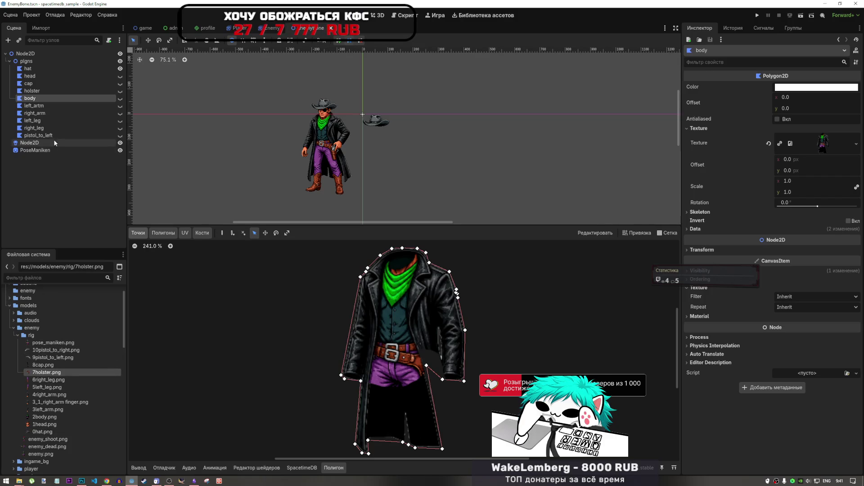
{"action": "left_click", "coordinate": [34, 136]}
{"action": "left_click", "coordinate": [38, 89]}
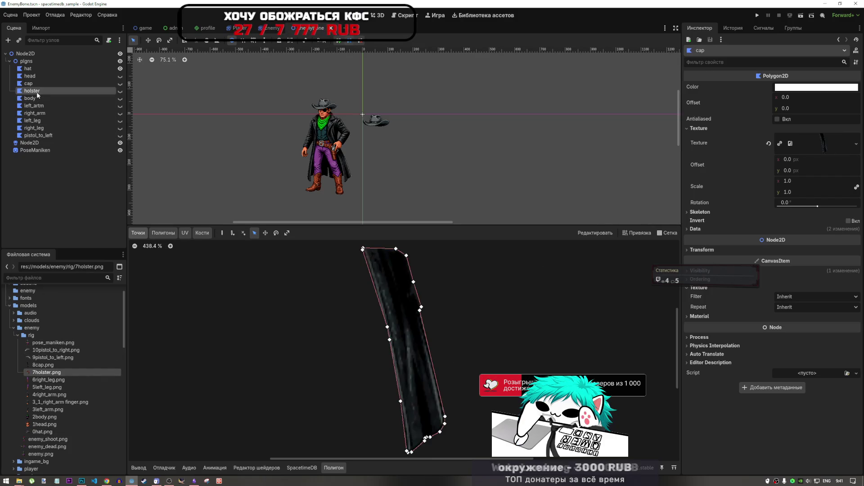
{"action": "left_click", "coordinate": [48, 107]}
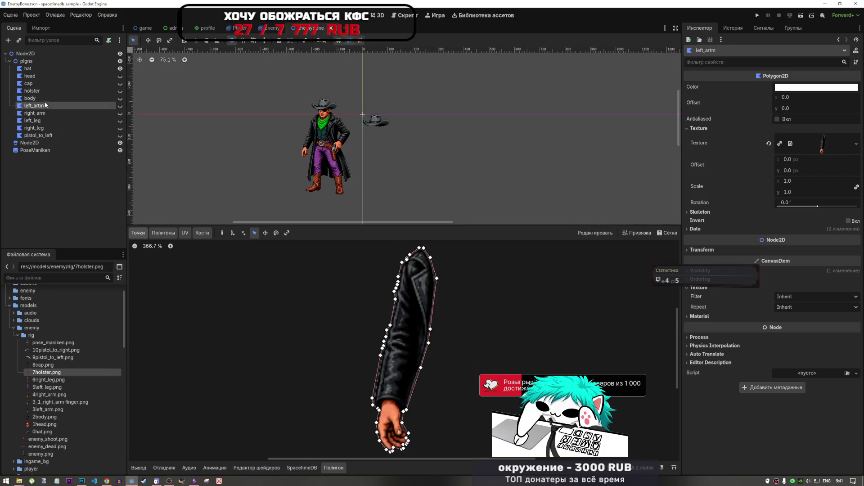
{"action": "left_click", "coordinate": [44, 99]}
Step through the leg, head and body polygons, ending on the hat node.
{"action": "key", "text": "Up"}
{"action": "key", "text": "Down"}
{"action": "key", "text": "Down"}
{"action": "key", "text": "Down"}
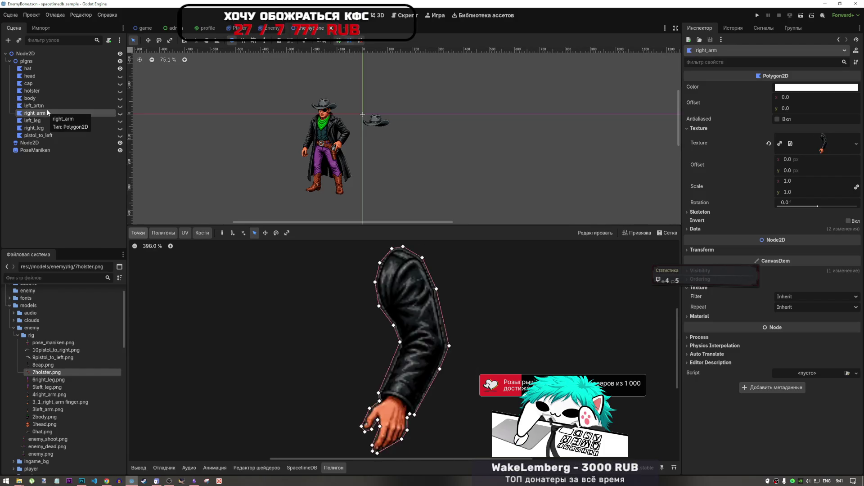
{"action": "key", "text": "Up"}
{"action": "key", "text": "Up"}
{"action": "key", "text": "Up"}
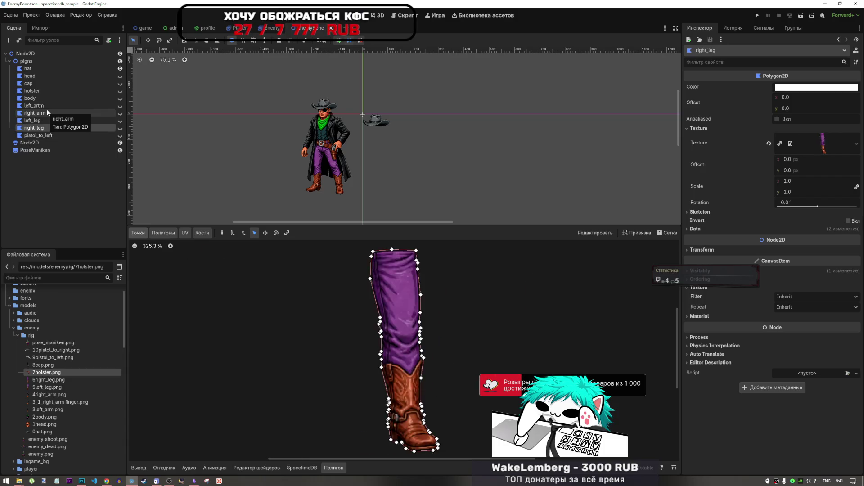
{"action": "key", "text": "Up"}
{"action": "key", "text": "Up"}
{"action": "key", "text": "Down"}
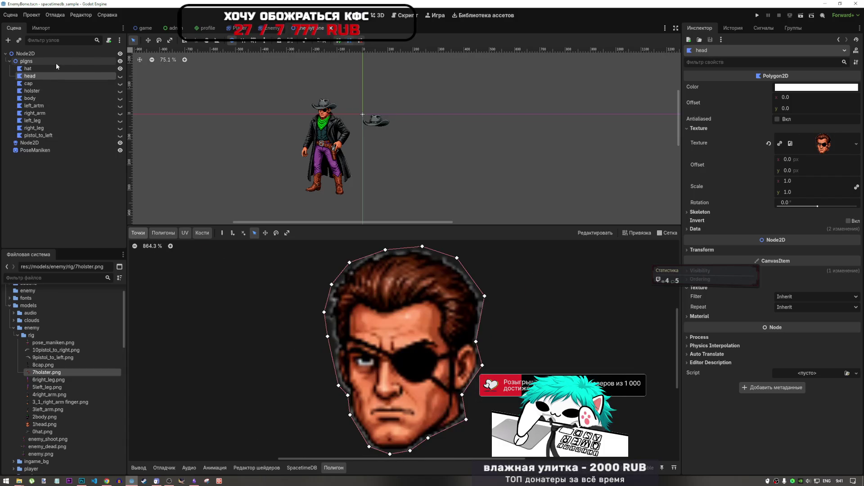
{"action": "key", "text": "Up"}
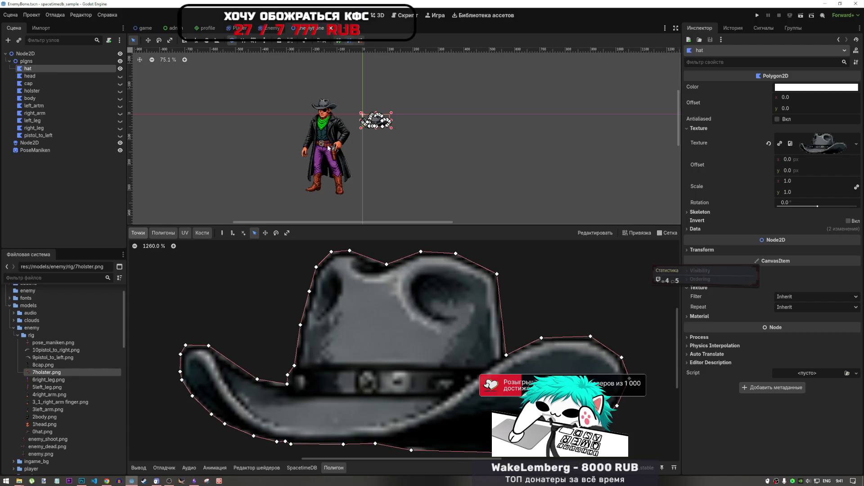
{"action": "scroll", "coordinate": [351, 130], "scroll_direction": "up", "scroll_amount": 3}
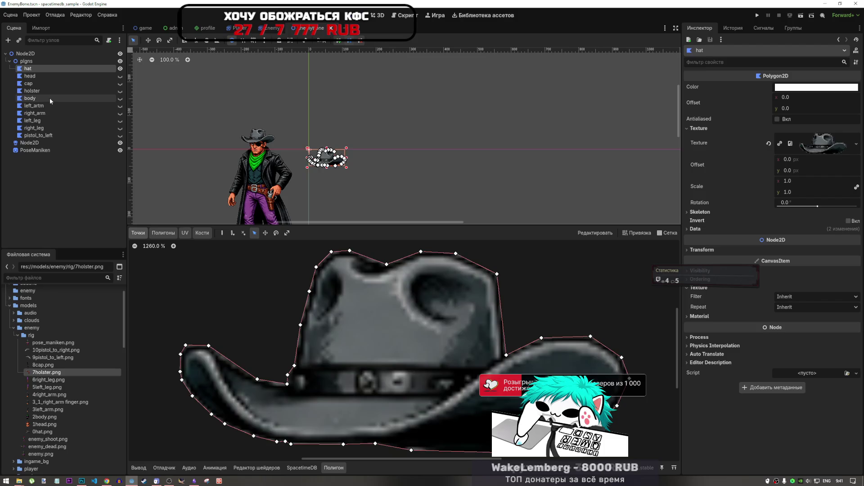
{"action": "left_click", "coordinate": [30, 98]}
{"action": "left_click", "coordinate": [28, 68]}
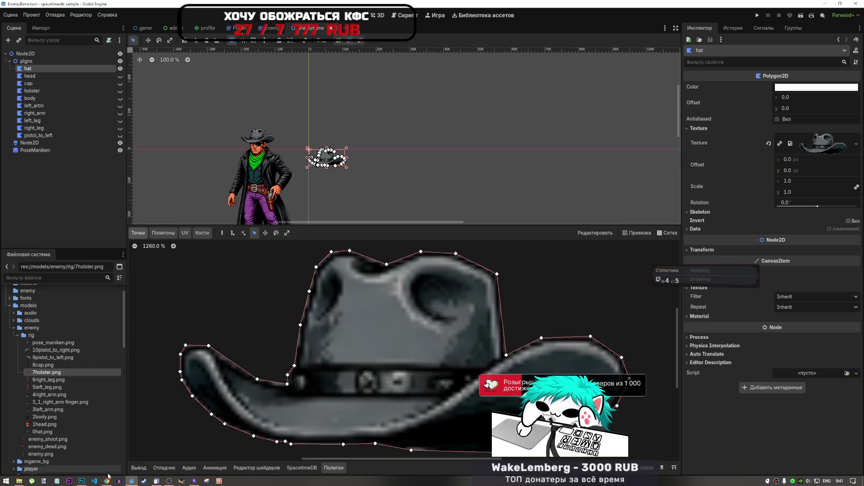
Bring Chrome forward and switch to the 2D skeletons tutorial tab.
{"action": "mouse_move", "coordinate": [106, 479]}
{"action": "left_click", "coordinate": [107, 458]}
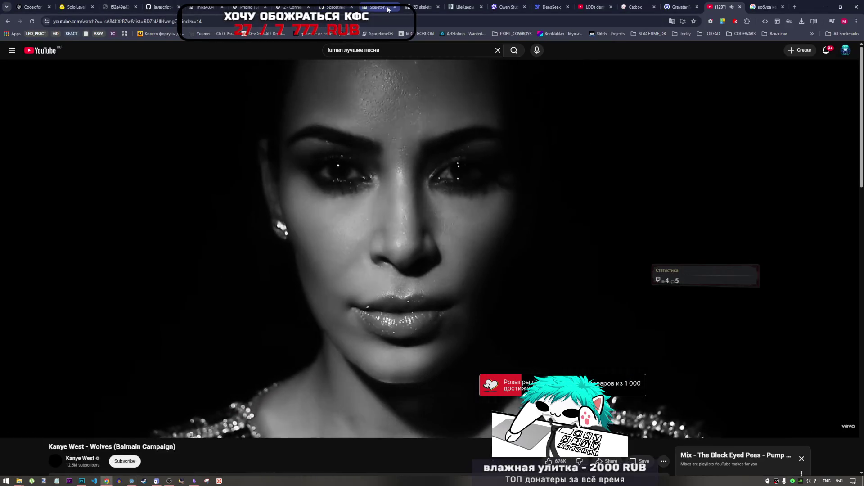
{"action": "left_click", "coordinate": [372, 8]}
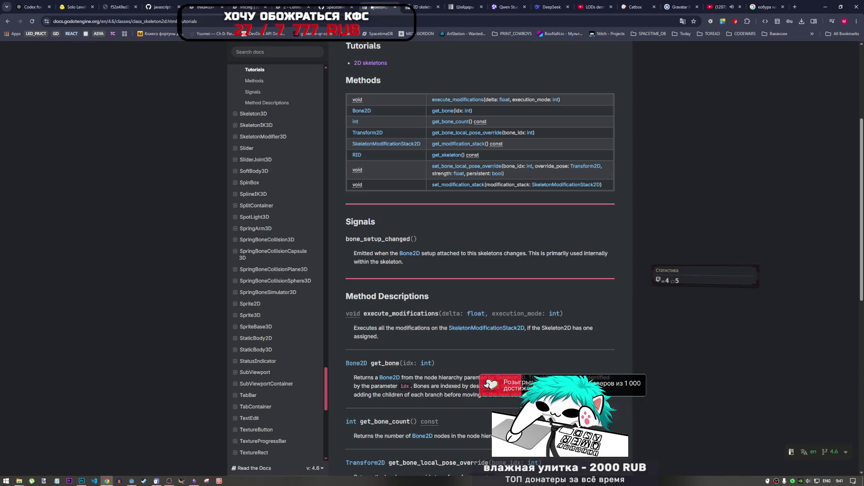
{"action": "left_click", "coordinate": [408, 5]}
Scroll the tutorial to the 'Rearrange the pieces' and visual-order section.
{"action": "scroll", "coordinate": [429, 287], "scroll_direction": "down", "scroll_amount": 2}
{"action": "scroll", "coordinate": [419, 285], "scroll_direction": "up", "scroll_amount": 2}
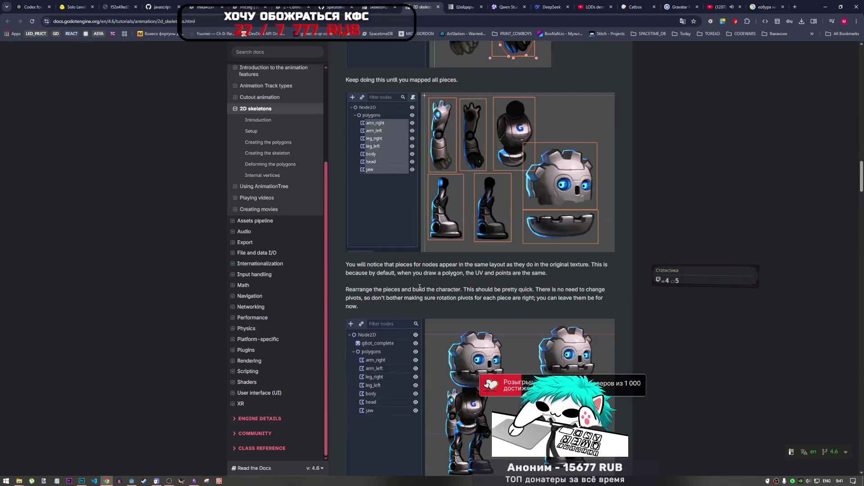
{"action": "scroll", "coordinate": [417, 288], "scroll_direction": "down", "scroll_amount": 2}
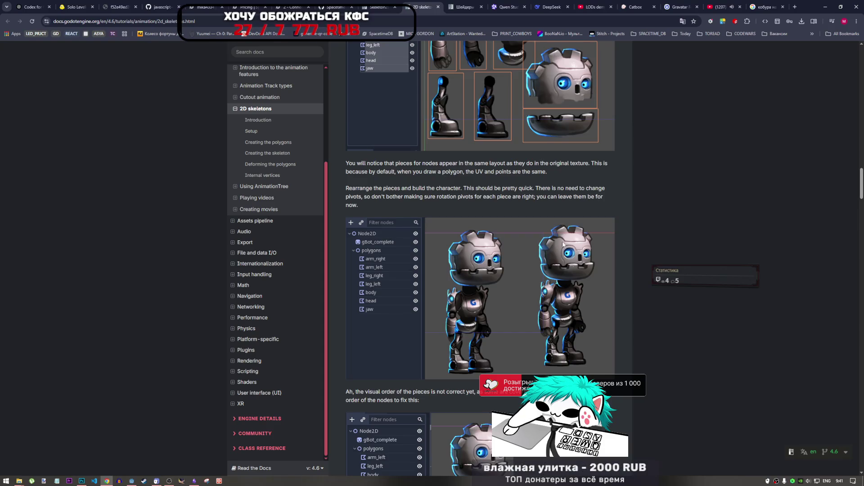
{"action": "scroll", "coordinate": [547, 303], "scroll_direction": "down", "scroll_amount": 5}
{"action": "scroll", "coordinate": [428, 378], "scroll_direction": "down", "scroll_amount": 5}
{"action": "scroll", "coordinate": [427, 389], "scroll_direction": "up", "scroll_amount": 15}
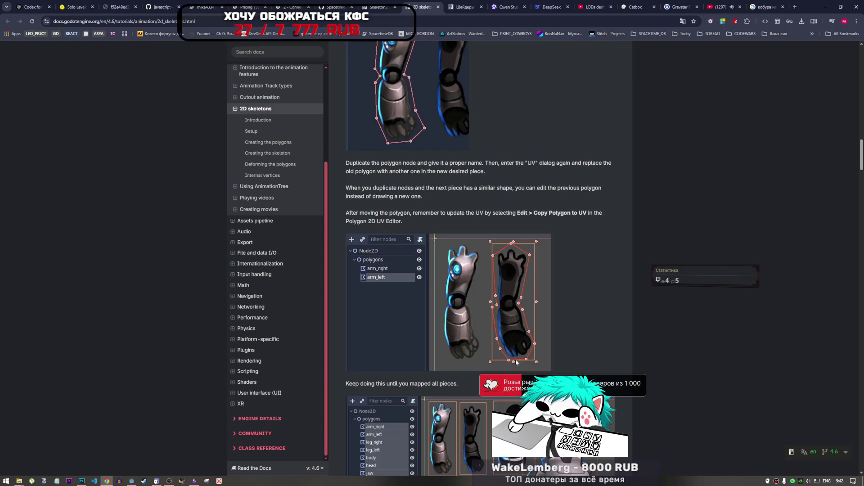
{"action": "scroll", "coordinate": [504, 244], "scroll_direction": "down", "scroll_amount": 15}
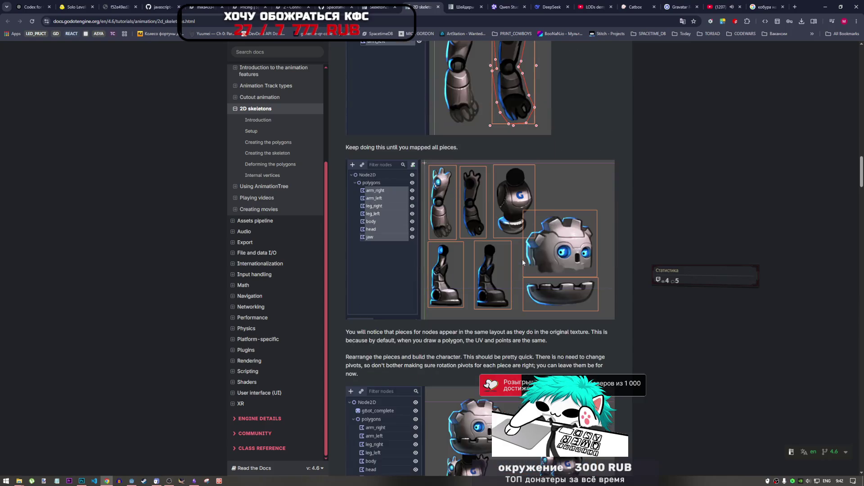
{"action": "scroll", "coordinate": [507, 293], "scroll_direction": "down", "scroll_amount": 3}
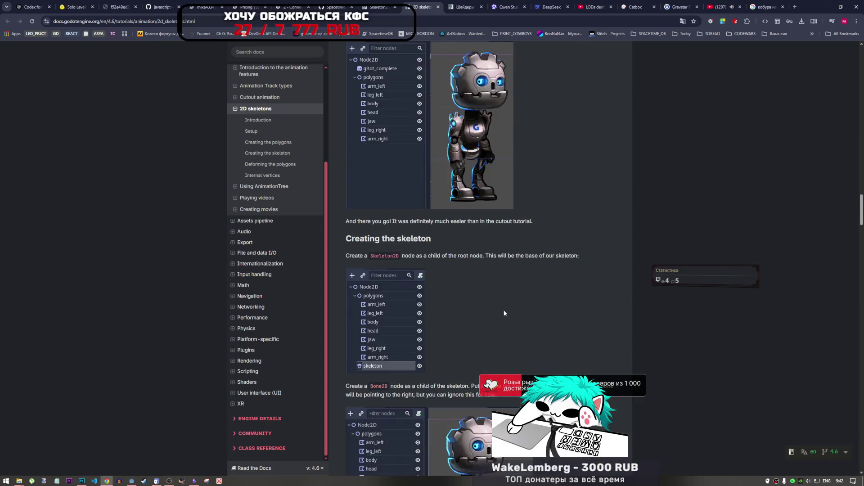
{"action": "scroll", "coordinate": [501, 321], "scroll_direction": "up", "scroll_amount": 8}
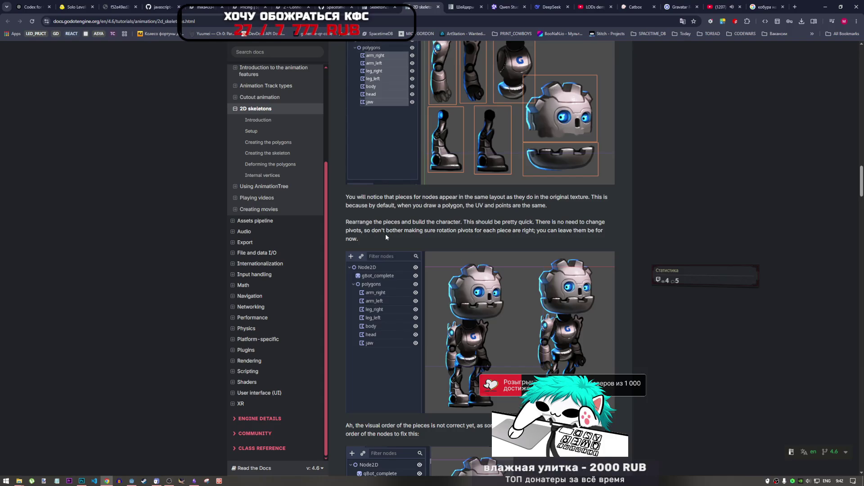
{"action": "scroll", "coordinate": [430, 287], "scroll_direction": "up", "scroll_amount": 5}
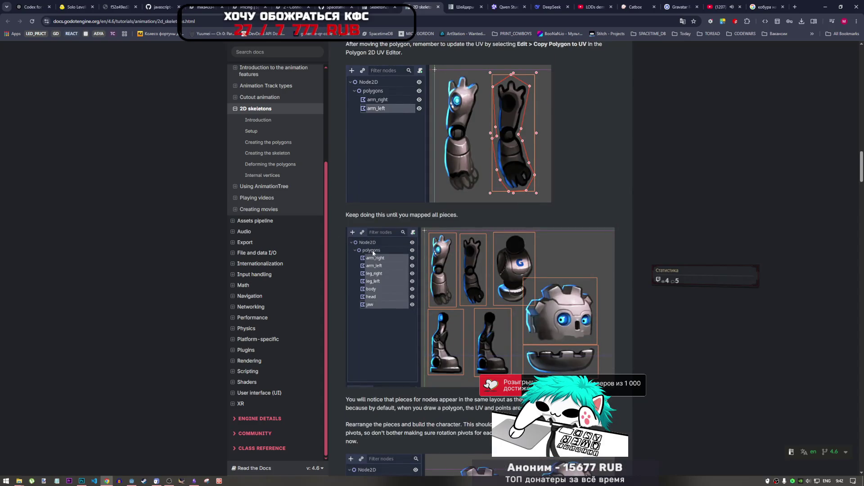
{"action": "scroll", "coordinate": [374, 254], "scroll_direction": "down", "scroll_amount": 7}
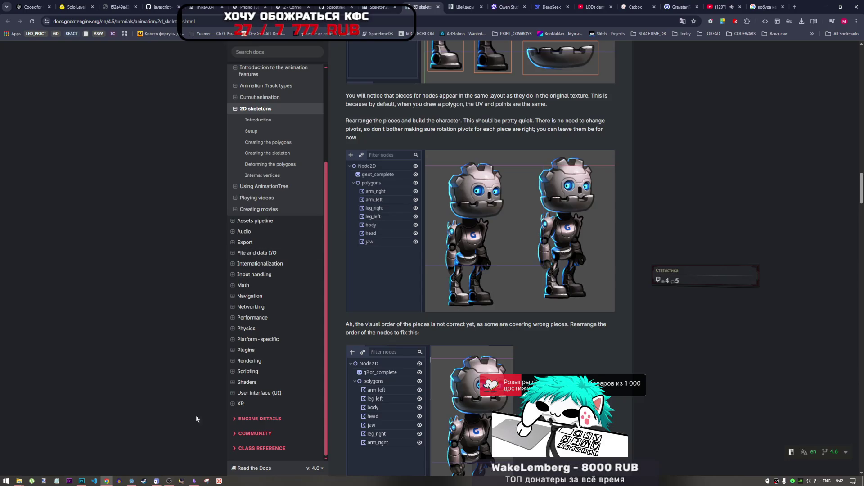
Back in Godot, make the head, cap, holster, body, arm, leg and pistol_to_left polygons visible.
{"action": "left_click", "coordinate": [132, 480]}
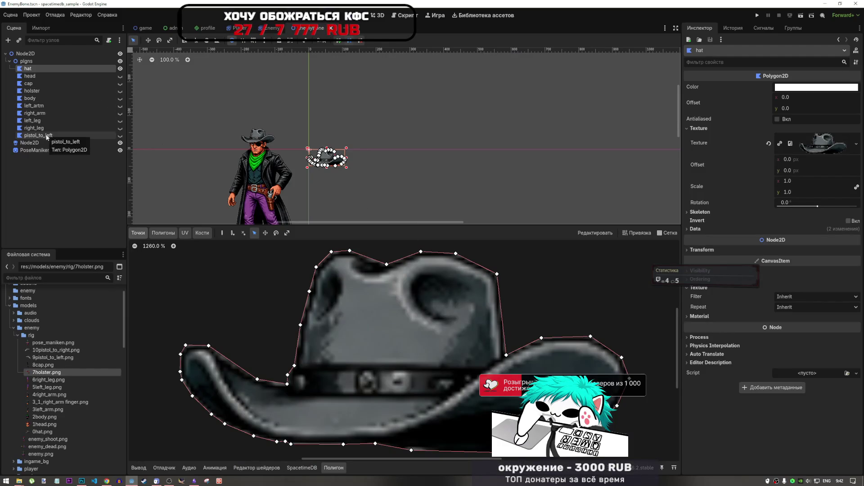
{"action": "left_click", "coordinate": [119, 76]}
{"action": "left_click", "coordinate": [120, 83]}
{"action": "left_click", "coordinate": [120, 91]}
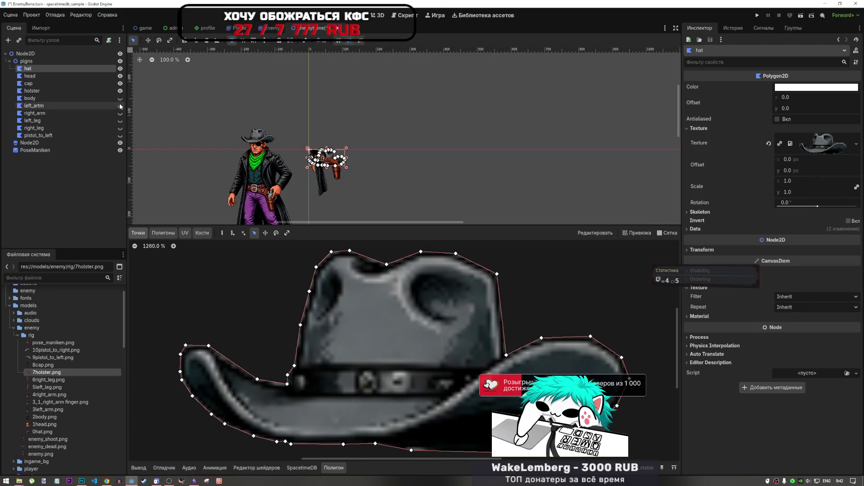
{"action": "left_click", "coordinate": [120, 106]}
{"action": "left_click", "coordinate": [120, 98]}
{"action": "left_click", "coordinate": [119, 113]}
{"action": "left_click", "coordinate": [119, 120]}
{"action": "left_click", "coordinate": [120, 128]}
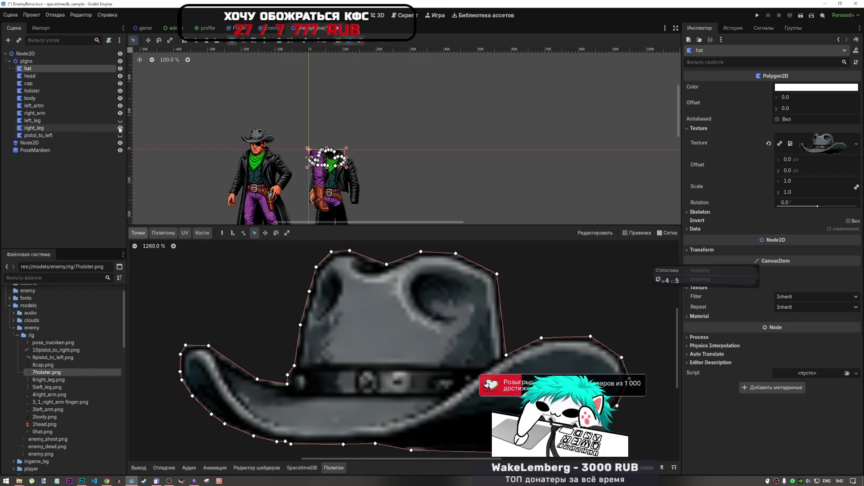
{"action": "left_click", "coordinate": [120, 135]}
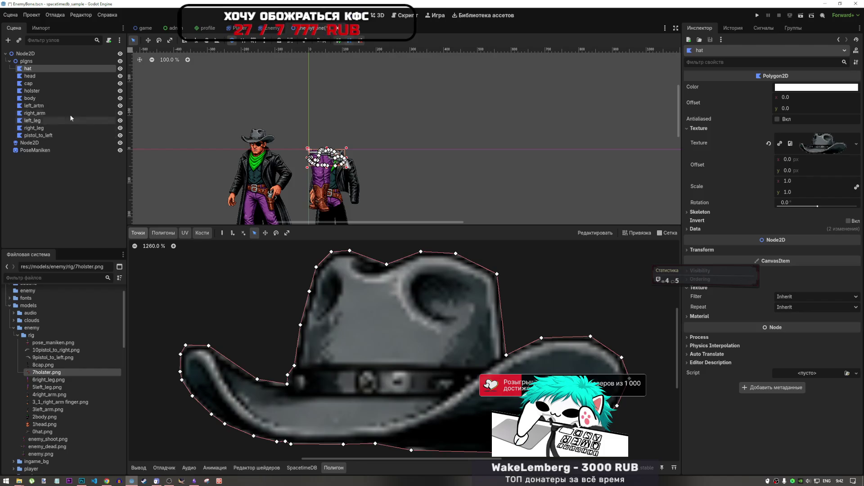
Select all ten part polygons and shift them up and left together.
{"action": "left_click", "coordinate": [50, 134], "text": "shift"}
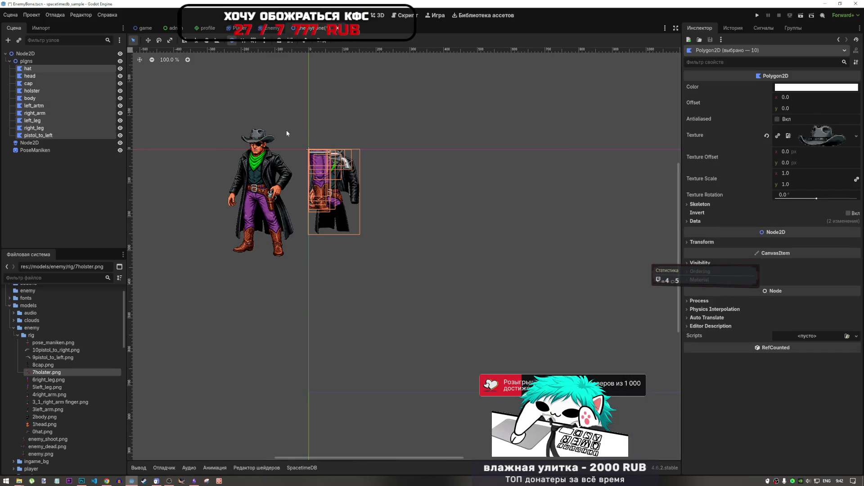
{"action": "scroll", "coordinate": [287, 133], "scroll_direction": "up", "scroll_amount": 5}
{"action": "mouse_move", "coordinate": [368, 225]}
{"action": "left_mouse_down"}
{"action": "mouse_move", "coordinate": [333, 153]}
{"action": "mouse_move", "coordinate": [385, 156]}
{"action": "mouse_move", "coordinate": [351, 158]}
{"action": "mouse_move", "coordinate": [405, 182]}
{"action": "left_mouse_up"}
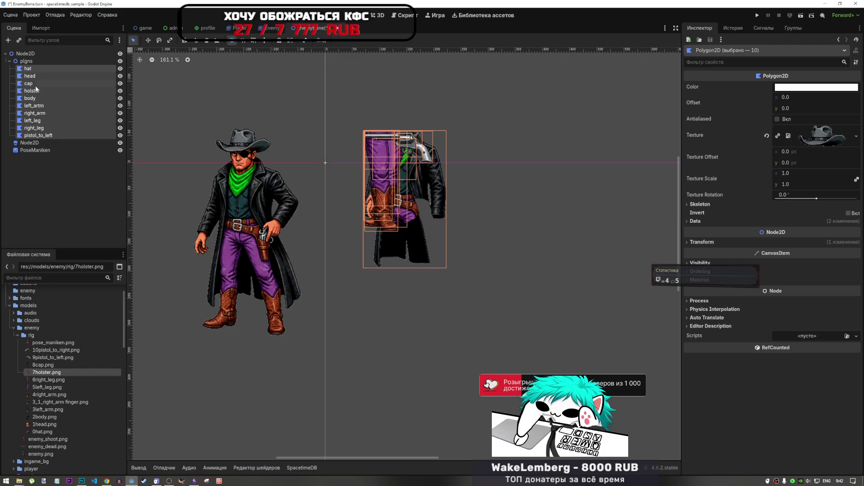
Pull the left leg piece out beside the cowboy figure.
{"action": "left_click", "coordinate": [29, 70]}
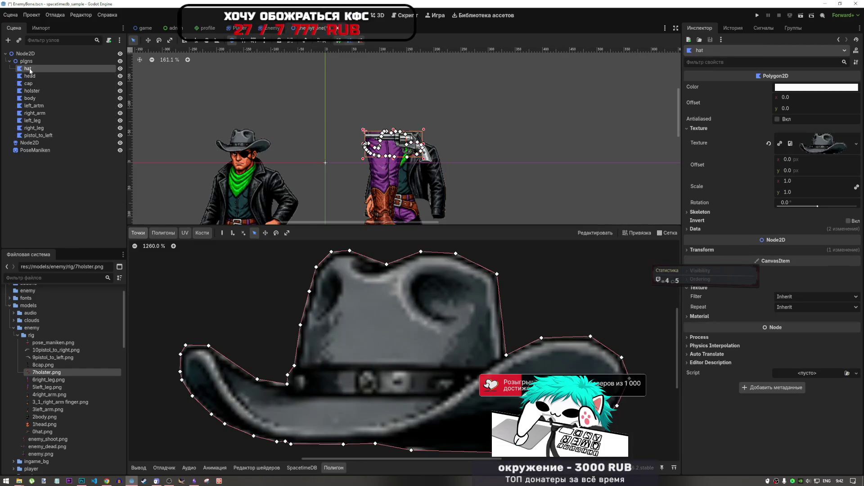
{"action": "mouse_move", "coordinate": [369, 150]}
{"action": "left_mouse_down"}
{"action": "mouse_move", "coordinate": [263, 175]}
{"action": "mouse_move", "coordinate": [384, 140]}
{"action": "mouse_move", "coordinate": [374, 152]}
{"action": "left_mouse_up"}
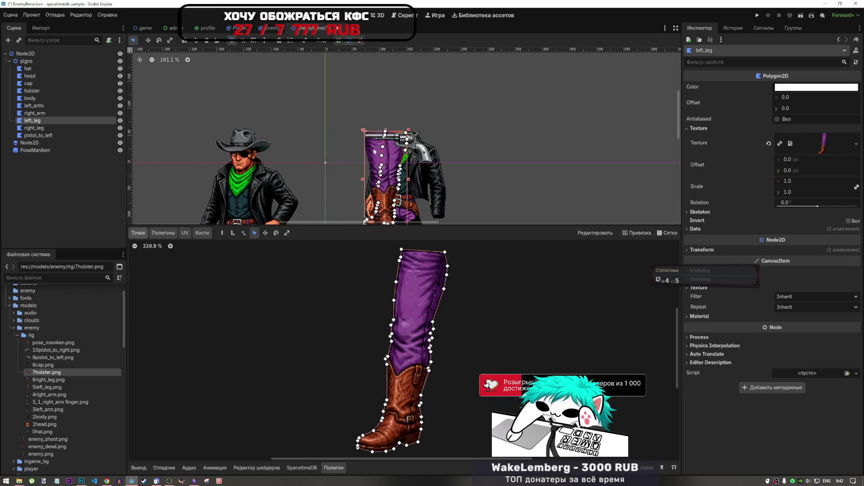
{"action": "scroll", "coordinate": [400, 133], "scroll_direction": "down", "scroll_amount": 5}
{"action": "scroll", "coordinate": [409, 121], "scroll_direction": "up", "scroll_amount": 3}
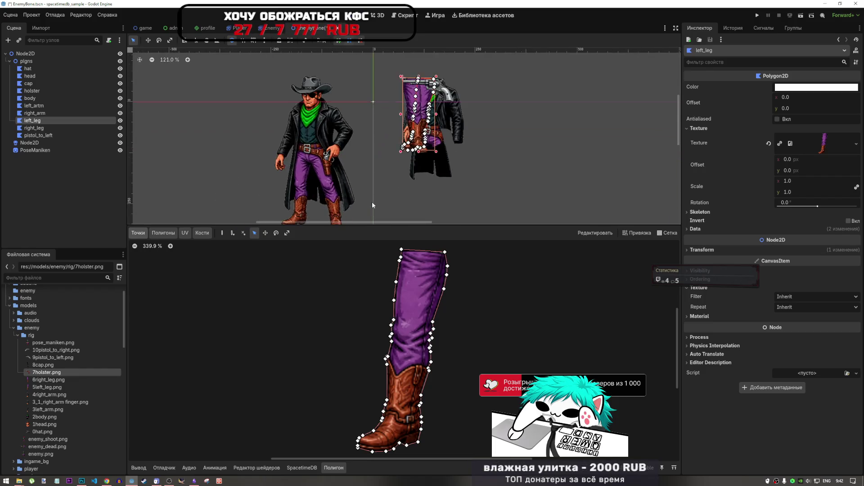
{"action": "scroll", "coordinate": [414, 114], "scroll_direction": "down", "scroll_amount": 2}
{"action": "scroll", "coordinate": [422, 108], "scroll_direction": "up", "scroll_amount": 3}
{"action": "mouse_move", "coordinate": [415, 97]}
{"action": "left_mouse_down"}
{"action": "mouse_move", "coordinate": [388, 160]}
{"action": "mouse_move", "coordinate": [374, 165]}
{"action": "mouse_move", "coordinate": [355, 140]}
{"action": "mouse_move", "coordinate": [271, 108]}
{"action": "left_mouse_up"}
{"action": "scroll", "coordinate": [433, 189], "scroll_direction": "down", "scroll_amount": 2}
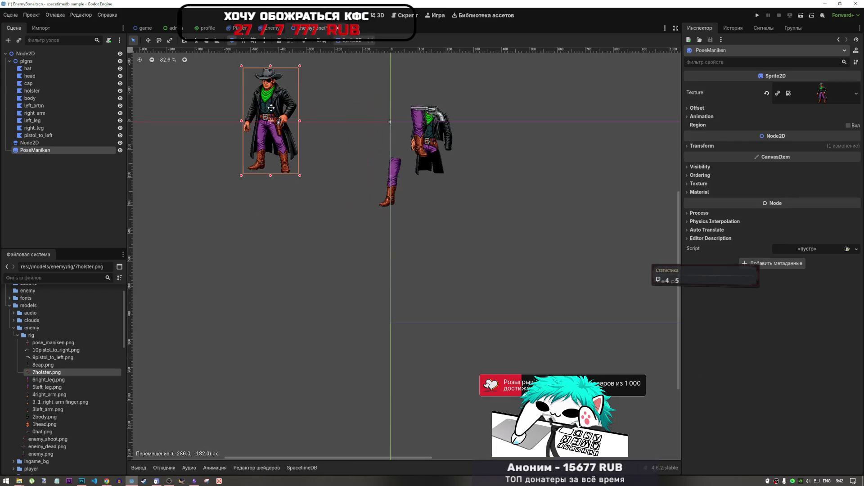
Nudge the left leg up-left, move the right leg down, and shift the arm and body.
{"action": "left_click", "coordinate": [397, 172]}
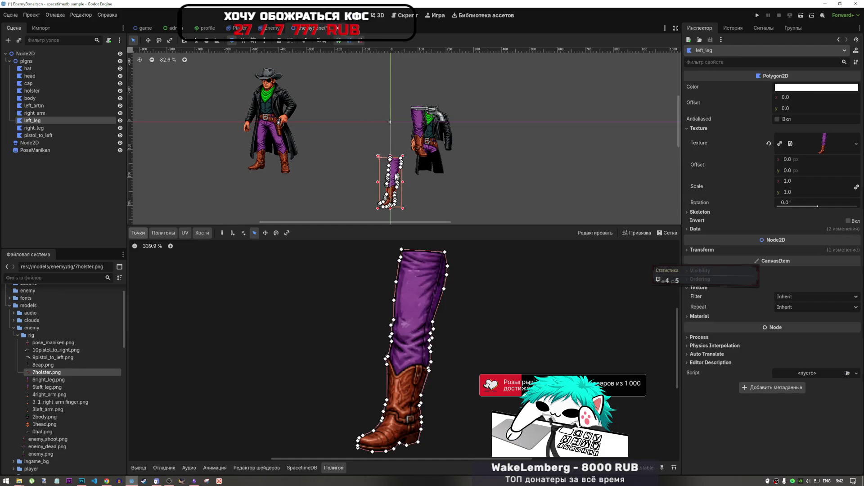
{"action": "mouse_move", "coordinate": [397, 176]}
{"action": "left_mouse_down"}
{"action": "mouse_move", "coordinate": [360, 164]}
{"action": "mouse_move", "coordinate": [373, 163]}
{"action": "left_mouse_up"}
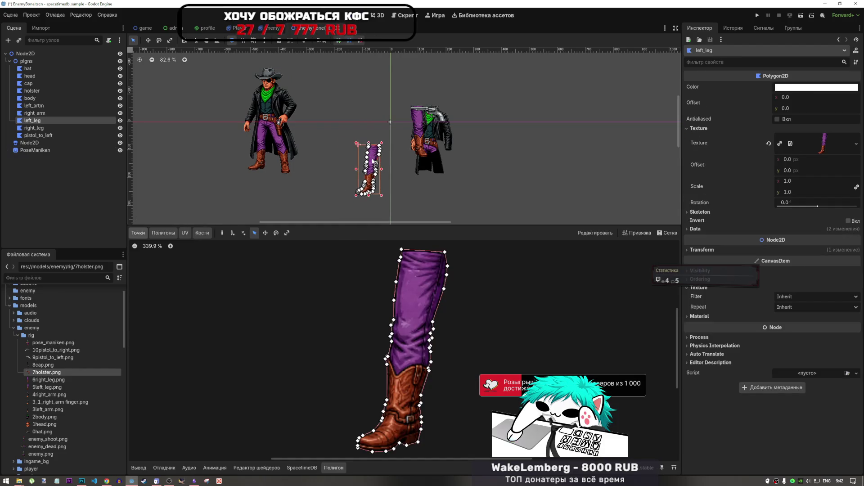
{"action": "left_click", "coordinate": [420, 125]}
{"action": "left_click_drag", "start_coordinate": [420, 125], "coordinate": [415, 166]}
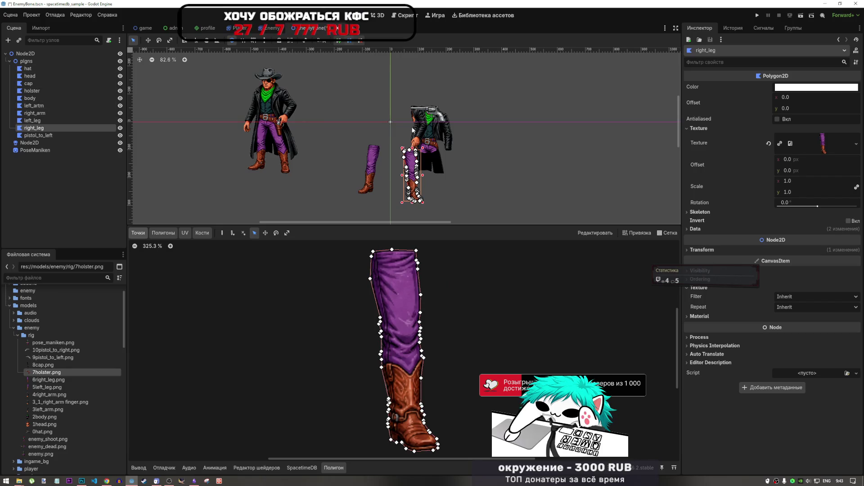
{"action": "mouse_move", "coordinate": [423, 126]}
{"action": "left_mouse_down"}
{"action": "mouse_move", "coordinate": [391, 127]}
{"action": "mouse_move", "coordinate": [496, 135]}
{"action": "mouse_move", "coordinate": [360, 121]}
{"action": "mouse_move", "coordinate": [396, 115]}
{"action": "mouse_move", "coordinate": [399, 130]}
{"action": "left_mouse_up"}
{"action": "scroll", "coordinate": [397, 118], "scroll_direction": "up", "scroll_amount": 8}
{"action": "scroll", "coordinate": [401, 135], "scroll_direction": "down", "scroll_amount": 9}
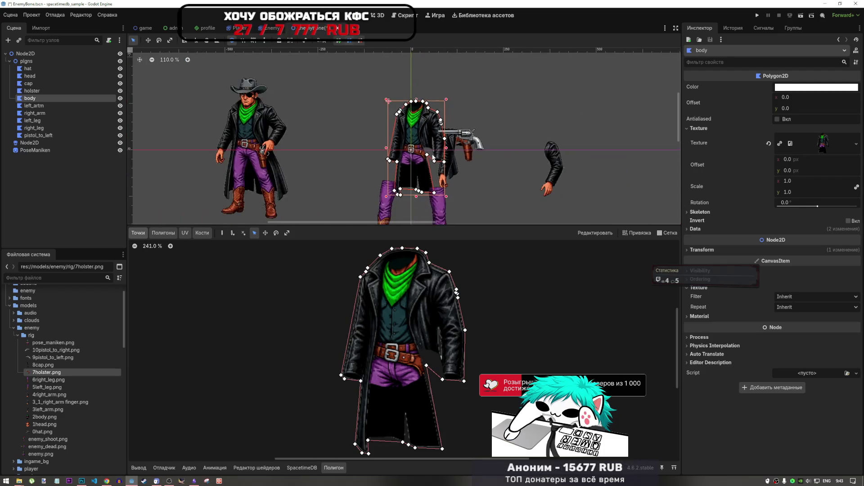
Fit the left leg polygon under the body.
{"action": "left_click", "coordinate": [402, 193]}
{"action": "mouse_move", "coordinate": [403, 193]}
{"action": "left_mouse_down"}
{"action": "mouse_move", "coordinate": [417, 169]}
{"action": "mouse_move", "coordinate": [392, 177]}
{"action": "mouse_move", "coordinate": [409, 174]}
{"action": "left_mouse_up"}
{"action": "scroll", "coordinate": [417, 170], "scroll_direction": "up", "scroll_amount": 6}
{"action": "scroll", "coordinate": [406, 171], "scroll_direction": "down", "scroll_amount": 5}
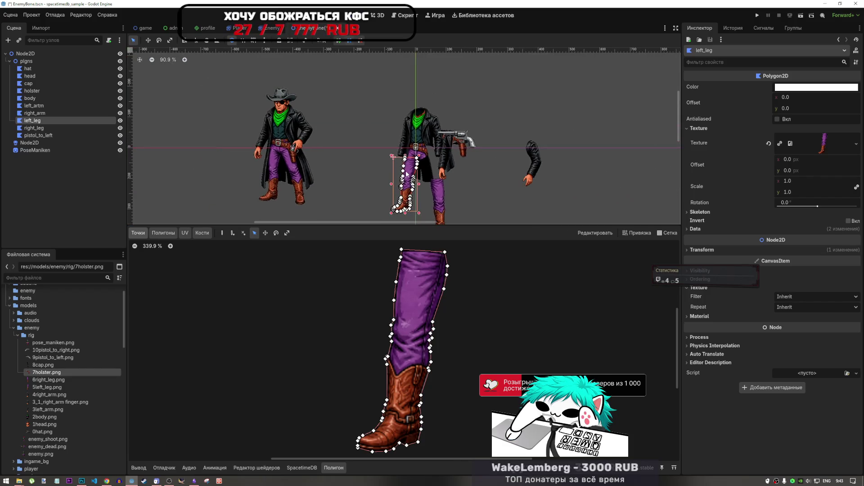
{"action": "left_click", "coordinate": [446, 192]}
Fit the right leg under the body and move the left arm piece to the left.
{"action": "left_click", "coordinate": [440, 200]}
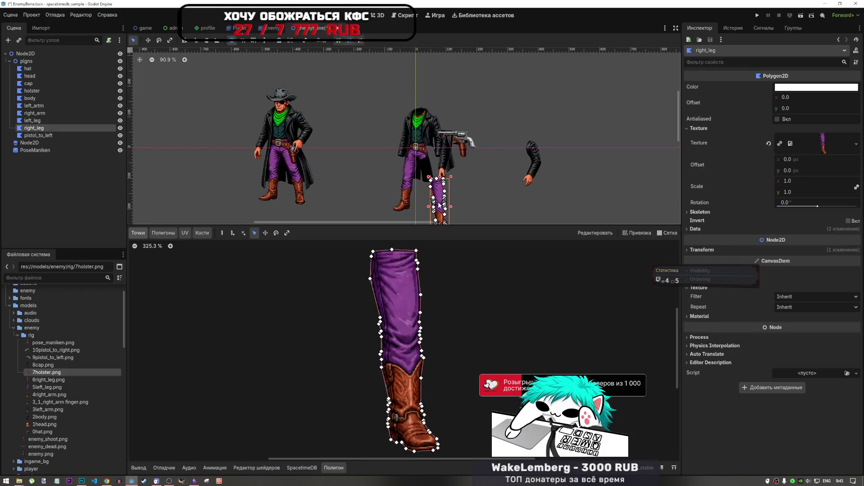
{"action": "mouse_move", "coordinate": [440, 200]}
{"action": "left_mouse_down"}
{"action": "mouse_move", "coordinate": [427, 175]}
{"action": "mouse_move", "coordinate": [440, 171]}
{"action": "left_mouse_up"}
{"action": "scroll", "coordinate": [432, 176], "scroll_direction": "up", "scroll_amount": 6}
{"action": "scroll", "coordinate": [448, 166], "scroll_direction": "down", "scroll_amount": 6}
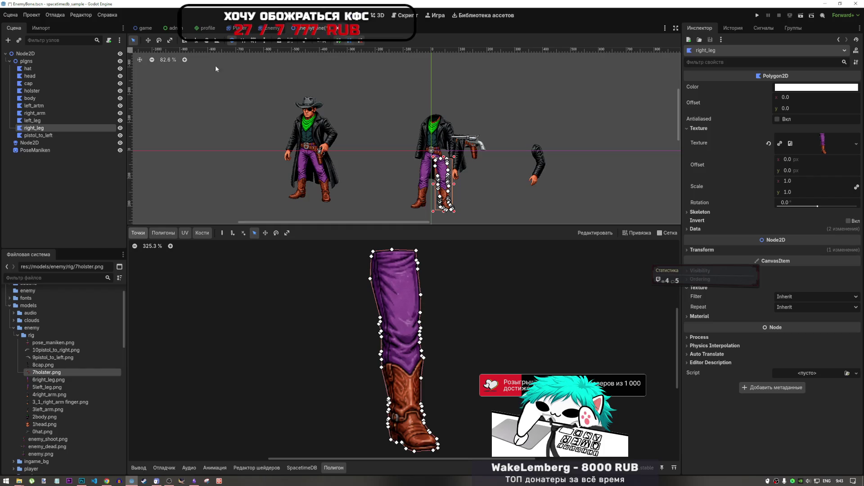
{"action": "scroll", "coordinate": [472, 144], "scroll_direction": "up", "scroll_amount": 3}
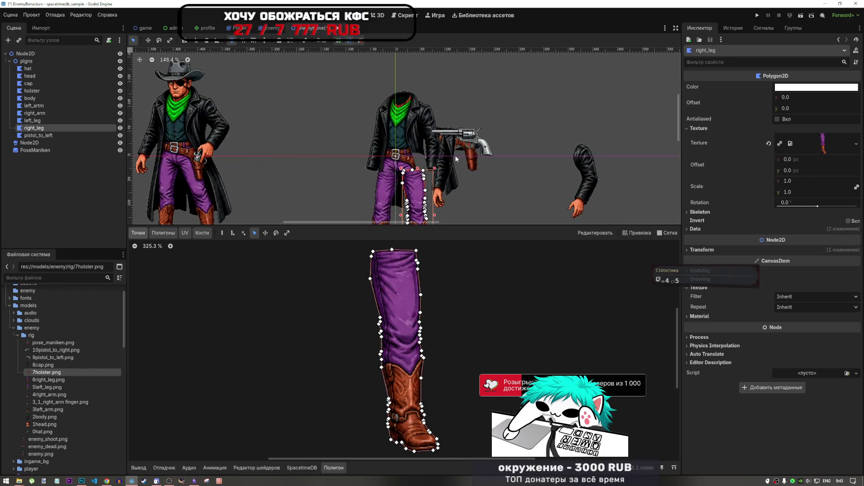
{"action": "mouse_move", "coordinate": [416, 168]}
{"action": "left_mouse_down"}
{"action": "mouse_move", "coordinate": [355, 150]}
{"action": "mouse_move", "coordinate": [376, 148]}
{"action": "left_mouse_up"}
Bring the right arm polygon over and set it at the cowboy's shoulder.
{"action": "left_click", "coordinate": [578, 166]}
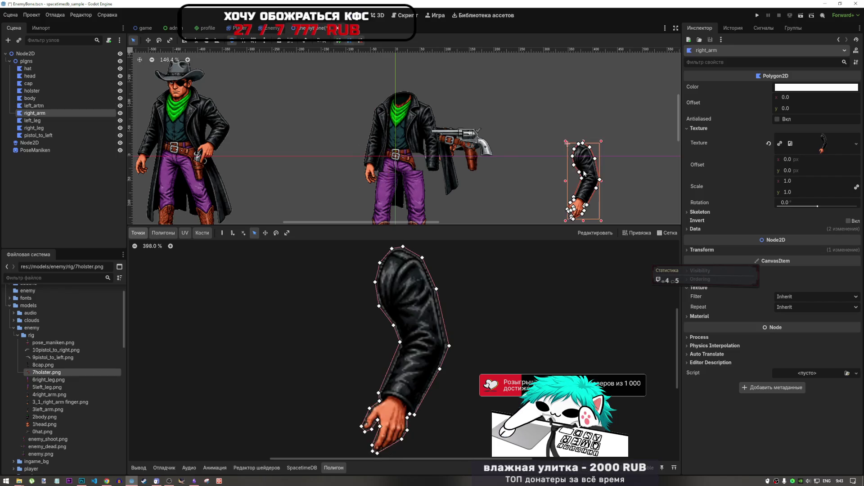
{"action": "mouse_move", "coordinate": [579, 167]}
{"action": "left_mouse_down"}
{"action": "mouse_move", "coordinate": [446, 149]}
{"action": "mouse_move", "coordinate": [396, 131]}
{"action": "mouse_move", "coordinate": [435, 128]}
{"action": "mouse_move", "coordinate": [421, 169]}
{"action": "mouse_move", "coordinate": [435, 130]}
{"action": "left_mouse_up"}
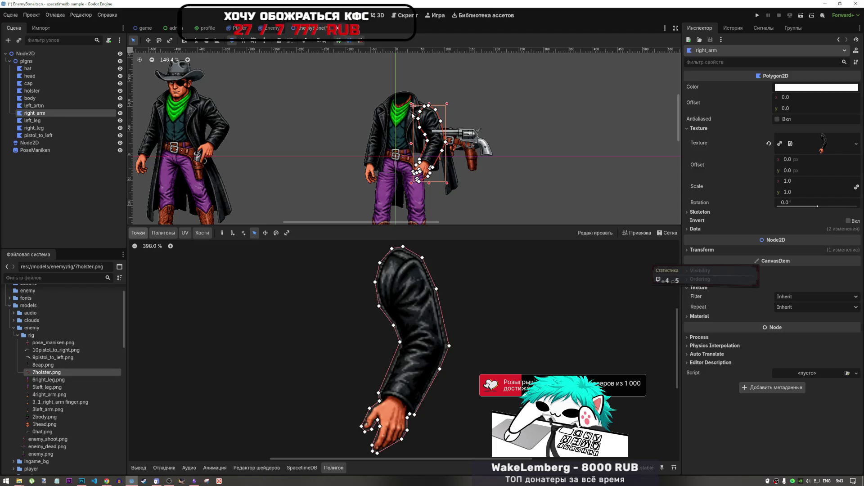
{"action": "key", "text": "ctrl+z"}
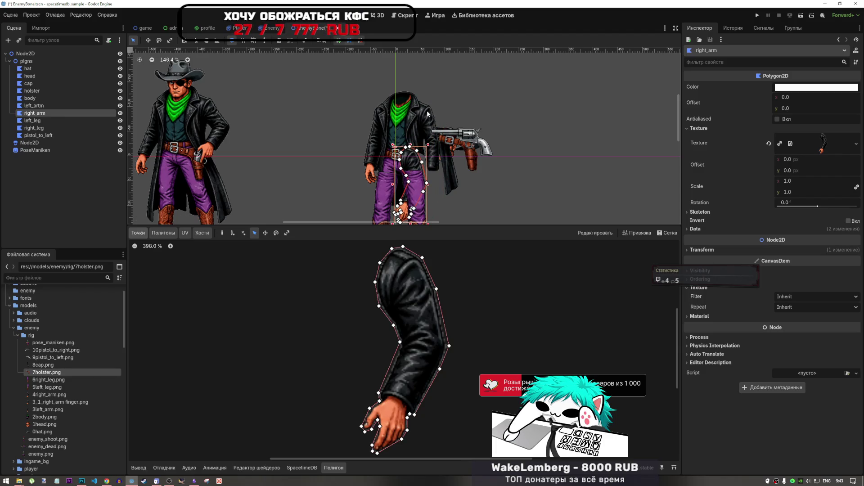
{"action": "mouse_move", "coordinate": [421, 158]}
{"action": "left_mouse_down"}
{"action": "mouse_move", "coordinate": [422, 122]}
{"action": "mouse_move", "coordinate": [413, 127]}
{"action": "mouse_move", "coordinate": [432, 118]}
{"action": "mouse_move", "coordinate": [445, 128]}
{"action": "mouse_move", "coordinate": [431, 122]}
{"action": "left_mouse_up"}
Place the hanging coat flap on the body's side, select the left arm, then return to Chrome.
{"action": "left_click_drag", "start_coordinate": [447, 173], "coordinate": [429, 198]}
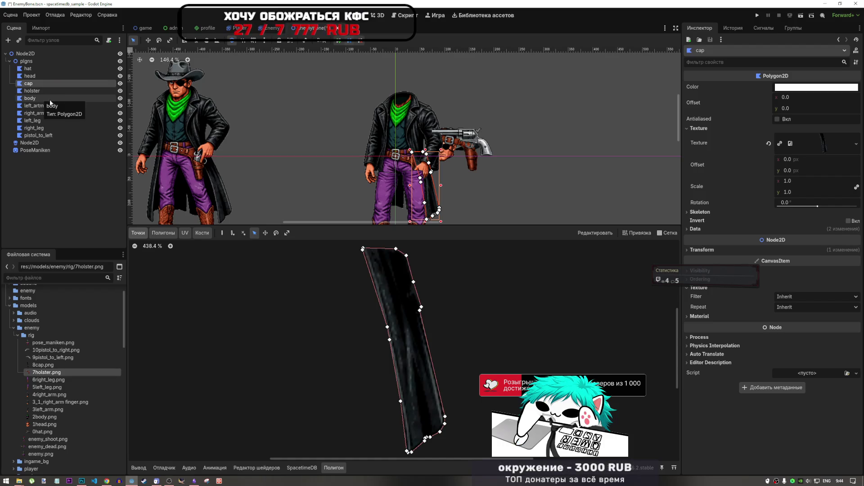
{"action": "left_click", "coordinate": [39, 106]}
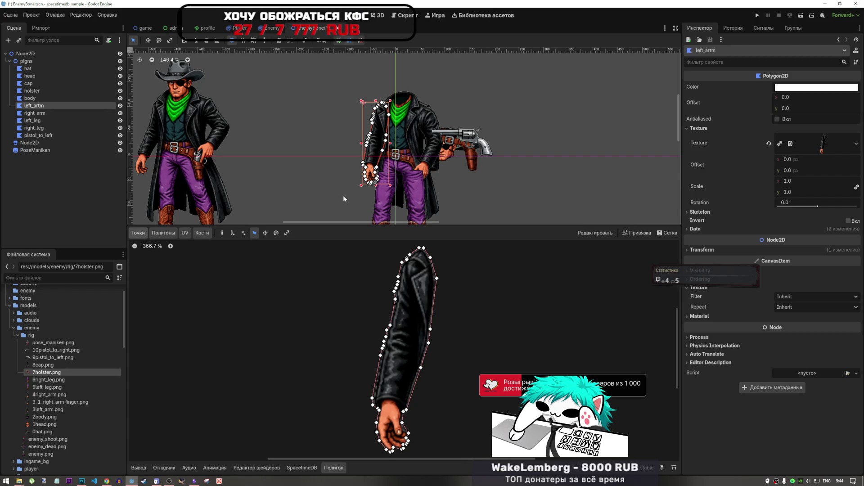
{"action": "left_click", "coordinate": [107, 480]}
In the YouTube tab, play Don't Phunk With My Heart from the playlist.
{"action": "left_click", "coordinate": [737, 4]}
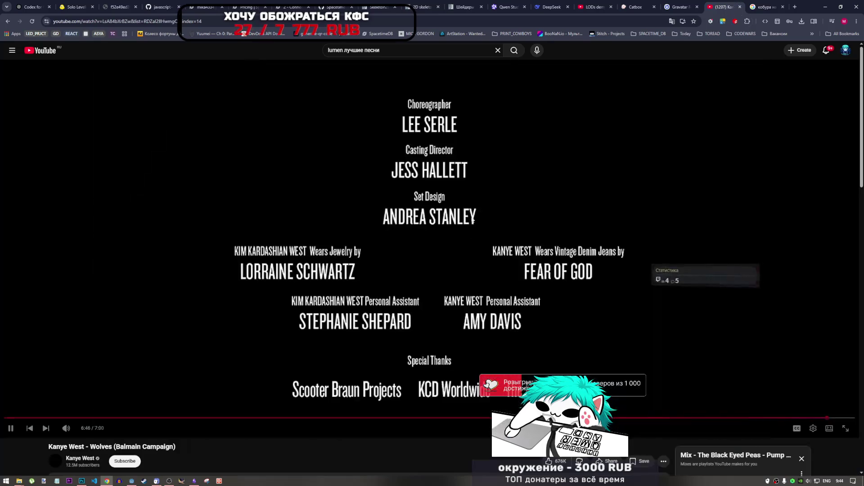
{"action": "scroll", "coordinate": [475, 271], "scroll_direction": "down", "scroll_amount": 2}
{"action": "scroll", "coordinate": [720, 438], "scroll_direction": "down", "scroll_amount": 3}
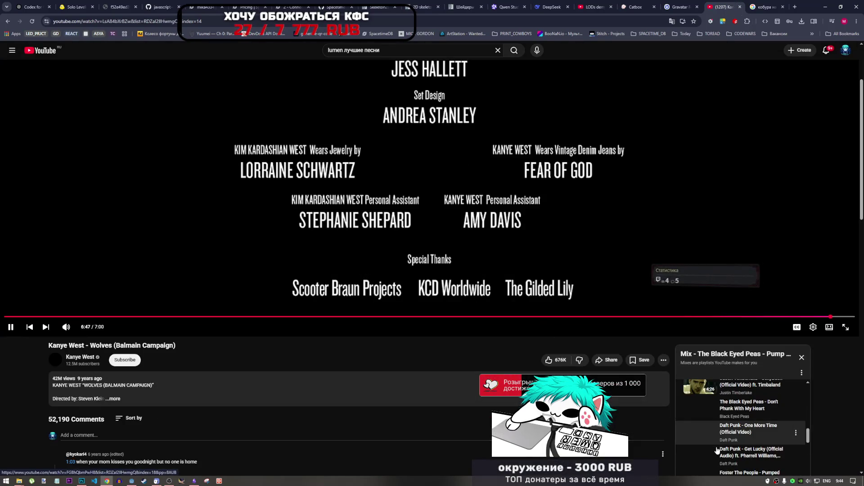
{"action": "left_click", "coordinate": [703, 418]}
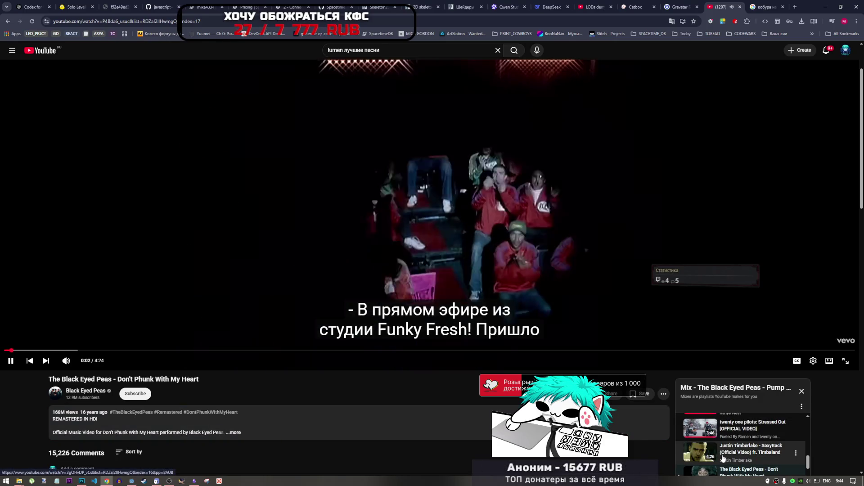
Play twenty one pilots' Stressed Out from the playlist, then return to char.psd in Photoshop.
{"action": "scroll", "coordinate": [734, 435], "scroll_direction": "up", "scroll_amount": 1}
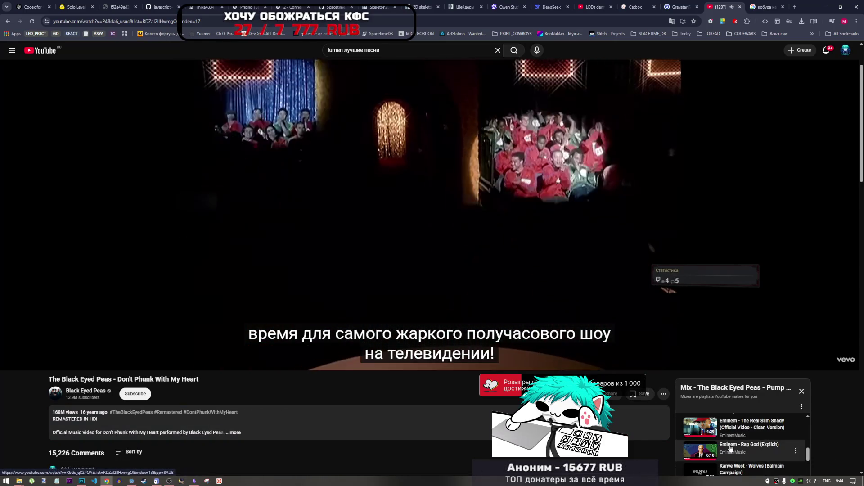
{"action": "scroll", "coordinate": [730, 454], "scroll_direction": "up", "scroll_amount": 3}
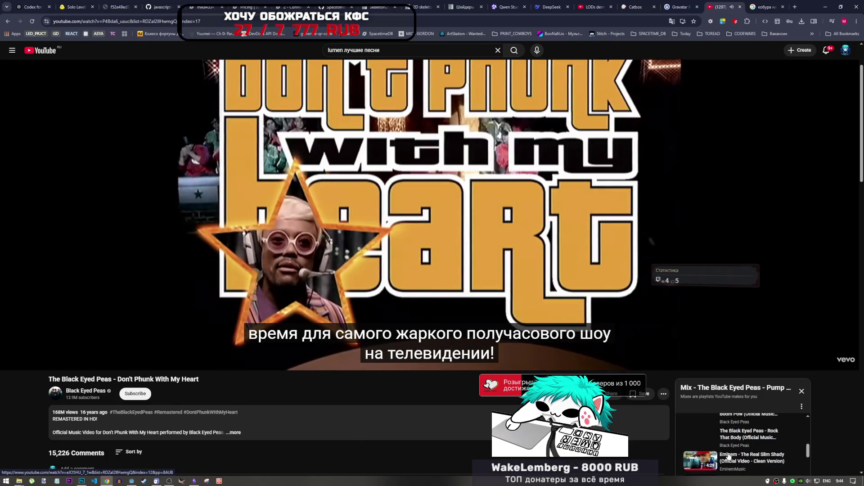
{"action": "scroll", "coordinate": [729, 455], "scroll_direction": "down", "scroll_amount": 2}
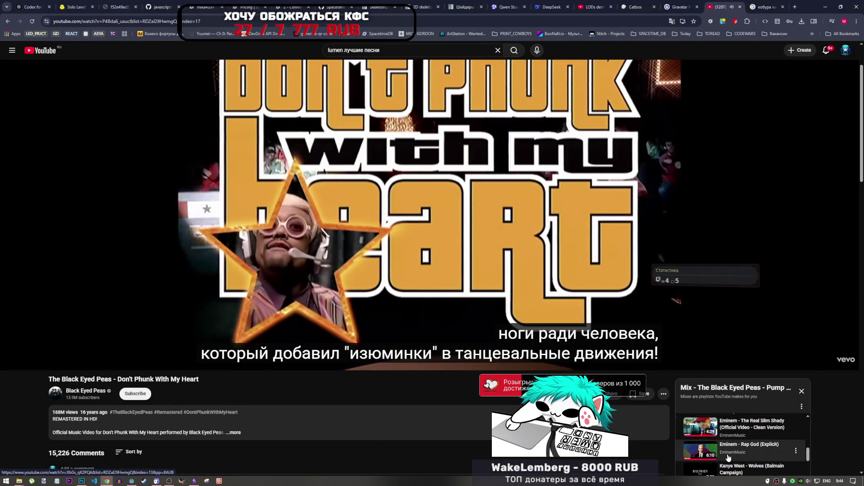
{"action": "scroll", "coordinate": [728, 458], "scroll_direction": "down", "scroll_amount": 2}
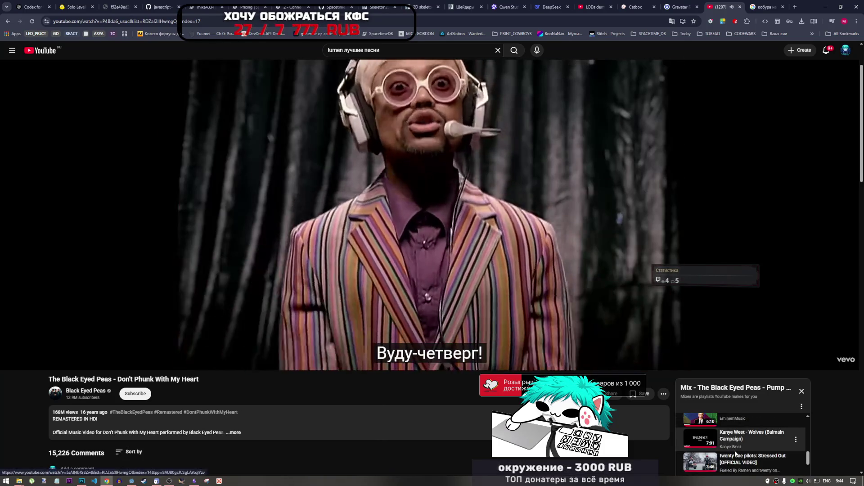
{"action": "left_click", "coordinate": [736, 460]}
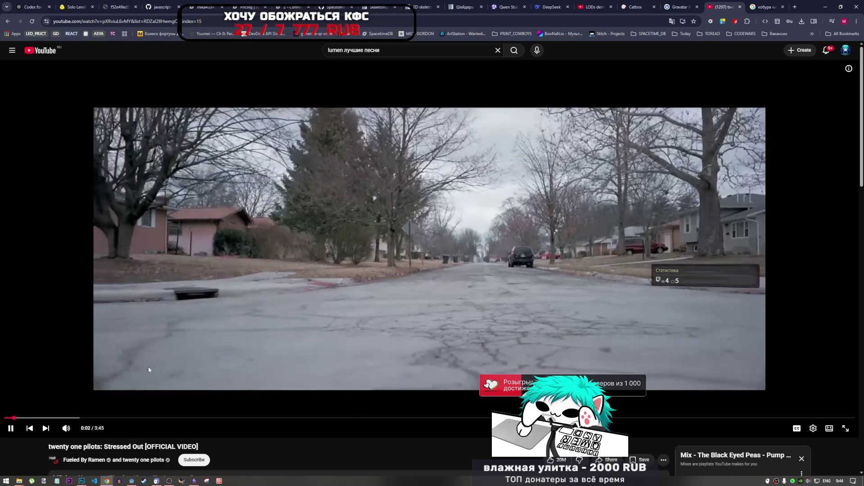
{"action": "left_click", "coordinate": [81, 481]}
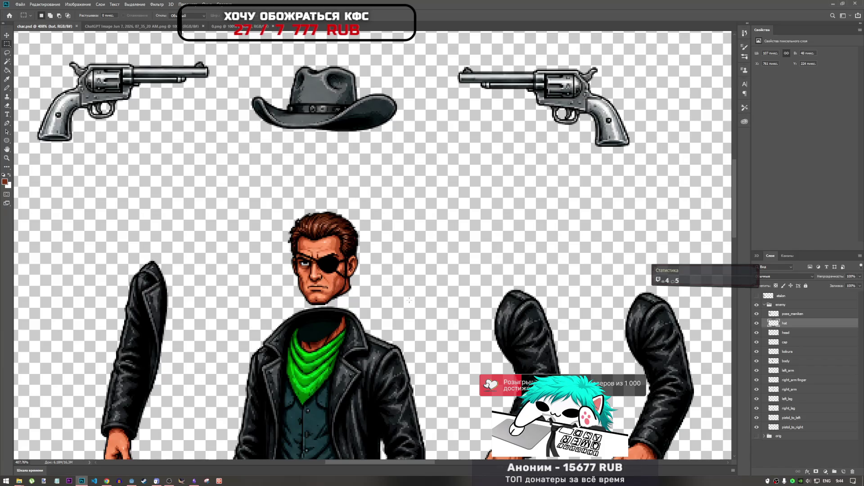
Duplicate the body layer and start a free transform on the copy.
{"action": "scroll", "coordinate": [369, 261], "scroll_direction": "down", "scroll_amount": 4}
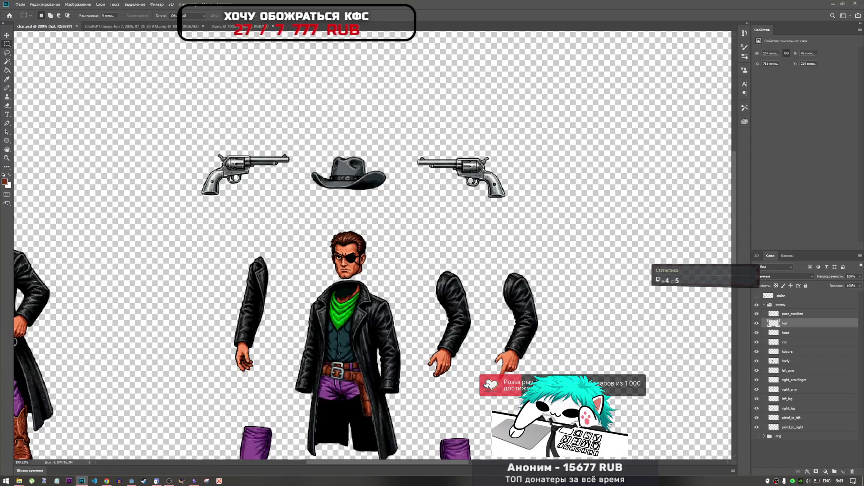
{"action": "scroll", "coordinate": [368, 261], "scroll_direction": "up", "scroll_amount": 3}
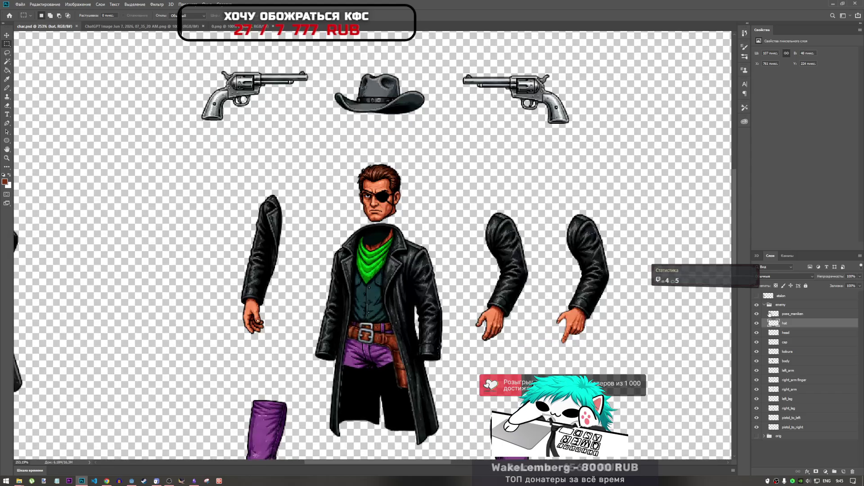
{"action": "left_click", "coordinate": [796, 363]}
{"action": "key", "text": "ctrl+j"}
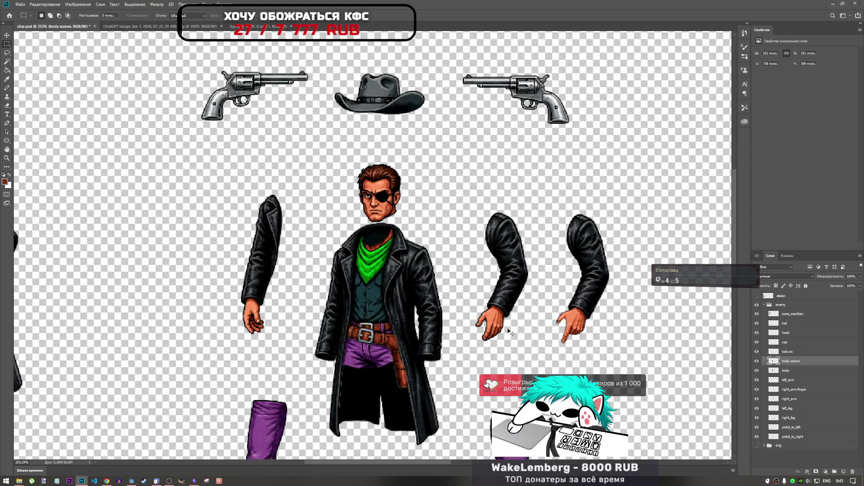
{"action": "key", "text": "ctrl+t"}
Move the body copy off to the right, then drag it back over the original body.
{"action": "scroll", "coordinate": [324, 285], "scroll_direction": "down", "scroll_amount": 3}
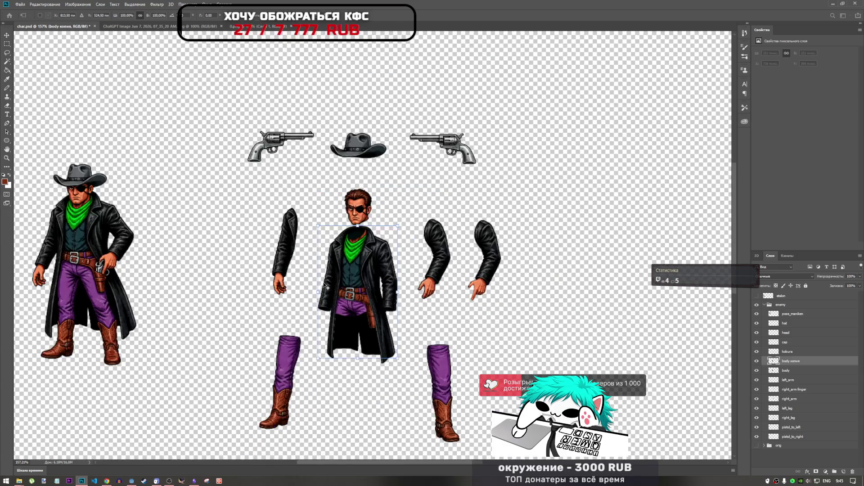
{"action": "scroll", "coordinate": [324, 285], "scroll_direction": "down", "scroll_amount": 2}
{"action": "mouse_move", "coordinate": [345, 284]}
{"action": "left_mouse_down"}
{"action": "mouse_move", "coordinate": [513, 287]}
{"action": "mouse_move", "coordinate": [487, 285]}
{"action": "left_mouse_up"}
{"action": "scroll", "coordinate": [513, 285], "scroll_direction": "up", "scroll_amount": 5}
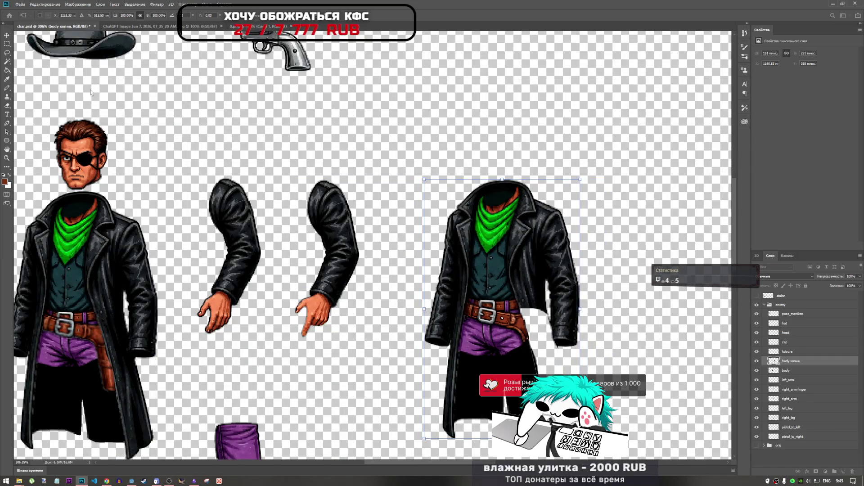
{"action": "scroll", "coordinate": [437, 191], "scroll_direction": "down", "scroll_amount": 3}
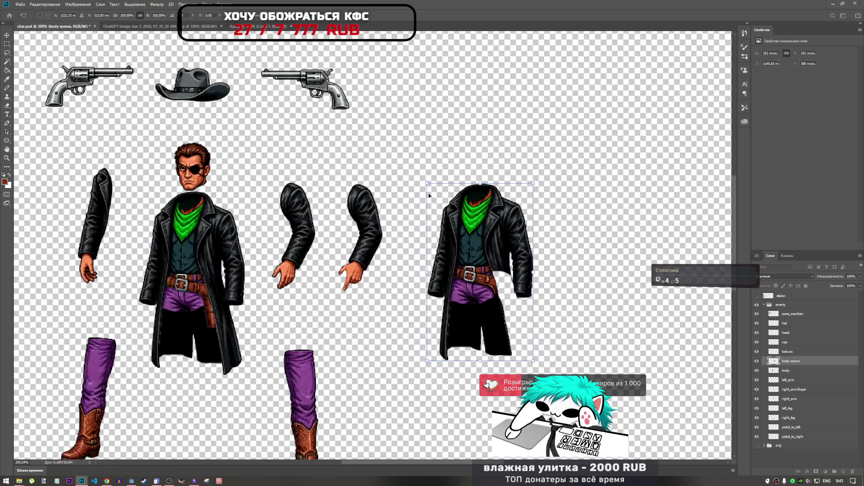
{"action": "scroll", "coordinate": [414, 196], "scroll_direction": "up", "scroll_amount": 2}
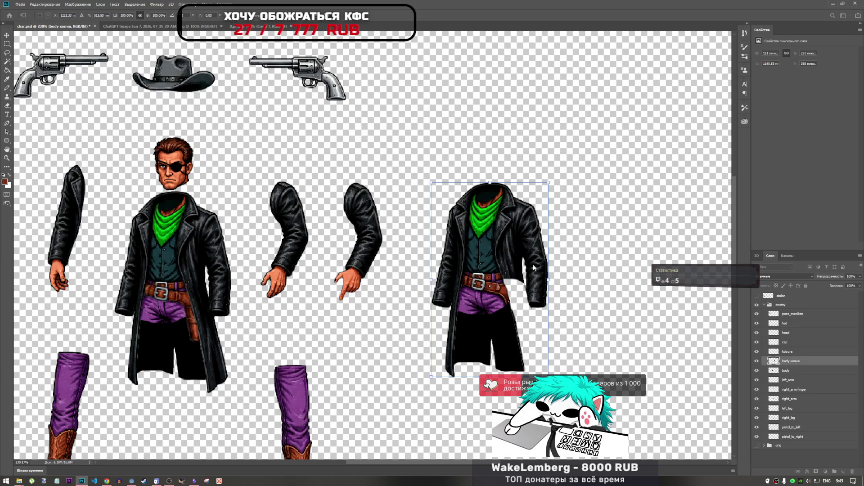
{"action": "scroll", "coordinate": [460, 260], "scroll_direction": "down", "scroll_amount": 2}
{"action": "scroll", "coordinate": [360, 248], "scroll_direction": "up", "scroll_amount": 3}
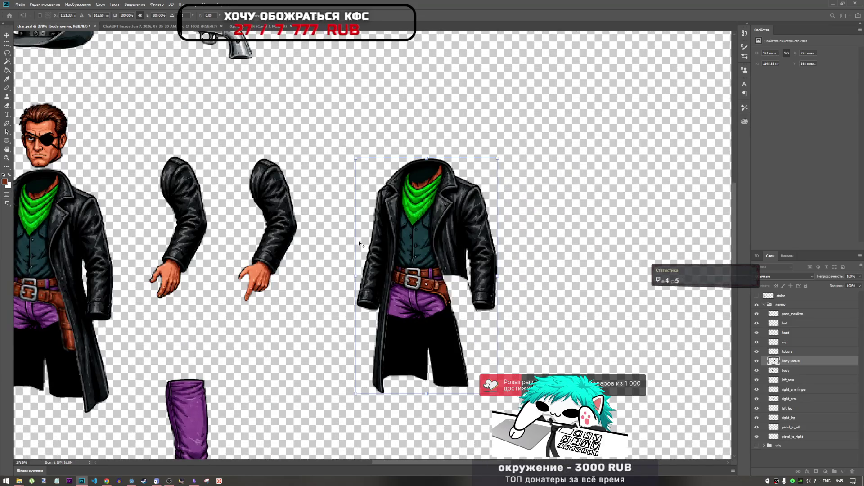
{"action": "scroll", "coordinate": [318, 247], "scroll_direction": "down", "scroll_amount": 2}
{"action": "mouse_move", "coordinate": [402, 235]}
{"action": "left_mouse_down"}
{"action": "mouse_move", "coordinate": [565, 234]}
{"action": "mouse_move", "coordinate": [551, 235]}
{"action": "left_mouse_up"}
{"action": "scroll", "coordinate": [630, 292], "scroll_direction": "down", "scroll_amount": 3}
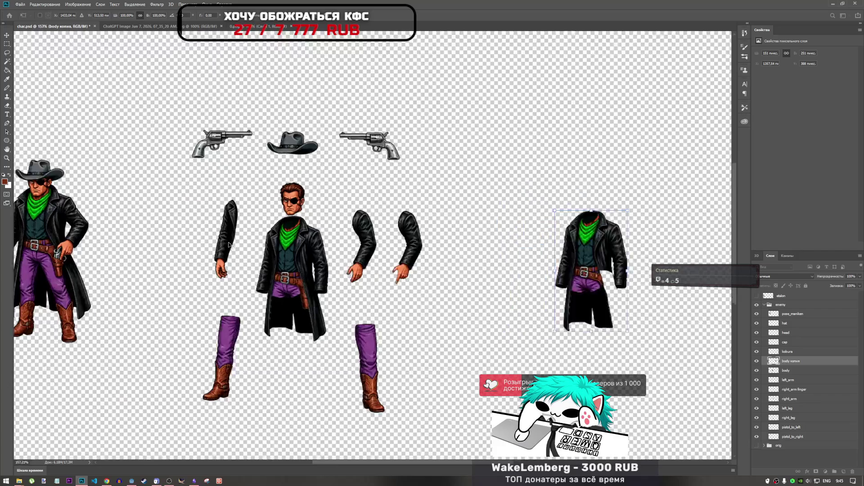
{"action": "scroll", "coordinate": [521, 240], "scroll_direction": "up", "scroll_amount": 2}
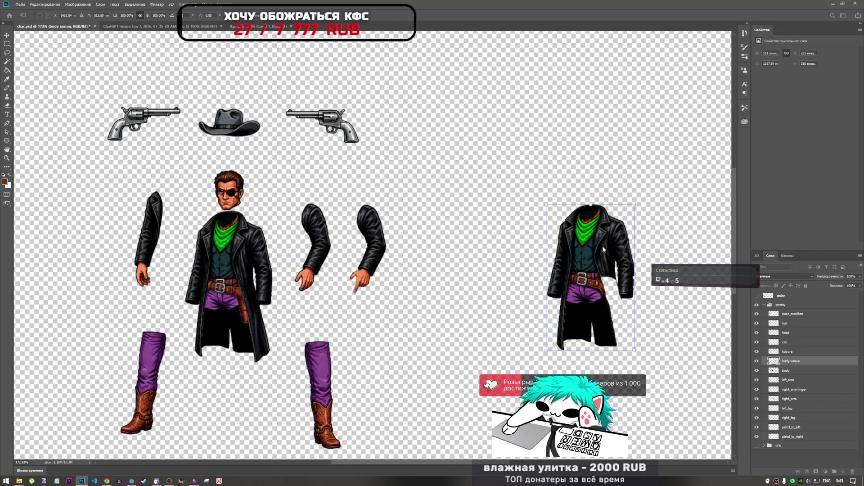
{"action": "left_click_drag", "start_coordinate": [601, 247], "coordinate": [239, 246]}
Delete the duplicate 'body копия' layer.
{"action": "key", "text": "m"}
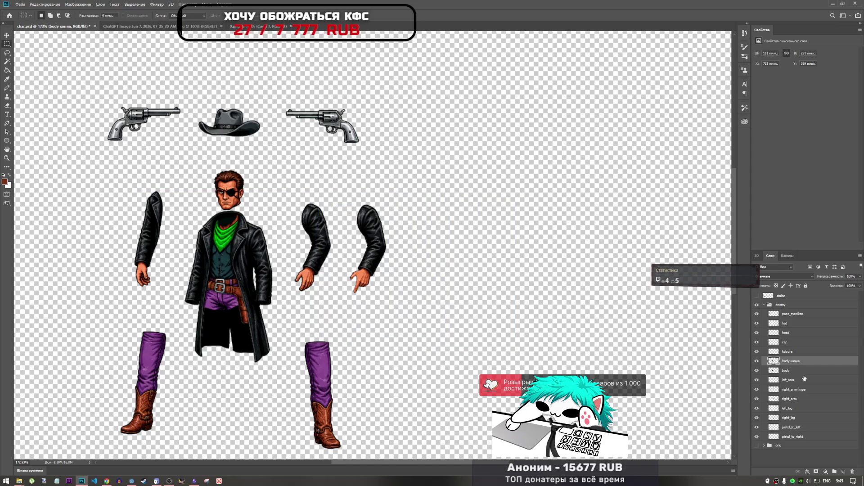
{"action": "left_click", "coordinate": [802, 371]}
{"action": "left_click", "coordinate": [798, 364]}
{"action": "key", "text": "Delete"}
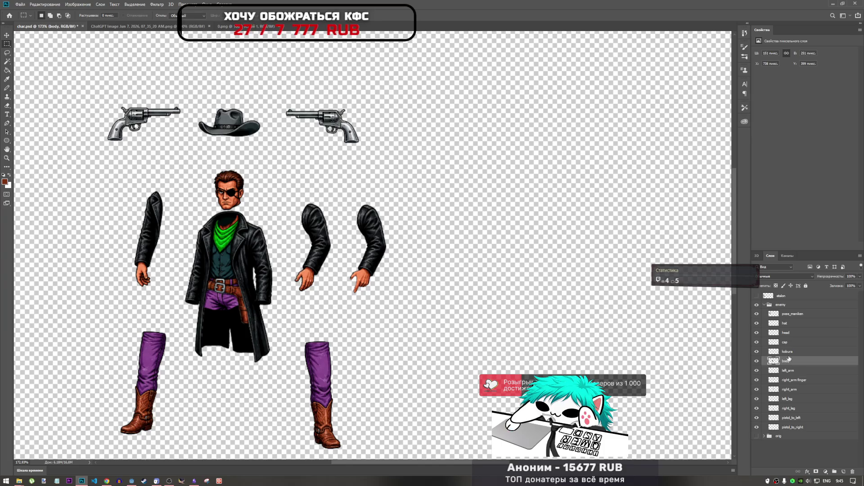
Select the left_arm layer, toggle its visibility to check it, and start a free transform.
{"action": "left_click", "coordinate": [788, 356]}
{"action": "left_click", "coordinate": [789, 363]}
{"action": "left_click", "coordinate": [796, 372]}
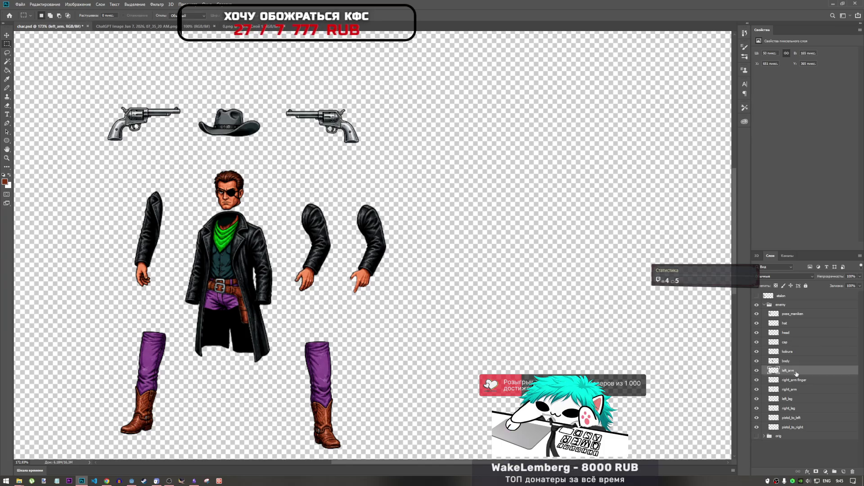
{"action": "left_click", "coordinate": [757, 371]}
{"action": "left_click", "coordinate": [757, 371]}
{"action": "scroll", "coordinate": [119, 223], "scroll_direction": "up", "scroll_amount": 3}
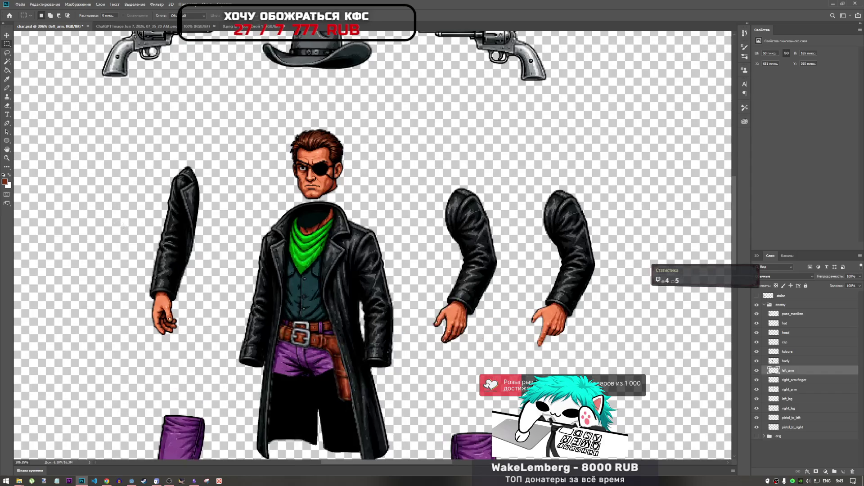
{"action": "key", "text": "ctrl+t"}
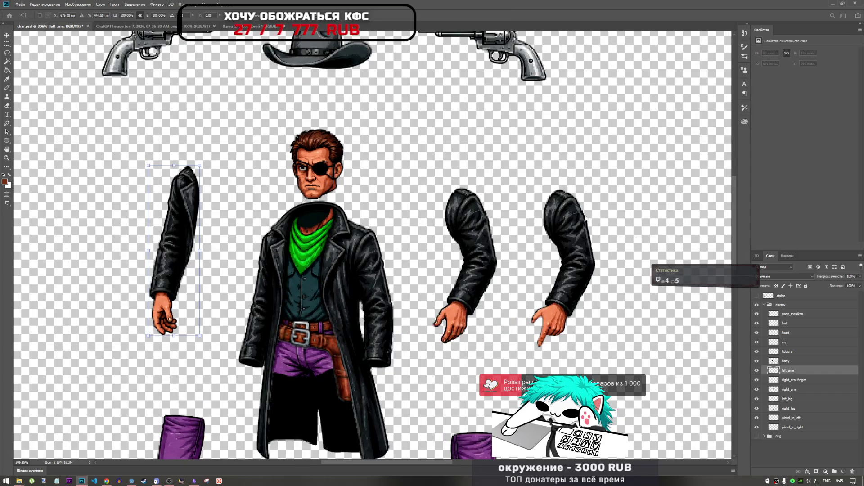
Lower the head layer onto the coat collar and nudge it back up slightly.
{"action": "left_click", "coordinate": [785, 323]}
{"action": "left_click", "coordinate": [786, 332]}
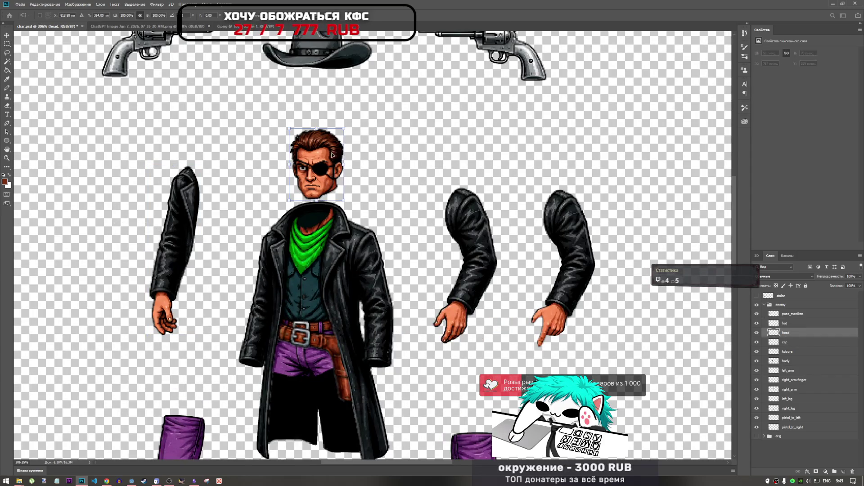
{"action": "left_click_drag", "start_coordinate": [313, 160], "coordinate": [306, 186]}
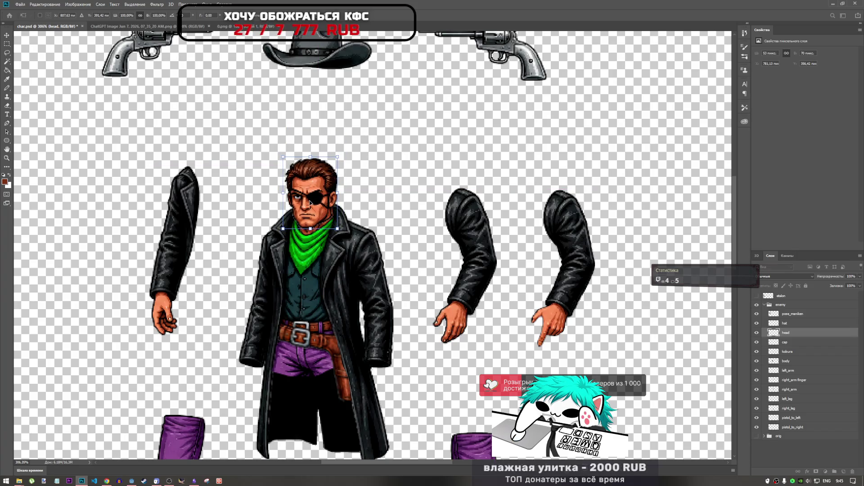
{"action": "key", "text": "Up"}
{"action": "key", "text": "Up"}
{"action": "scroll", "coordinate": [315, 222], "scroll_direction": "up", "scroll_amount": 2}
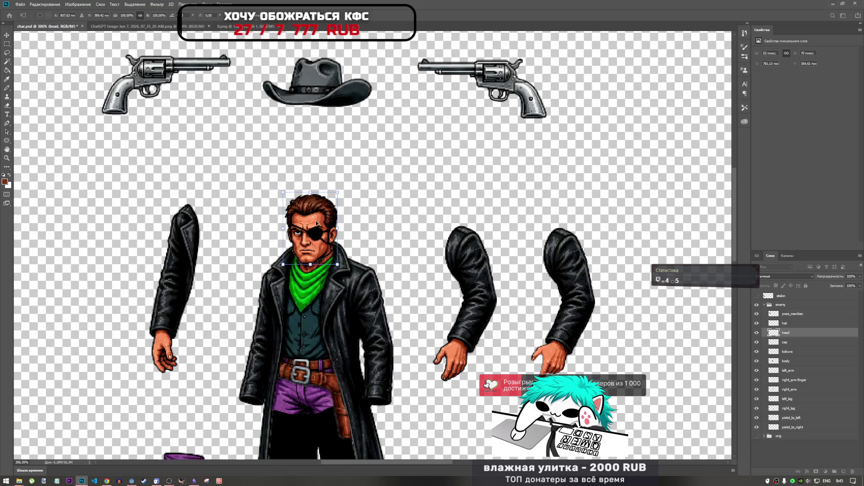
{"action": "scroll", "coordinate": [314, 246], "scroll_direction": "up", "scroll_amount": 5, "text": "alt"}
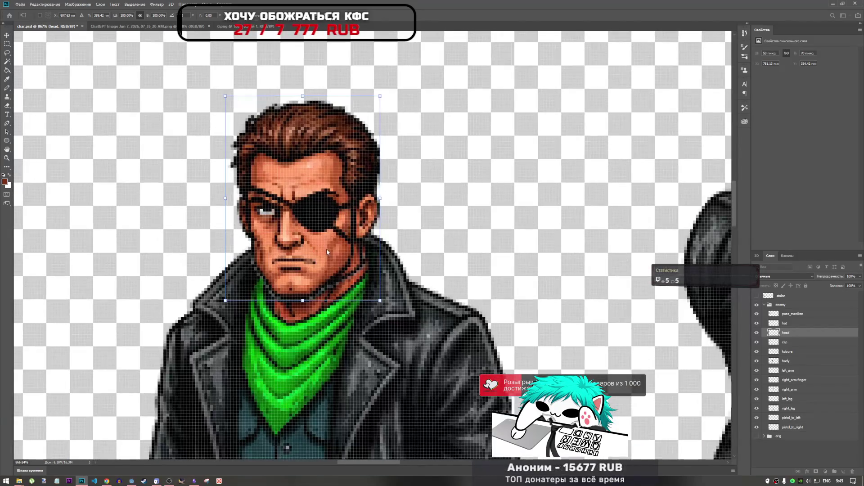
Adjust the head over the neck, then trial a lasso outline around the collar and drop it.
{"action": "mouse_move", "coordinate": [316, 257]}
{"action": "left_mouse_down"}
{"action": "mouse_move", "coordinate": [327, 235]}
{"action": "mouse_move", "coordinate": [326, 260]}
{"action": "mouse_move", "coordinate": [284, 255]}
{"action": "mouse_move", "coordinate": [325, 254]}
{"action": "left_mouse_up"}
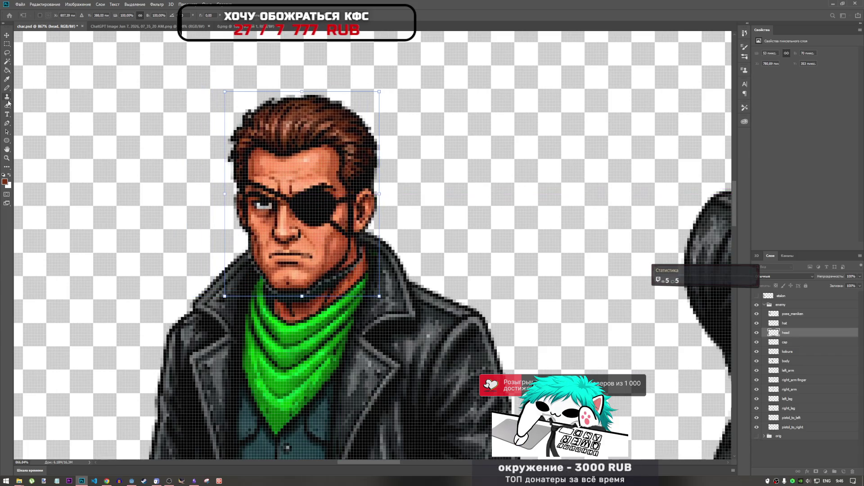
{"action": "key", "text": "Return"}
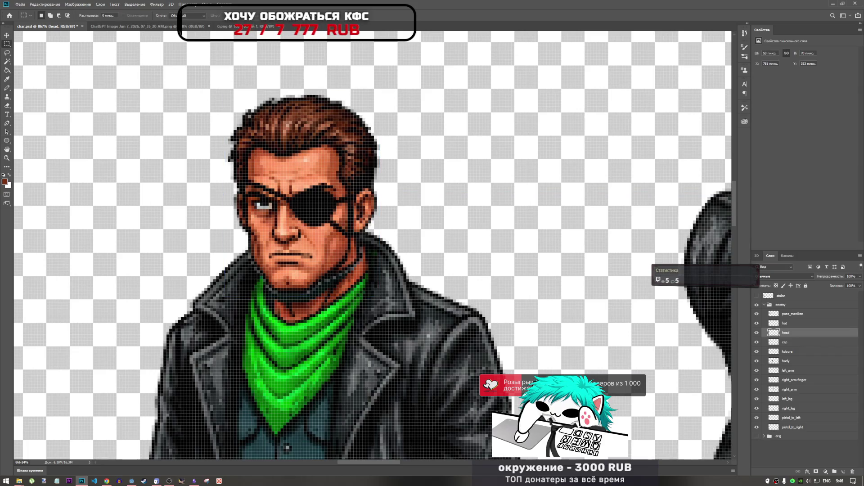
{"action": "key", "text": "m"}
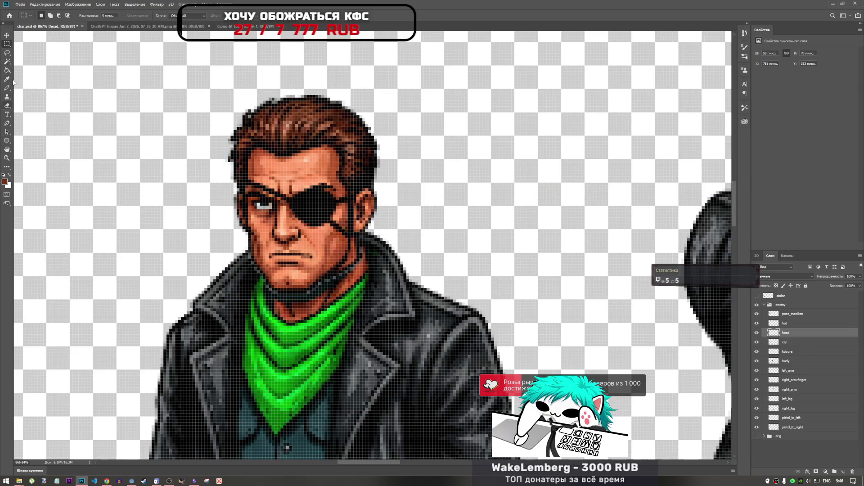
{"action": "left_click", "coordinate": [8, 54]}
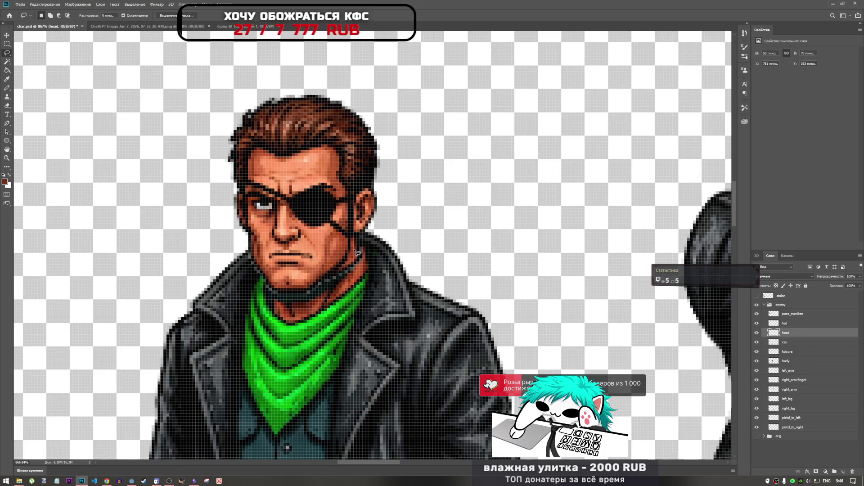
{"action": "mouse_move", "coordinate": [364, 274]}
{"action": "left_mouse_down"}
{"action": "mouse_move", "coordinate": [363, 288]}
{"action": "mouse_move", "coordinate": [314, 303]}
{"action": "left_mouse_up"}
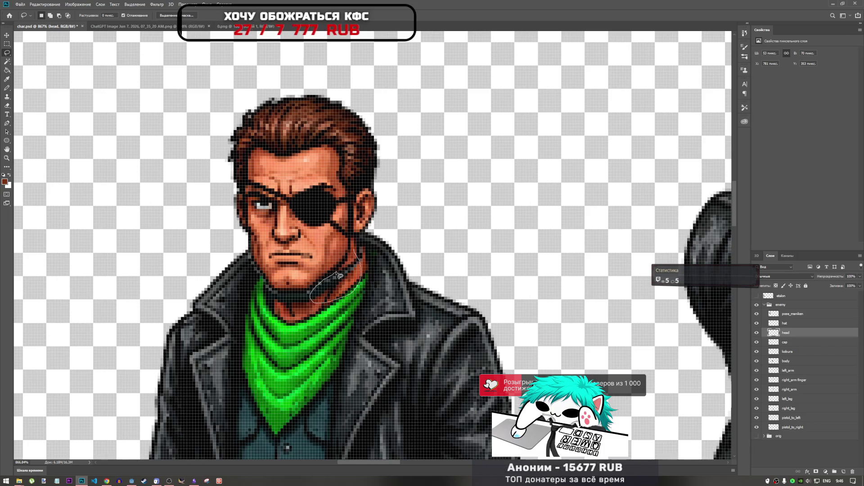
{"action": "left_click_drag", "start_coordinate": [350, 261], "coordinate": [356, 252]}
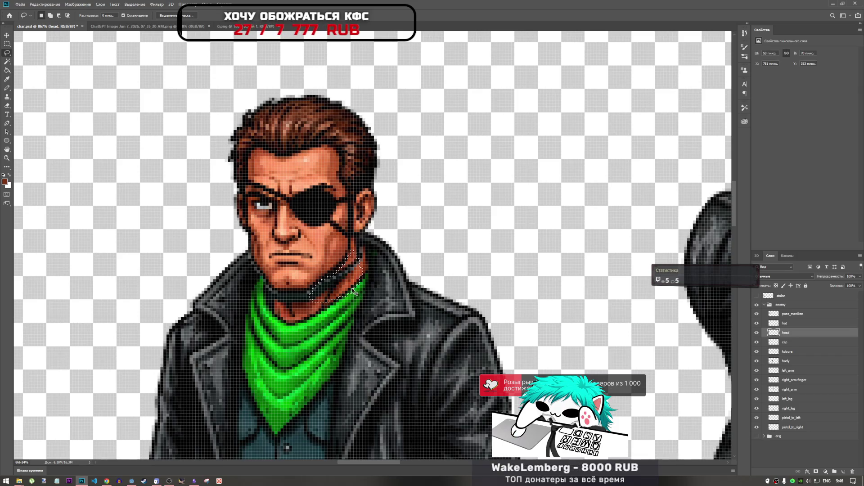
{"action": "key", "text": "ctrl+d"}
Move the head 3 px down and fine-tune its fit with arrow-key nudges.
{"action": "key", "text": "ctrl+t"}
{"action": "mouse_move", "coordinate": [337, 235]}
{"action": "left_mouse_down"}
{"action": "mouse_move", "coordinate": [333, 256]}
{"action": "mouse_move", "coordinate": [339, 247]}
{"action": "left_mouse_up"}
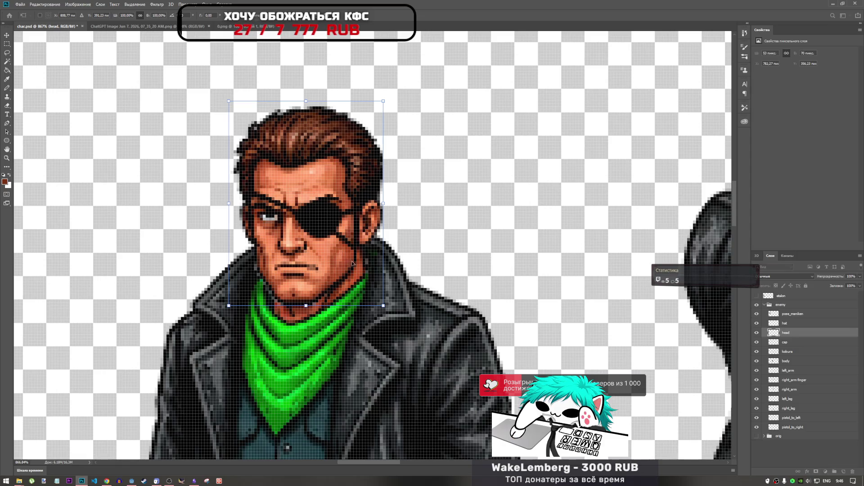
{"action": "key", "text": "Return"}
{"action": "key", "text": "l"}
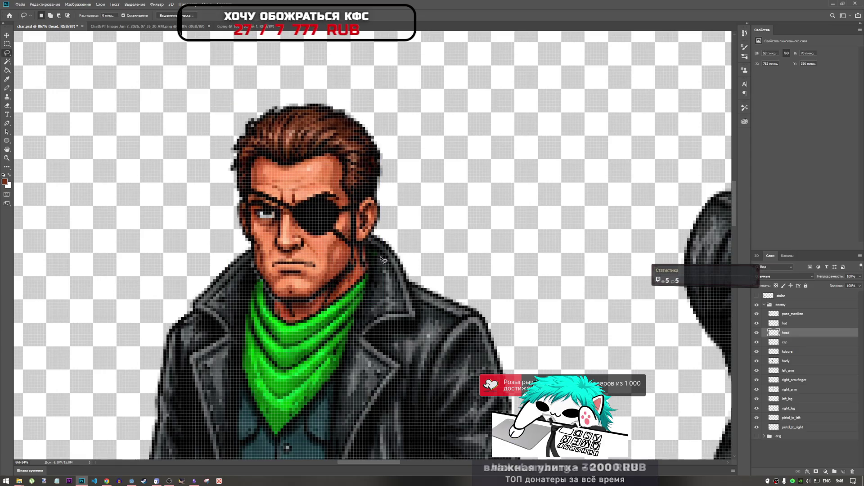
{"action": "key", "text": "ctrl+t"}
{"action": "key", "text": "Down"}
{"action": "key", "text": "Down"}
{"action": "key", "text": "Right"}
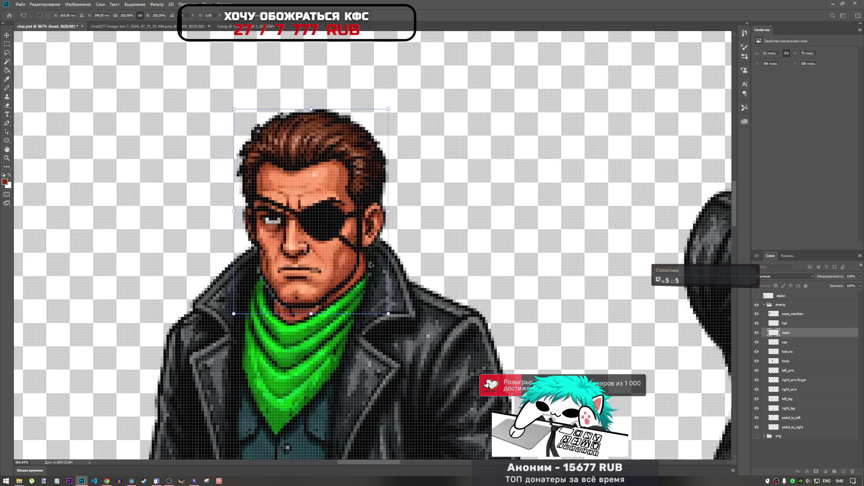
{"action": "key", "text": "Right"}
{"action": "key", "text": "Down"}
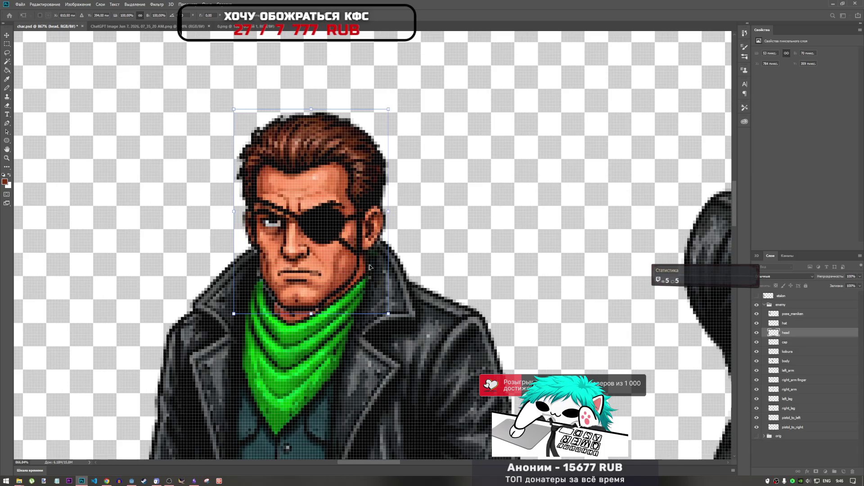
{"action": "key", "text": "Up"}
{"action": "key", "text": "Down"}
{"action": "key", "text": "Up"}
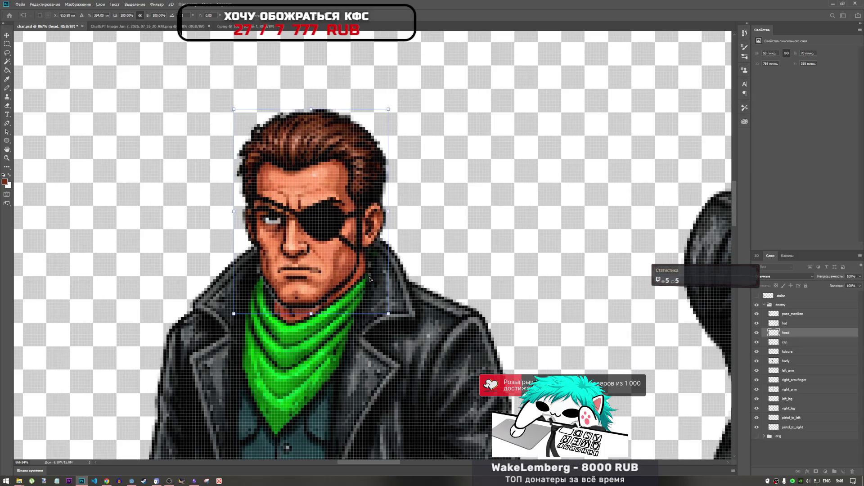
{"action": "key", "text": "Down"}
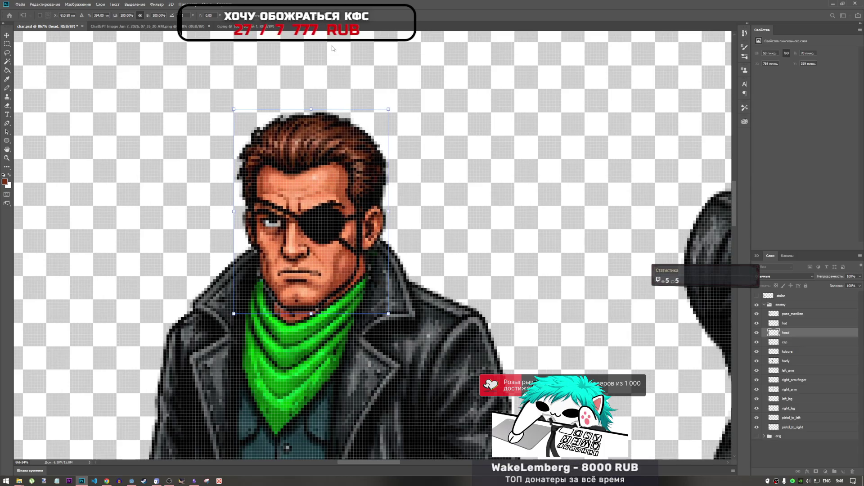
{"action": "key", "text": "Return"}
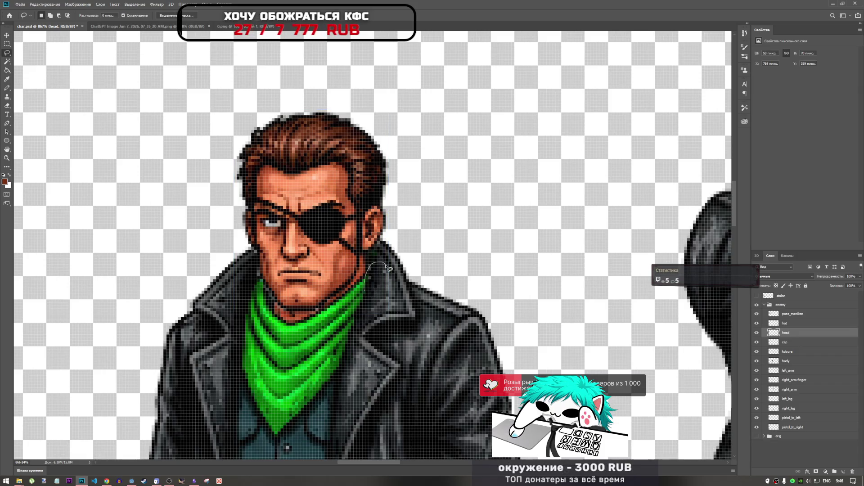
Lasso the thin neck strip along the left collar edge.
{"action": "mouse_move", "coordinate": [389, 268]}
{"action": "left_mouse_down"}
{"action": "mouse_move", "coordinate": [377, 293]}
{"action": "mouse_move", "coordinate": [367, 271]}
{"action": "left_mouse_up"}
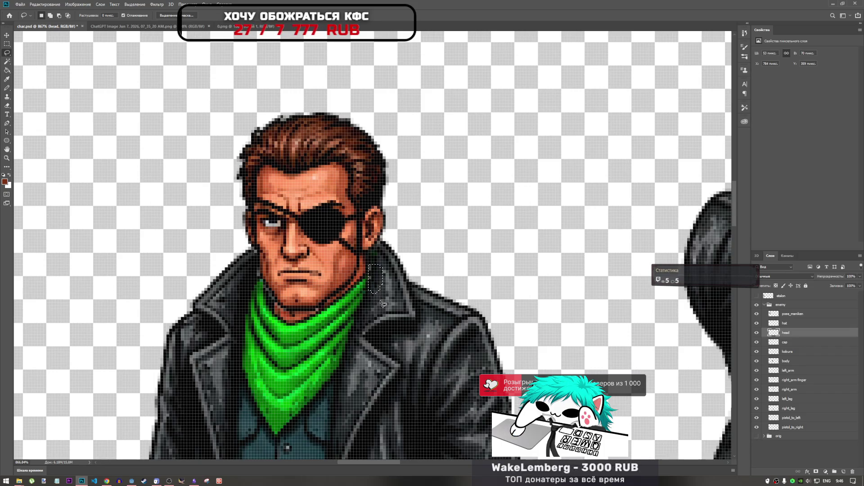
{"action": "key", "text": "ctrl+d"}
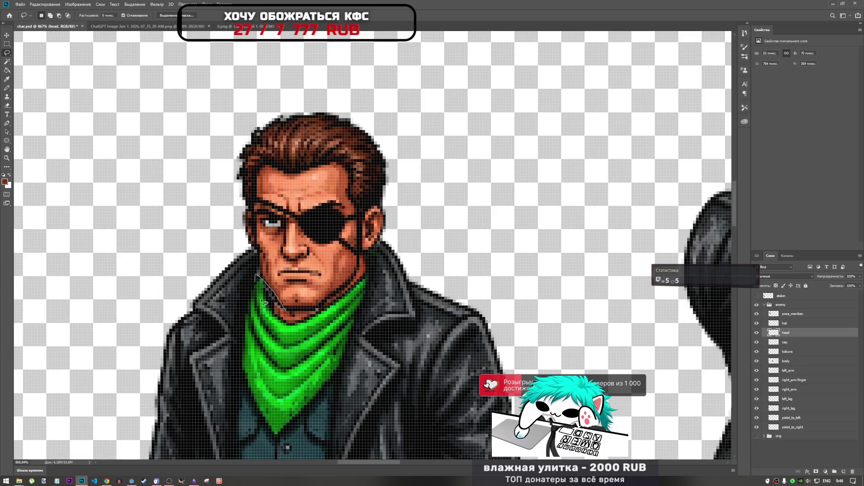
{"action": "left_click_drag", "start_coordinate": [263, 301], "coordinate": [262, 311]}
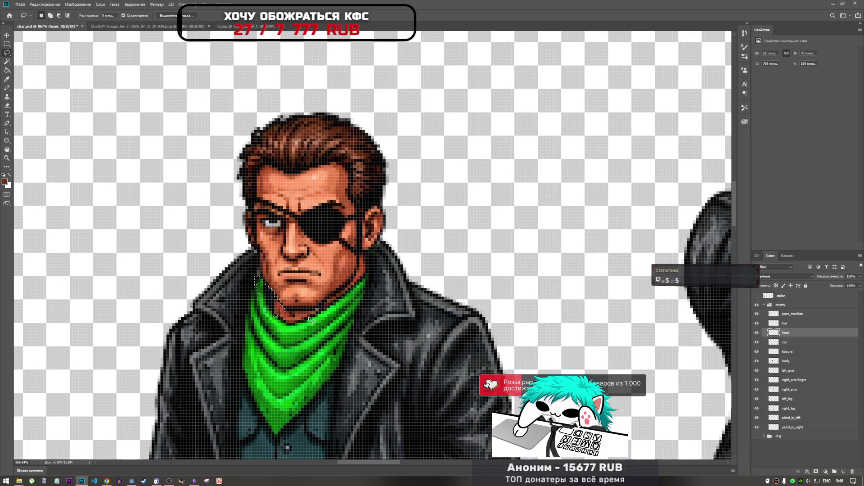
{"action": "scroll", "coordinate": [310, 320], "scroll_direction": "down", "scroll_amount": 2, "text": "alt"}
Dismiss the no-pixels warning and load the head layer's pixels as a selection via Select Pixels.
{"action": "key", "text": "ctrl+j"}
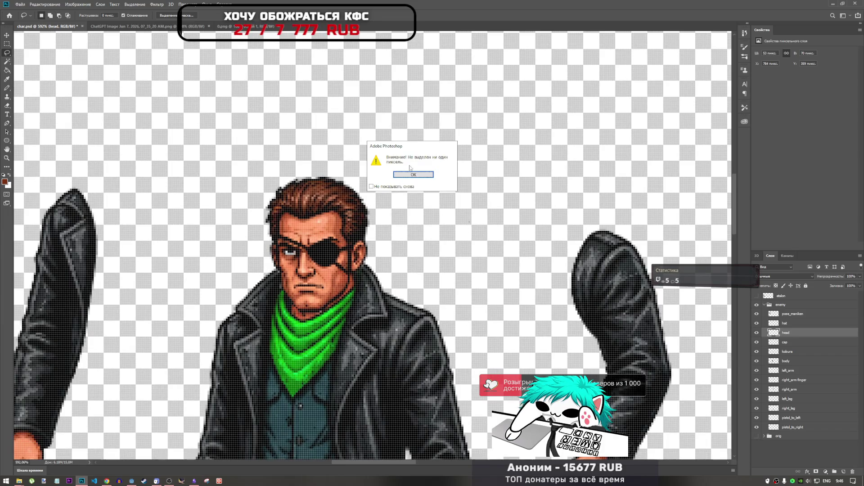
{"action": "left_click", "coordinate": [412, 174]}
{"action": "scroll", "coordinate": [315, 276], "scroll_direction": "up", "scroll_amount": 4, "text": "alt"}
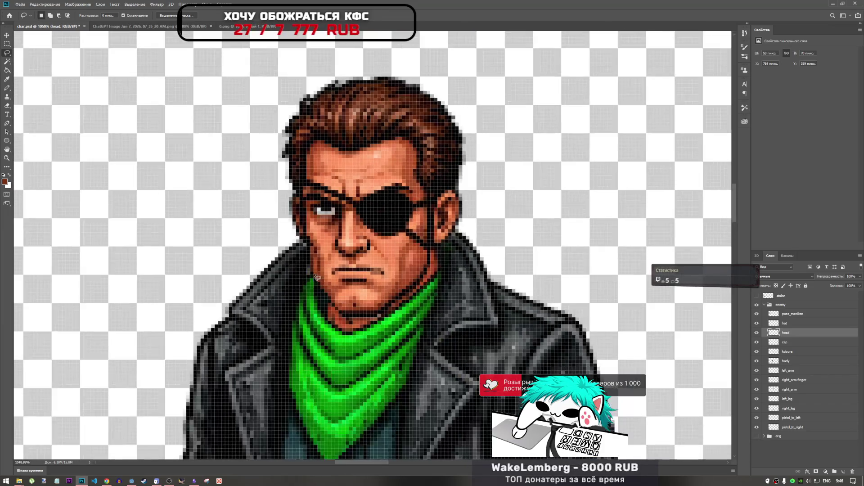
{"action": "scroll", "coordinate": [315, 277], "scroll_direction": "down", "scroll_amount": 5, "text": "alt"}
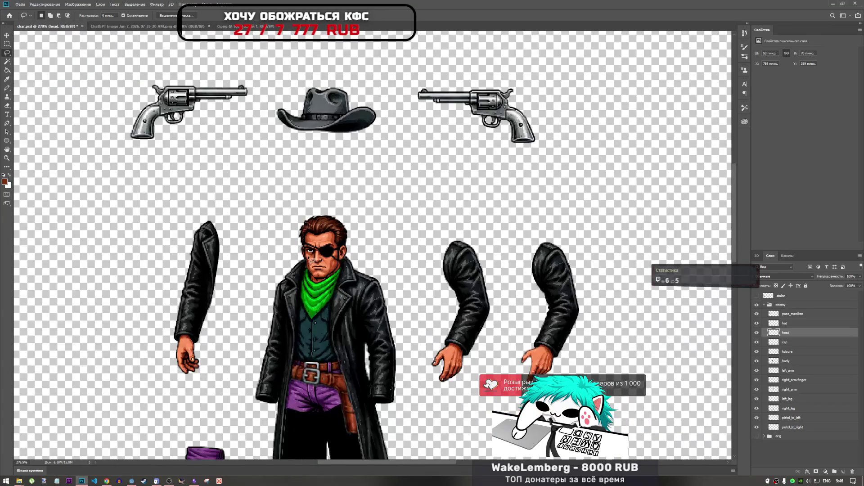
{"action": "scroll", "coordinate": [312, 260], "scroll_direction": "up", "scroll_amount": 2, "text": "alt"}
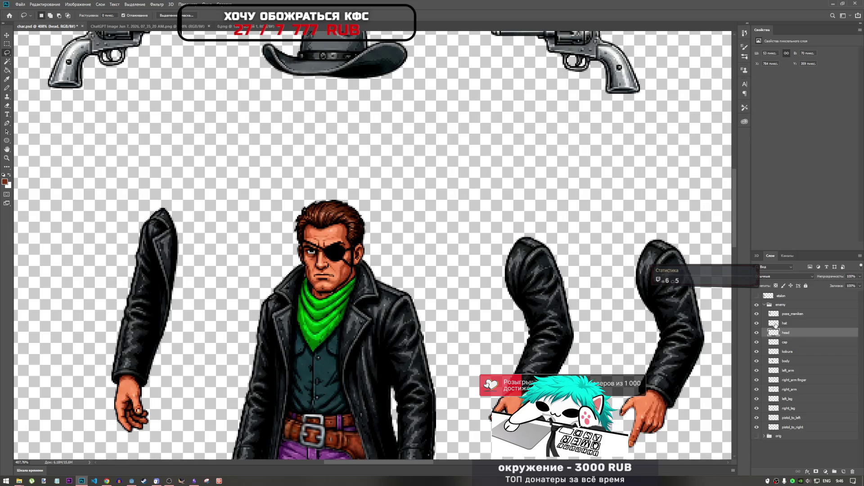
{"action": "right_click", "coordinate": [774, 333]}
{"action": "left_click", "coordinate": [792, 337]}
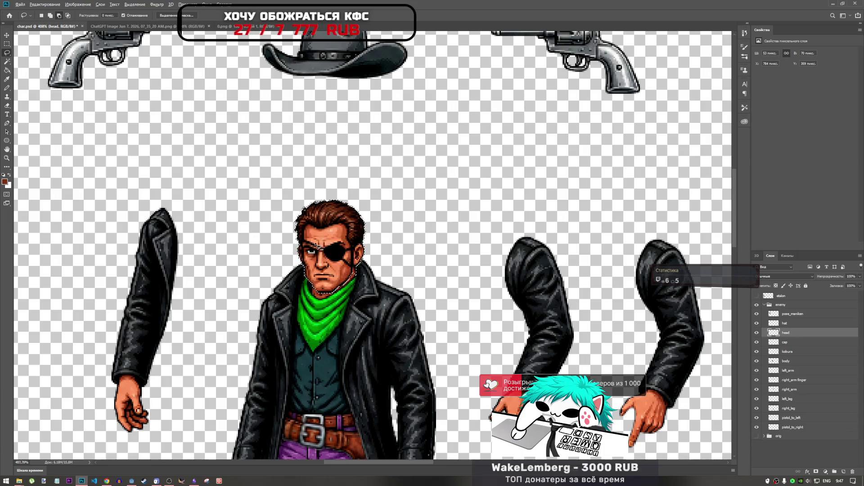
{"action": "scroll", "coordinate": [318, 248], "scroll_direction": "up", "scroll_amount": 4, "text": "alt"}
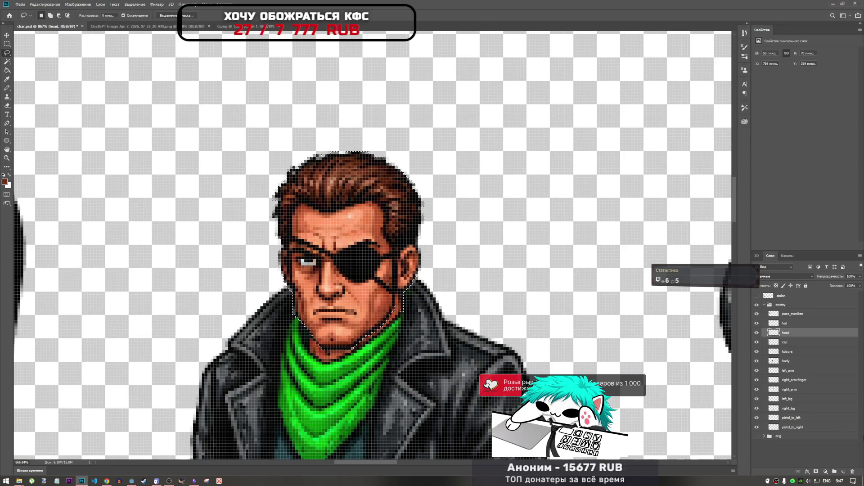
Switch to the cap layer and lasso a small patch of neck pixels under the chin.
{"action": "left_click", "coordinate": [785, 343]}
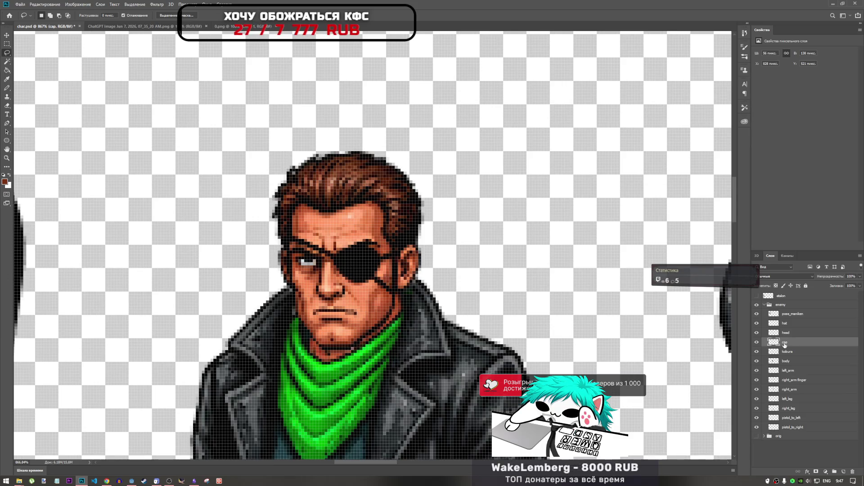
{"action": "scroll", "coordinate": [386, 354], "scroll_direction": "down", "scroll_amount": 2}
{"action": "scroll", "coordinate": [386, 355], "scroll_direction": "up", "scroll_amount": 3}
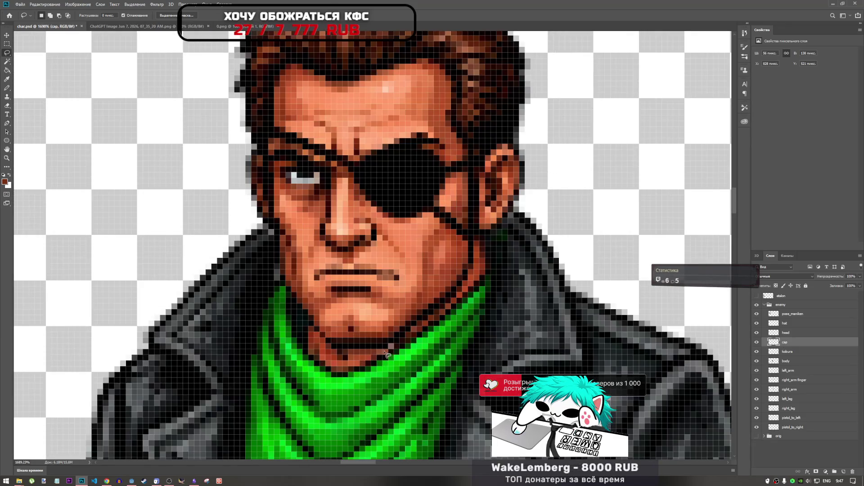
{"action": "left_click_drag", "start_coordinate": [389, 345], "coordinate": [398, 360]}
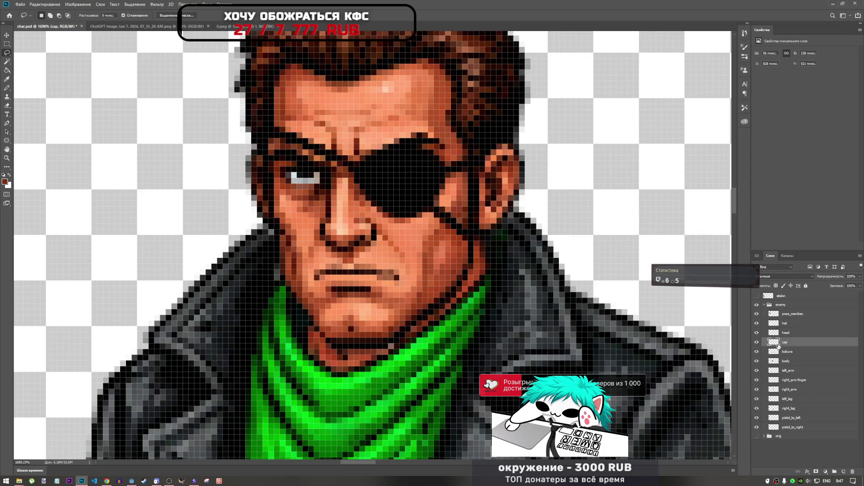
{"action": "scroll", "coordinate": [383, 331], "scroll_direction": "up", "scroll_amount": 3}
{"action": "scroll", "coordinate": [382, 331], "scroll_direction": "down", "scroll_amount": 4}
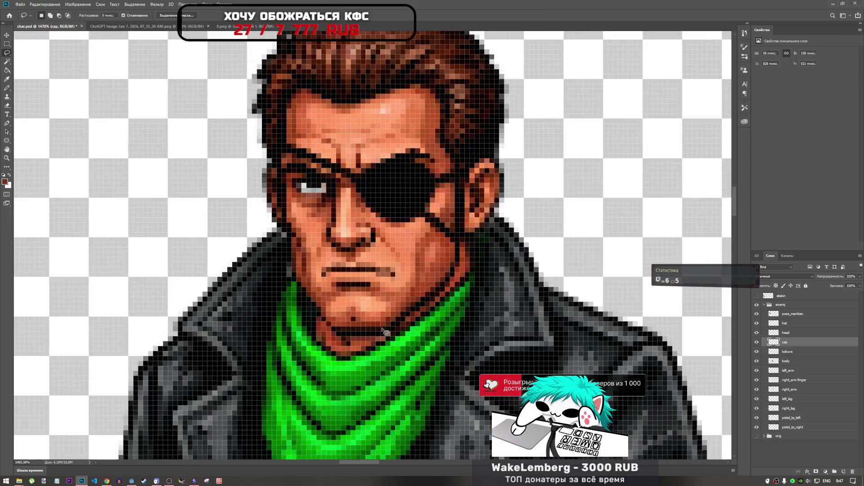
{"action": "scroll", "coordinate": [383, 331], "scroll_direction": "down", "scroll_amount": 5}
{"action": "scroll", "coordinate": [394, 334], "scroll_direction": "down", "scroll_amount": 3}
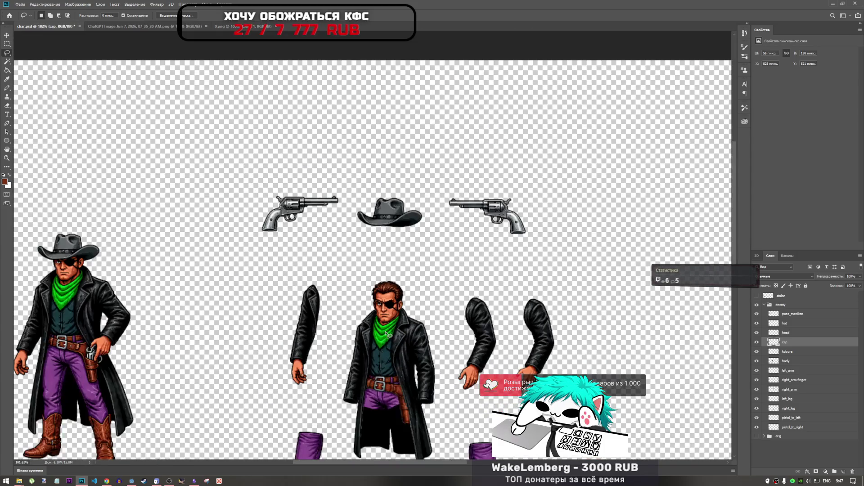
{"action": "scroll", "coordinate": [390, 335], "scroll_direction": "up", "scroll_amount": 4}
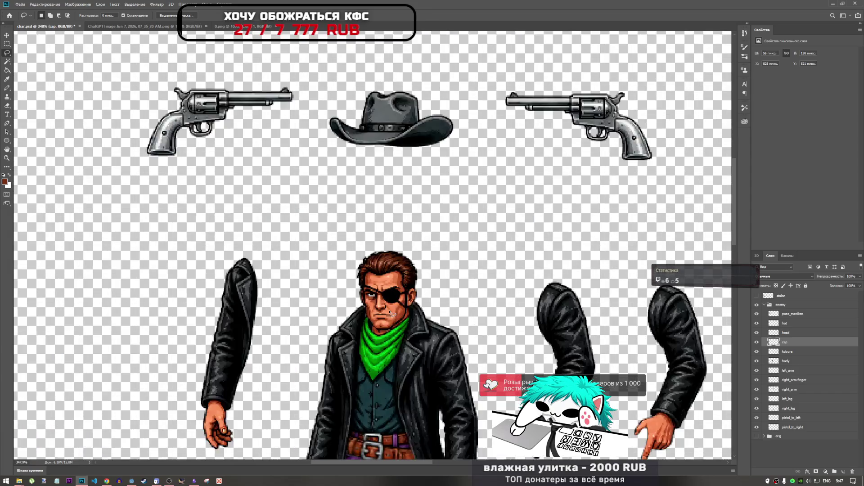
{"action": "scroll", "coordinate": [379, 226], "scroll_direction": "down", "scroll_amount": 4}
{"action": "scroll", "coordinate": [379, 226], "scroll_direction": "up", "scroll_amount": 3}
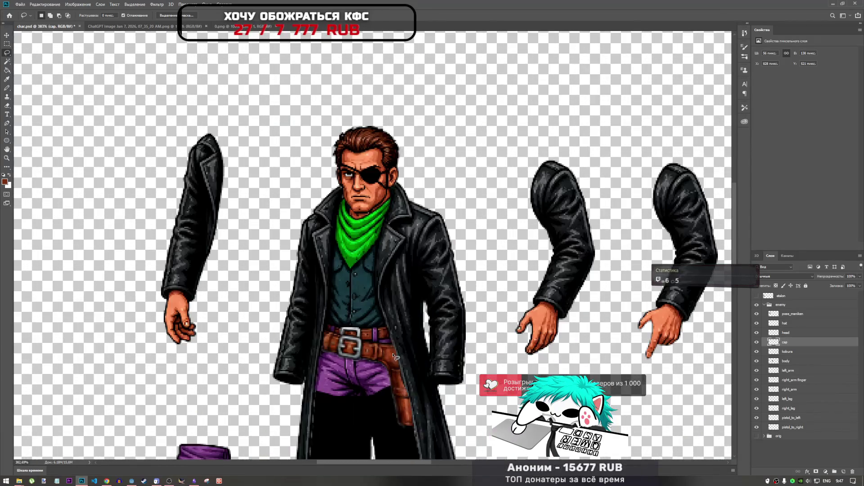
{"action": "scroll", "coordinate": [360, 252], "scroll_direction": "down", "scroll_amount": 3}
{"action": "scroll", "coordinate": [347, 275], "scroll_direction": "up", "scroll_amount": 3}
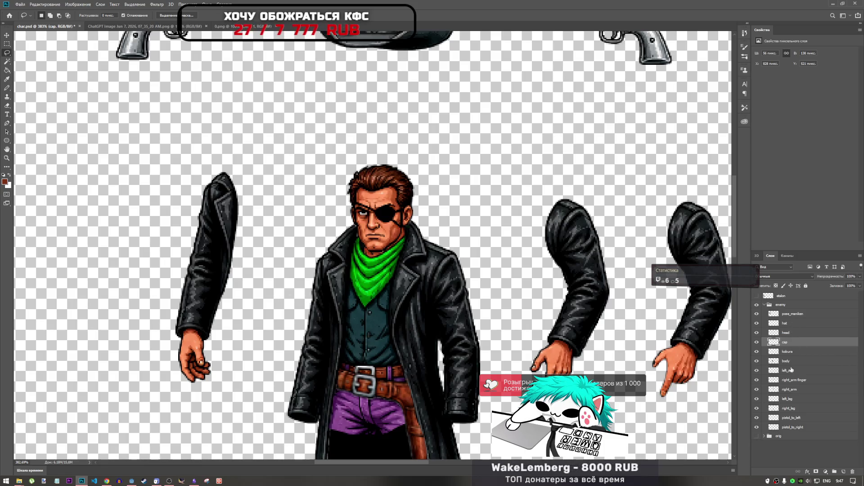
{"action": "left_click", "coordinate": [789, 399]}
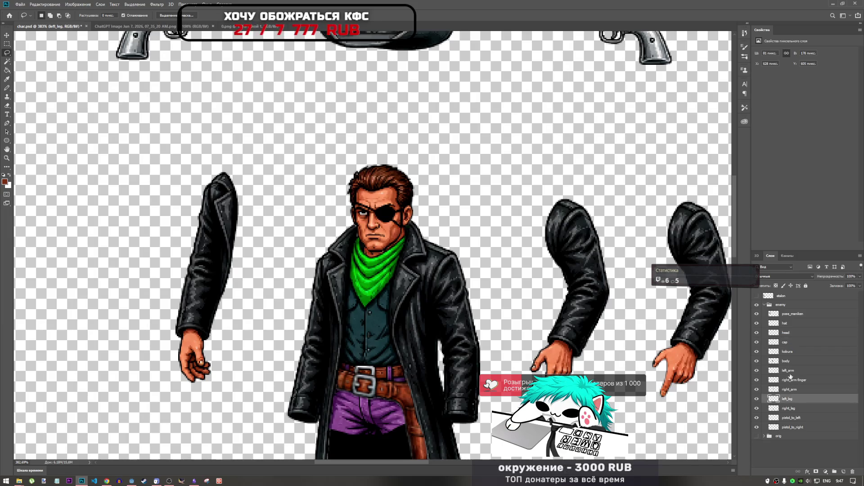
{"action": "left_click", "coordinate": [775, 351]}
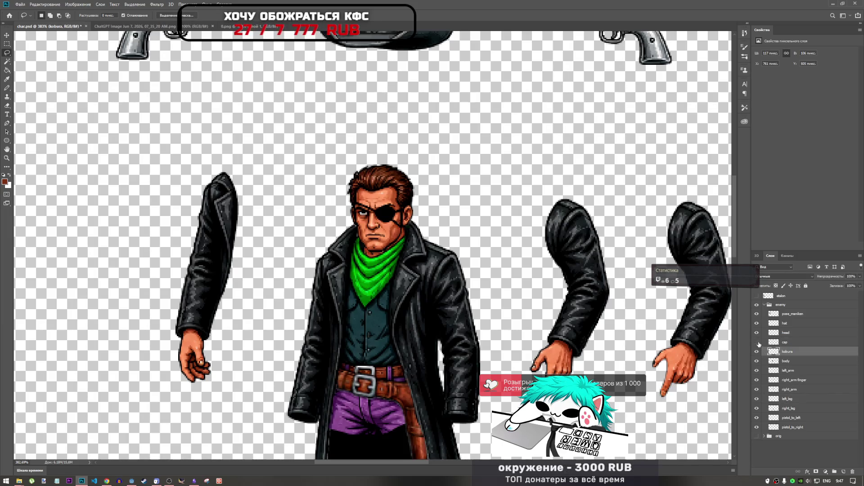
{"action": "left_click", "coordinate": [757, 342]}
{"action": "left_click", "coordinate": [757, 343]}
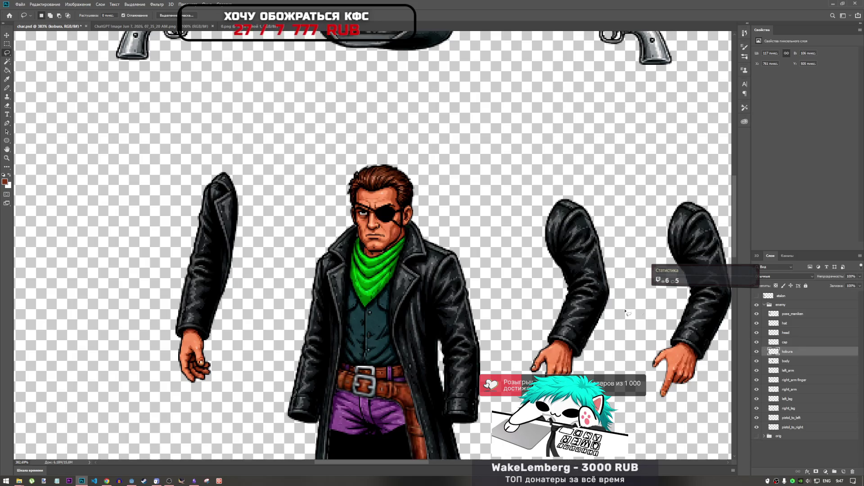
{"action": "scroll", "coordinate": [437, 324], "scroll_direction": "down", "scroll_amount": 3}
{"action": "scroll", "coordinate": [437, 324], "scroll_direction": "up", "scroll_amount": 2}
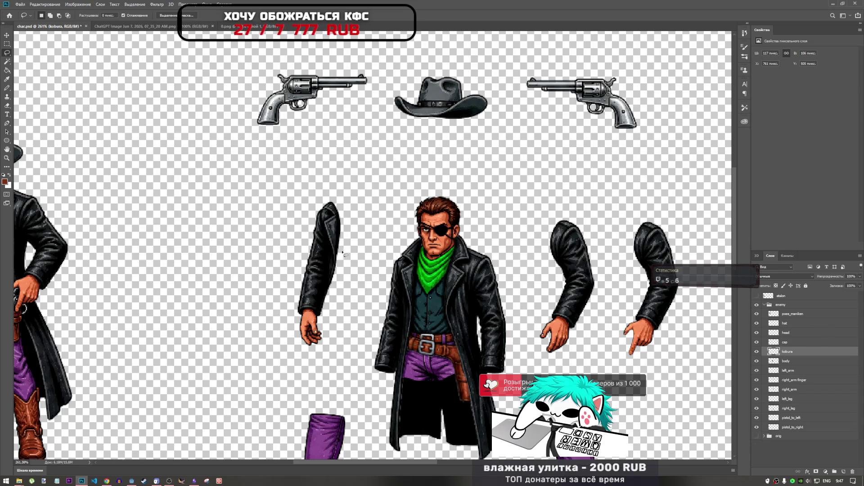
{"action": "scroll", "coordinate": [327, 238], "scroll_direction": "up", "scroll_amount": 1}
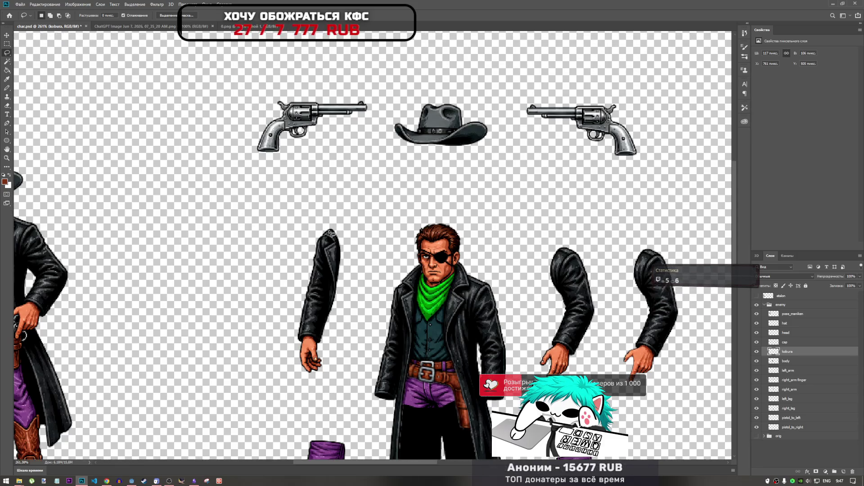
{"action": "scroll", "coordinate": [328, 238], "scroll_direction": "up", "scroll_amount": 4}
{"action": "scroll", "coordinate": [336, 246], "scroll_direction": "down", "scroll_amount": 2}
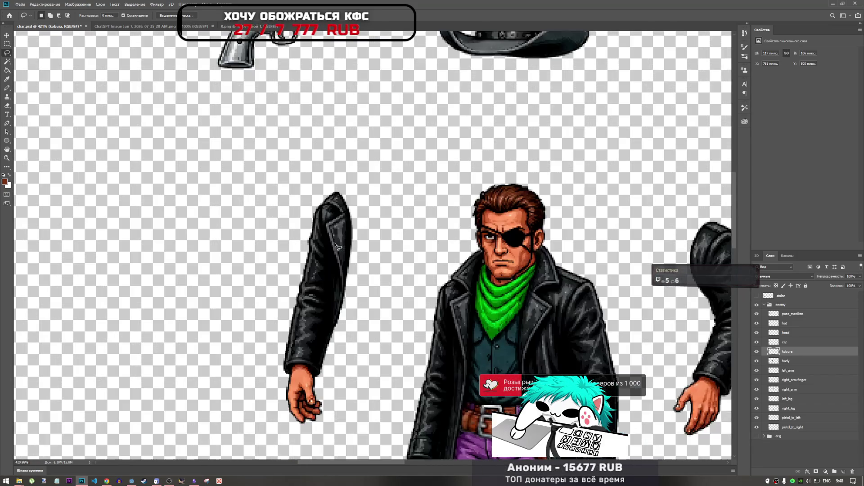
{"action": "scroll", "coordinate": [400, 265], "scroll_direction": "down", "scroll_amount": 4}
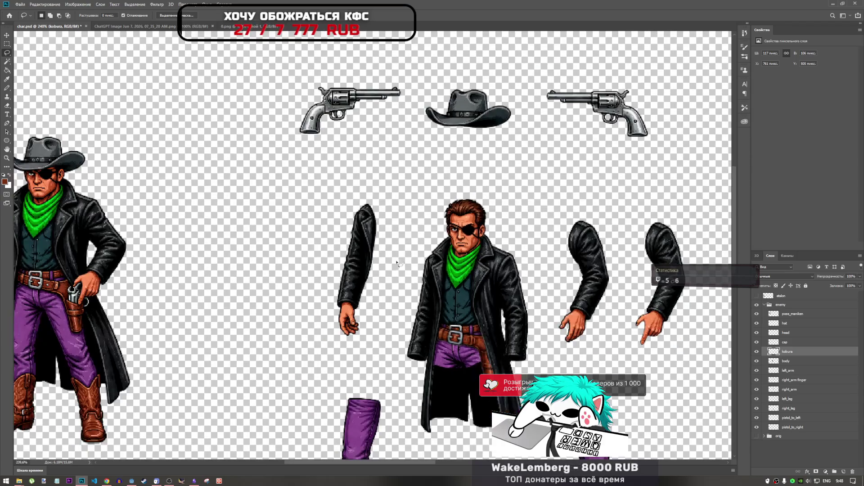
{"action": "scroll", "coordinate": [390, 256], "scroll_direction": "up", "scroll_amount": 3}
Raise the left_arm layer above the body and move the arm onto the body's left side.
{"action": "left_click", "coordinate": [795, 342]}
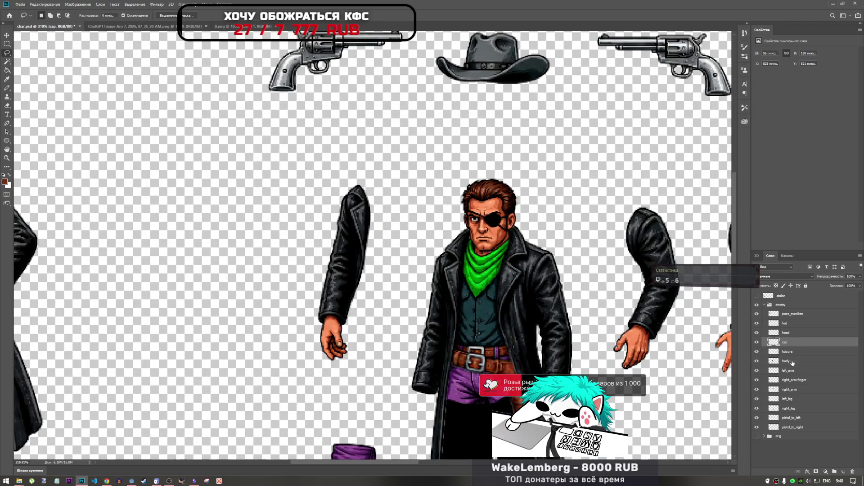
{"action": "left_click", "coordinate": [789, 371]}
{"action": "key", "text": "ctrl+t"}
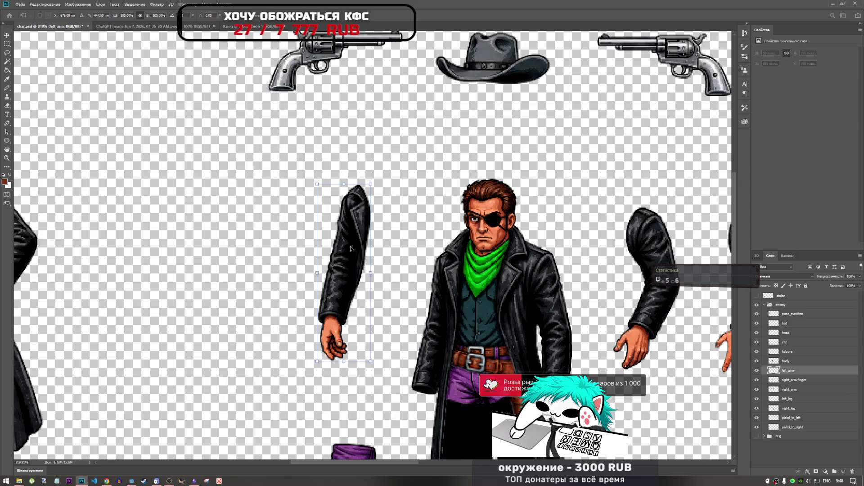
{"action": "mouse_move", "coordinate": [340, 242]}
{"action": "left_mouse_down"}
{"action": "mouse_move", "coordinate": [421, 237]}
{"action": "mouse_move", "coordinate": [450, 252]}
{"action": "mouse_move", "coordinate": [380, 290]}
{"action": "mouse_move", "coordinate": [304, 251]}
{"action": "left_mouse_up"}
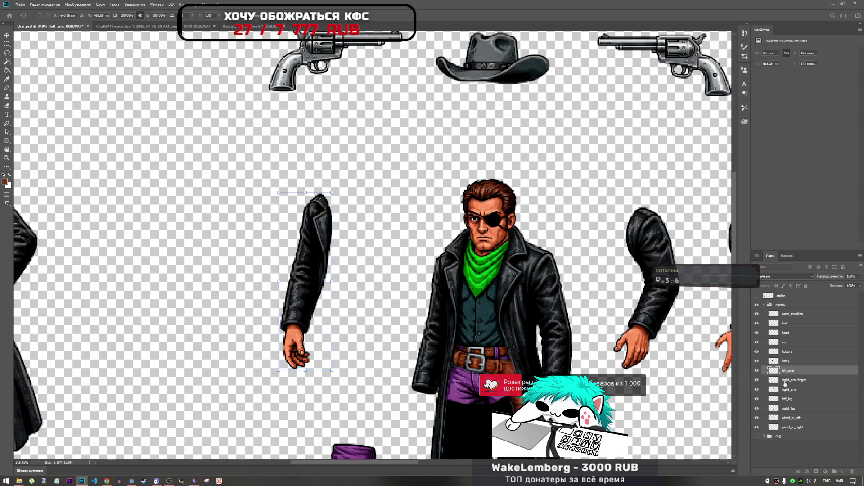
{"action": "key", "text": "ctrl+bracketright"}
{"action": "key", "text": "l"}
{"action": "key", "text": "ctrl+t"}
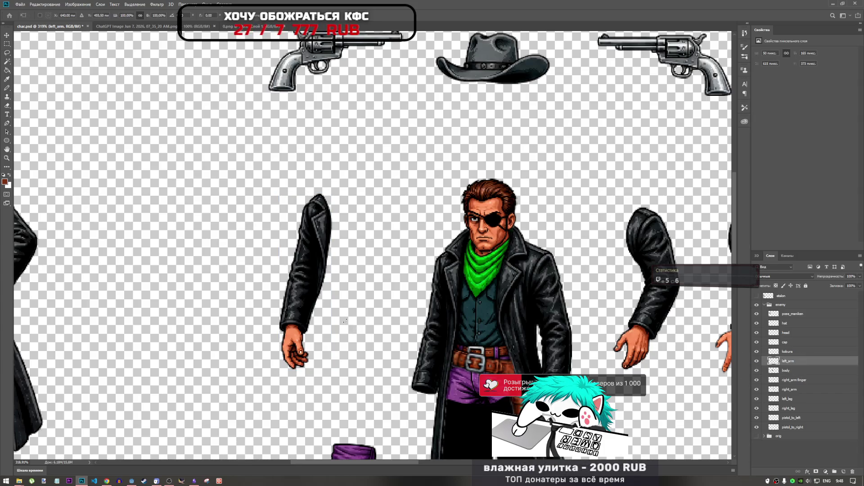
{"action": "mouse_move", "coordinate": [314, 259]}
{"action": "left_mouse_down"}
{"action": "mouse_move", "coordinate": [448, 312]}
{"action": "mouse_move", "coordinate": [466, 276]}
{"action": "mouse_move", "coordinate": [439, 293]}
{"action": "mouse_move", "coordinate": [473, 277]}
{"action": "mouse_move", "coordinate": [466, 266]}
{"action": "mouse_move", "coordinate": [434, 285]}
{"action": "mouse_move", "coordinate": [464, 278]}
{"action": "left_mouse_up"}
{"action": "scroll", "coordinate": [444, 258], "scroll_direction": "up", "scroll_amount": 5}
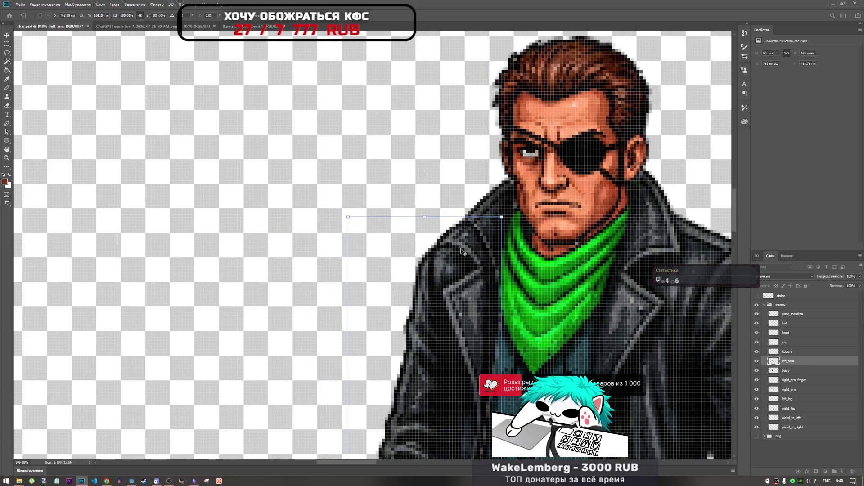
{"action": "scroll", "coordinate": [466, 276], "scroll_direction": "down", "scroll_amount": 5}
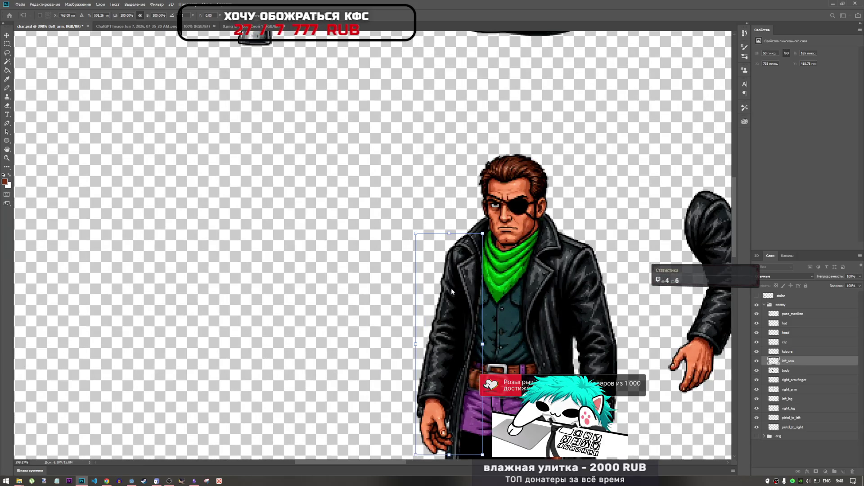
{"action": "key", "text": "Return"}
Hide the body layer, cut an excess strip off the sleeve's edge, then undo that erasure.
{"action": "key", "text": "l"}
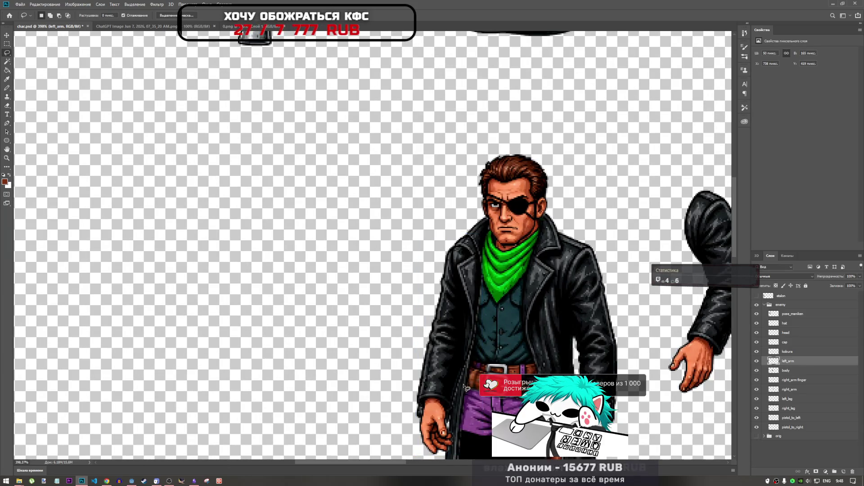
{"action": "left_click", "coordinate": [757, 372]}
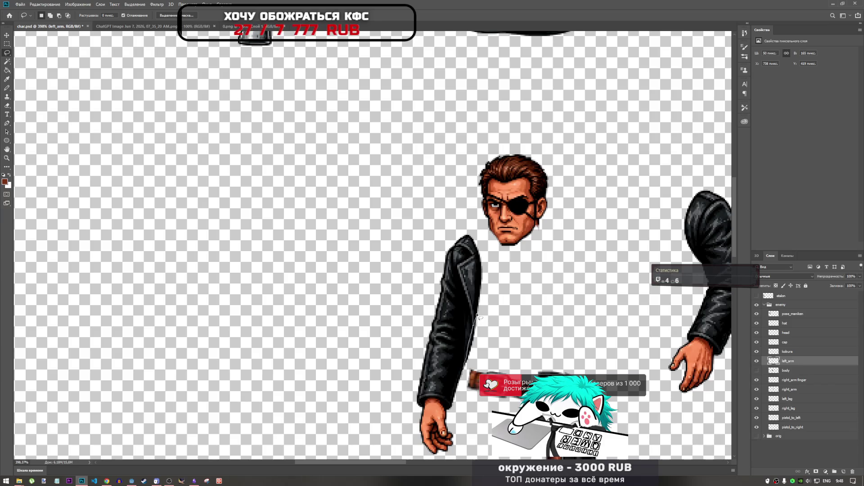
{"action": "key", "text": "Escape"}
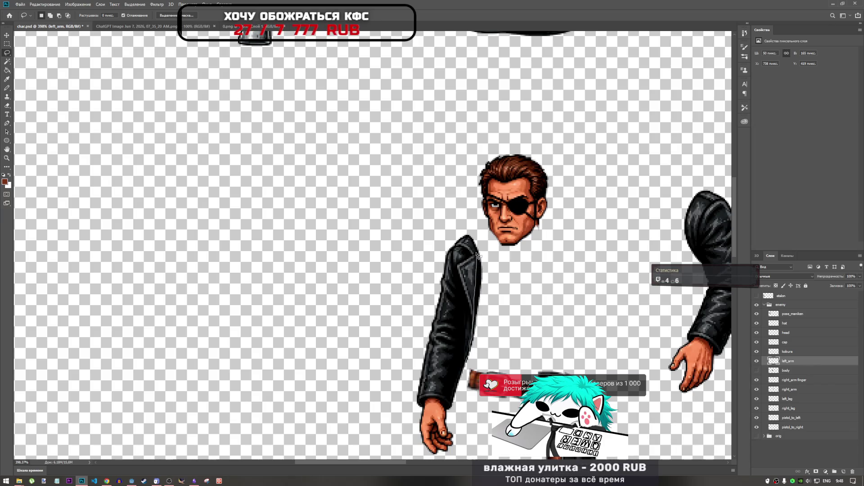
{"action": "mouse_move", "coordinate": [475, 246]}
{"action": "left_mouse_down"}
{"action": "mouse_move", "coordinate": [500, 293]}
{"action": "mouse_move", "coordinate": [471, 367]}
{"action": "left_mouse_up"}
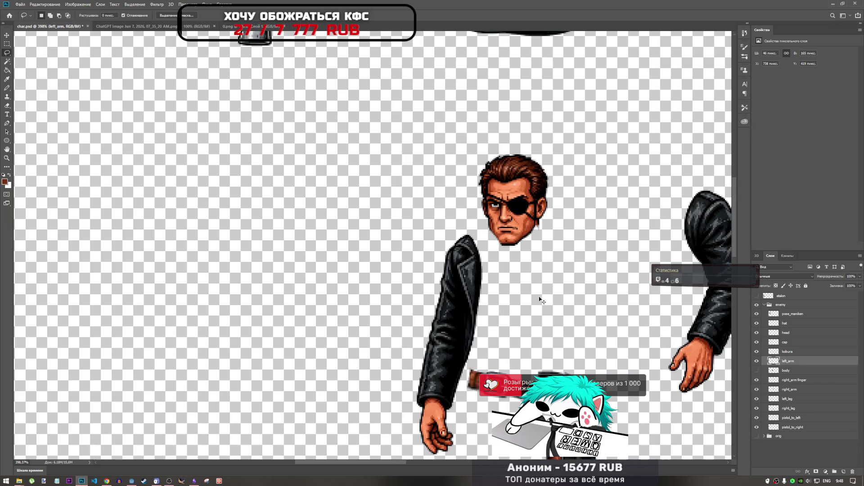
{"action": "key", "text": "Delete"}
{"action": "key", "text": "ctrl+d"}
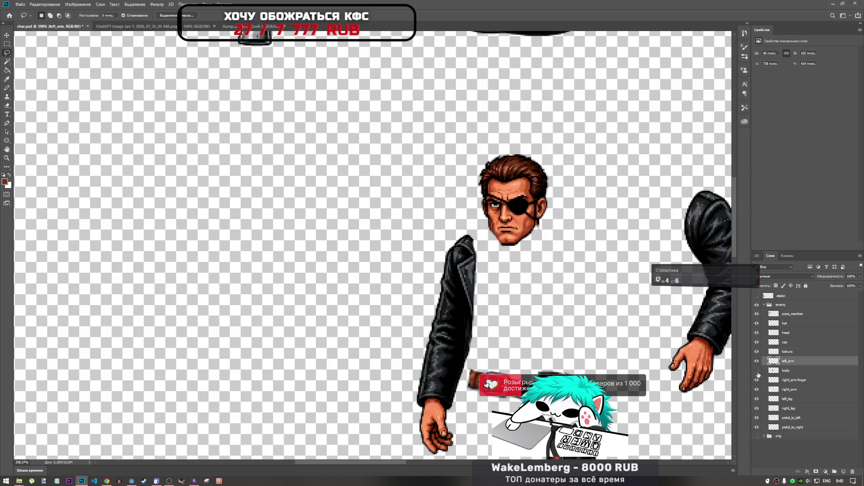
{"action": "key", "text": "ctrl+z"}
{"action": "key", "text": "ctrl+z"}
{"action": "key", "text": "ctrl+z"}
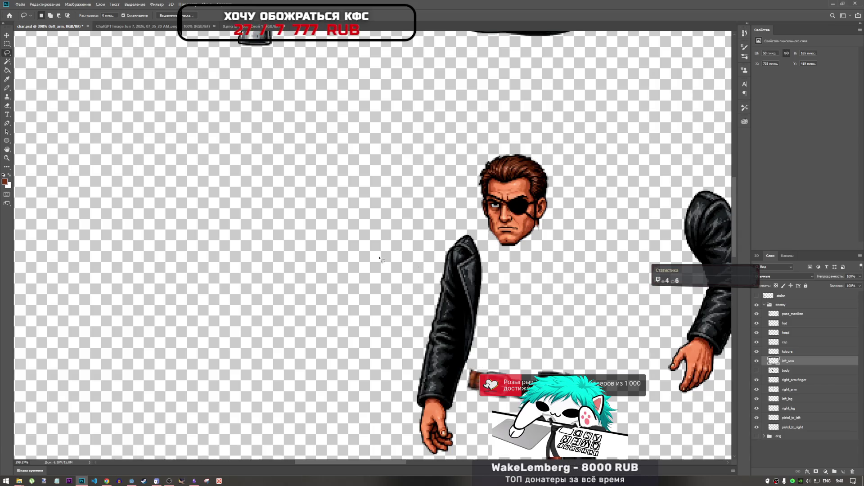
{"action": "left_click", "coordinate": [8, 97]}
Clone dark leather over the grey highlight streaks at the sleeve's top and right edge.
{"action": "scroll", "coordinate": [468, 327], "scroll_direction": "up", "scroll_amount": 5}
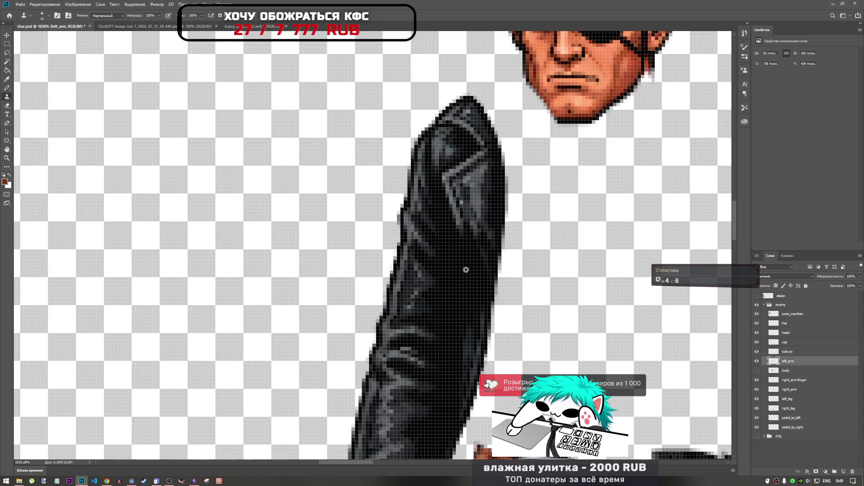
{"action": "mouse_move", "coordinate": [449, 297]}
{"action": "left_mouse_down"}
{"action": "mouse_move", "coordinate": [480, 216]}
{"action": "mouse_move", "coordinate": [466, 208]}
{"action": "mouse_move", "coordinate": [440, 234]}
{"action": "left_mouse_up"}
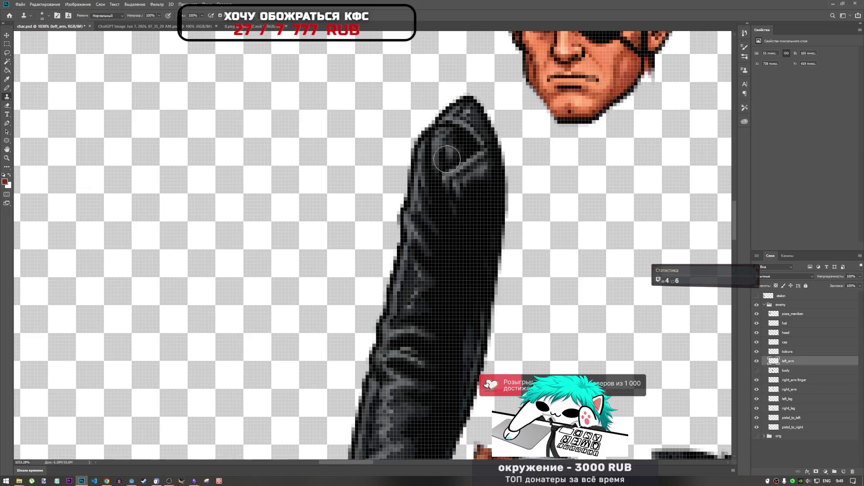
{"action": "mouse_move", "coordinate": [447, 159]}
{"action": "left_mouse_down"}
{"action": "mouse_move", "coordinate": [459, 228]}
{"action": "mouse_move", "coordinate": [469, 193]}
{"action": "mouse_move", "coordinate": [477, 199]}
{"action": "mouse_move", "coordinate": [466, 197]}
{"action": "left_mouse_up"}
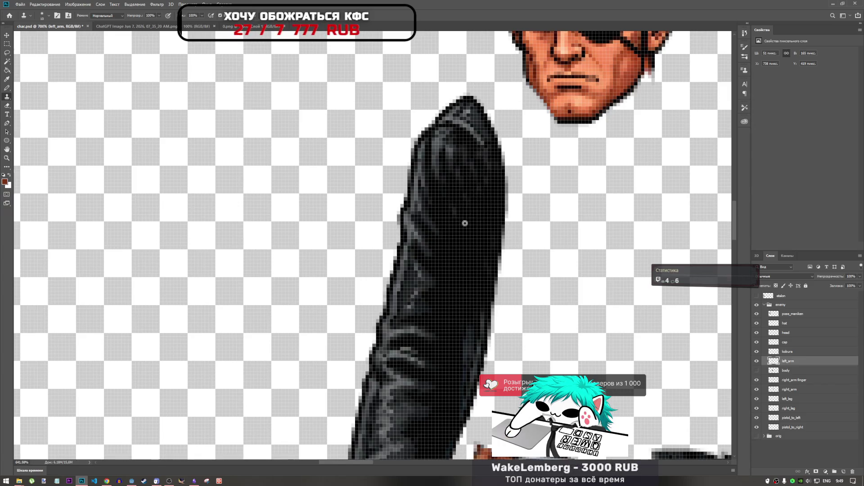
{"action": "scroll", "coordinate": [465, 223], "scroll_direction": "down", "scroll_amount": 5}
{"action": "scroll", "coordinate": [465, 223], "scroll_direction": "up", "scroll_amount": 6}
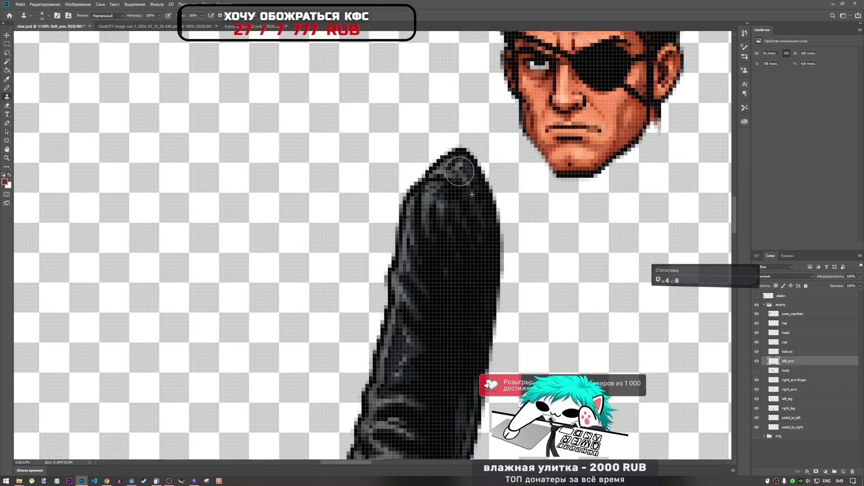
{"action": "mouse_move", "coordinate": [459, 171]}
{"action": "left_mouse_down"}
{"action": "mouse_move", "coordinate": [450, 172]}
{"action": "mouse_move", "coordinate": [463, 172]}
{"action": "left_mouse_up"}
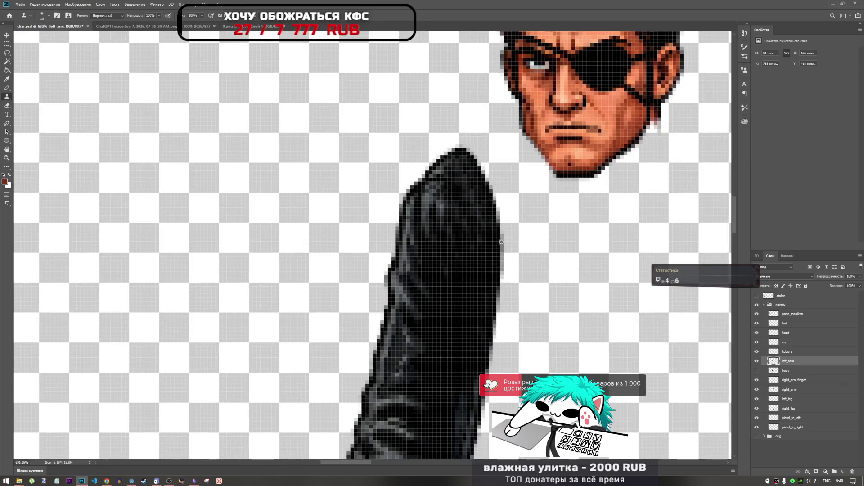
{"action": "scroll", "coordinate": [501, 241], "scroll_direction": "down", "scroll_amount": 5}
{"action": "scroll", "coordinate": [492, 239], "scroll_direction": "up", "scroll_amount": 4}
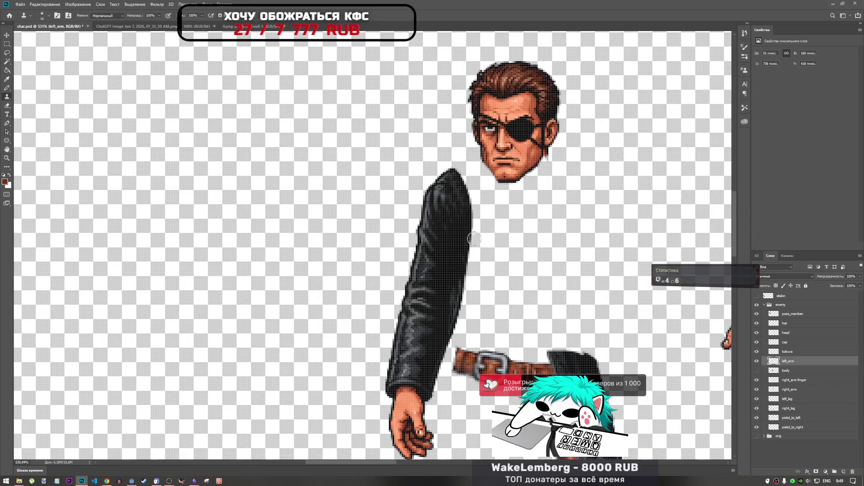
{"action": "scroll", "coordinate": [467, 195], "scroll_direction": "up", "scroll_amount": 5}
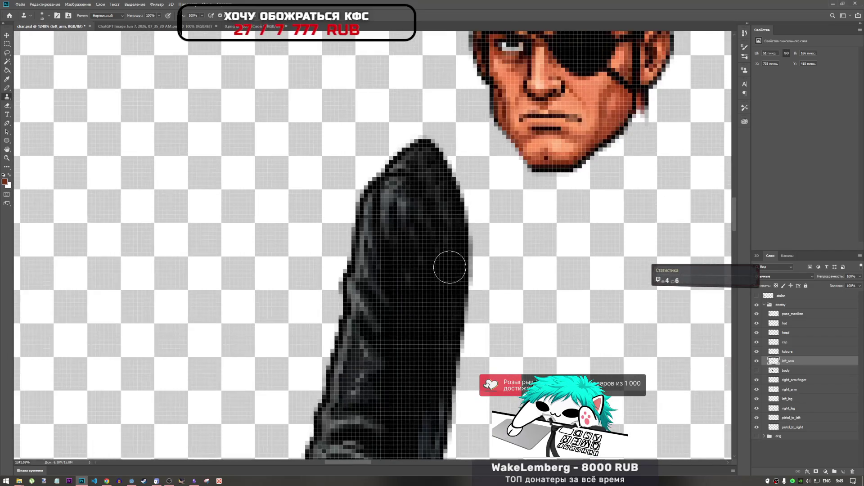
{"action": "mouse_move", "coordinate": [455, 236]}
{"action": "left_mouse_down"}
{"action": "mouse_move", "coordinate": [465, 206]}
{"action": "mouse_move", "coordinate": [453, 177]}
{"action": "mouse_move", "coordinate": [468, 256]}
{"action": "mouse_move", "coordinate": [459, 184]}
{"action": "mouse_move", "coordinate": [436, 143]}
{"action": "mouse_move", "coordinate": [440, 163]}
{"action": "mouse_move", "coordinate": [467, 187]}
{"action": "mouse_move", "coordinate": [468, 238]}
{"action": "left_mouse_up"}
{"action": "scroll", "coordinate": [469, 255], "scroll_direction": "down", "scroll_amount": 1}
{"action": "scroll", "coordinate": [469, 255], "scroll_direction": "down", "scroll_amount": 10}
{"action": "scroll", "coordinate": [469, 254], "scroll_direction": "up", "scroll_amount": 5}
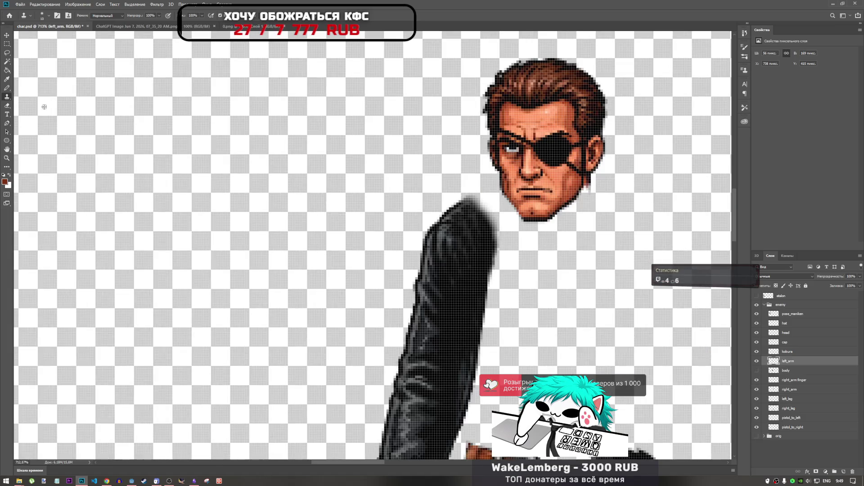
Lasso the sleeve's top-right edge, delete those pixels, and deselect.
{"action": "left_click", "coordinate": [8, 54]}
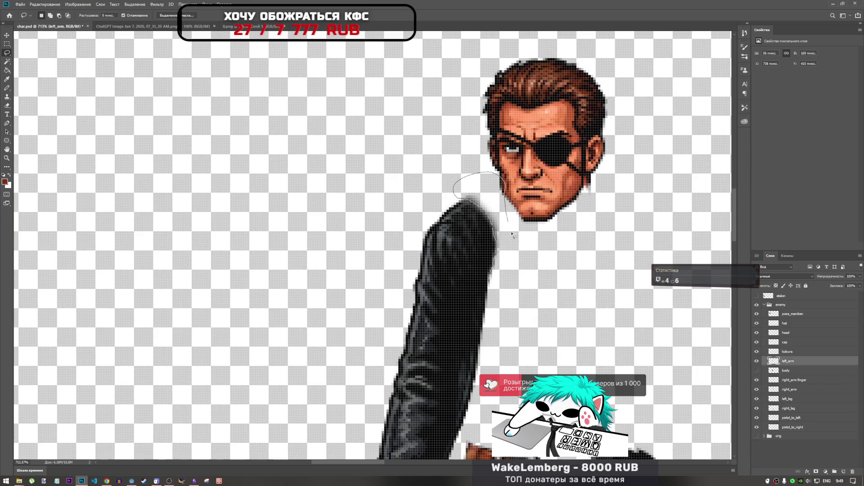
{"action": "left_click_drag", "start_coordinate": [485, 173], "coordinate": [513, 283]}
{"action": "key", "text": "Delete"}
{"action": "key", "text": "ctrl+d"}
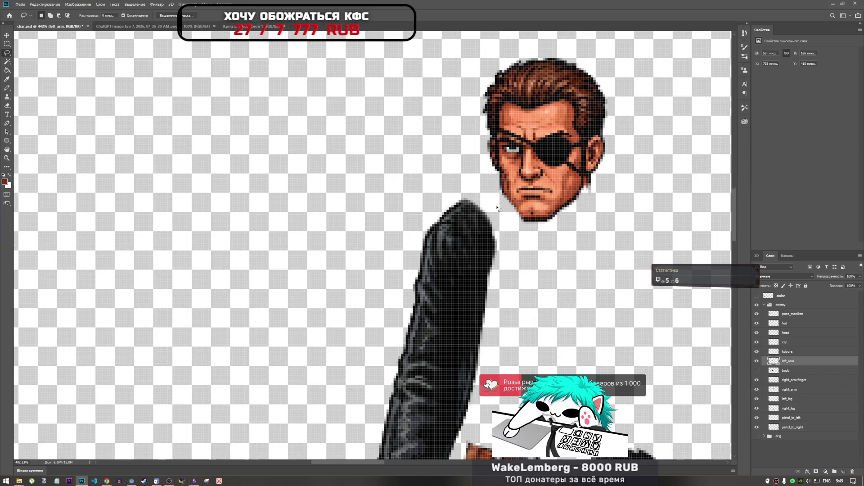
{"action": "scroll", "coordinate": [498, 208], "scroll_direction": "down", "scroll_amount": 5}
{"action": "scroll", "coordinate": [552, 231], "scroll_direction": "up", "scroll_amount": 2}
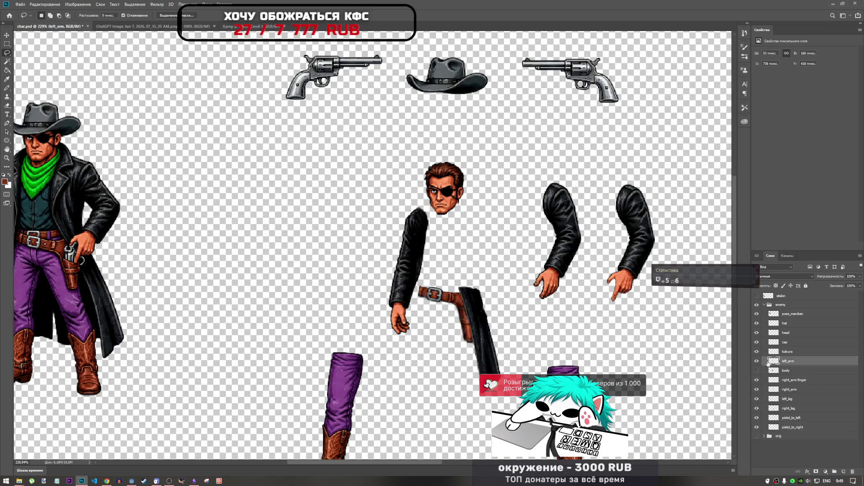
Hide the left_arm layer and make the coat body layer visible.
{"action": "left_click", "coordinate": [783, 371]}
{"action": "left_click", "coordinate": [757, 370]}
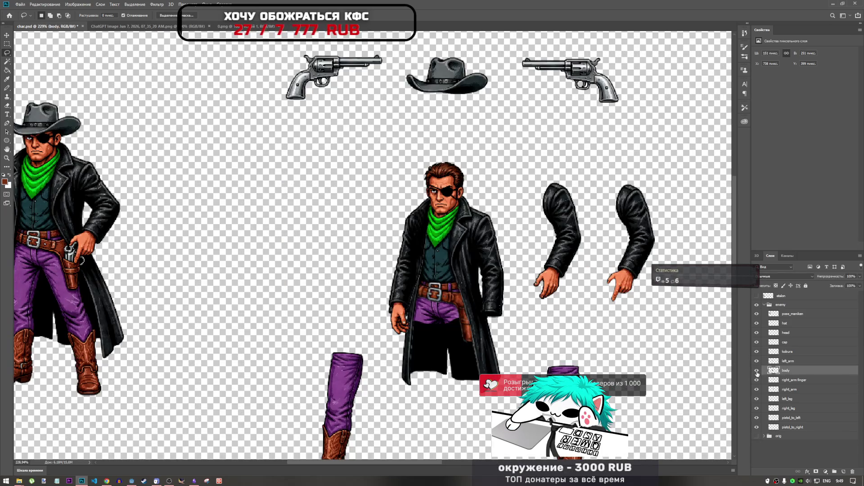
{"action": "left_click", "coordinate": [757, 371]}
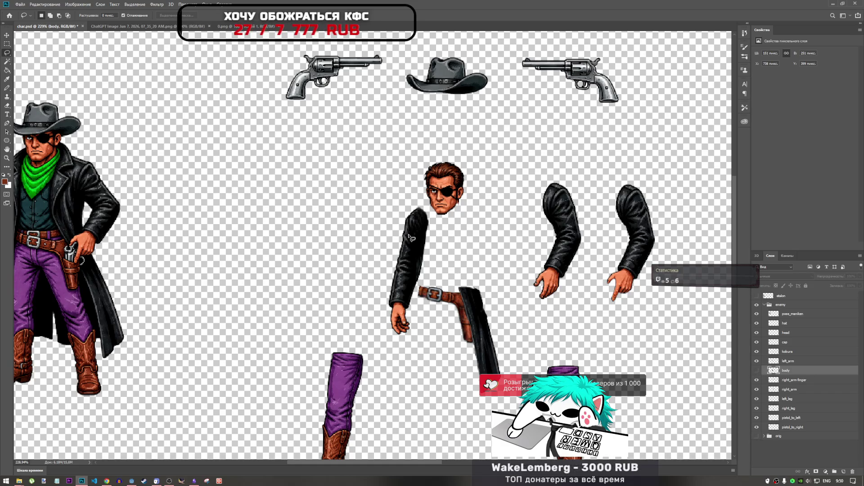
{"action": "left_click", "coordinate": [757, 361]}
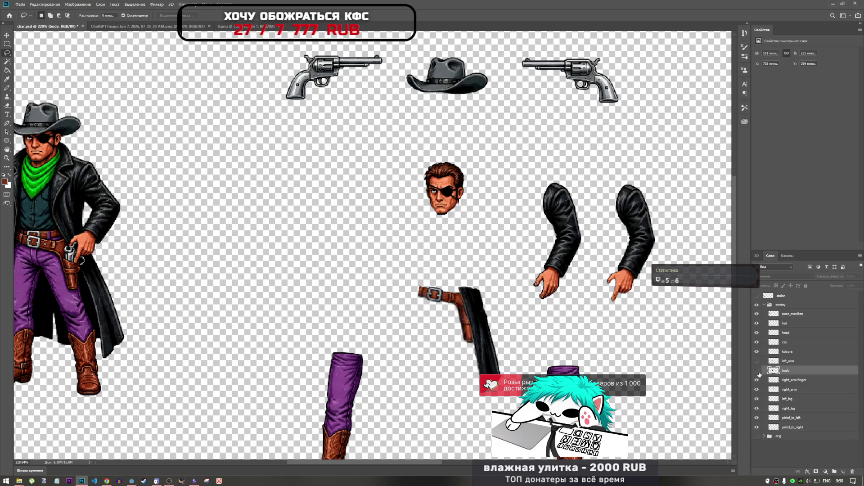
{"action": "left_click", "coordinate": [756, 370]}
{"action": "scroll", "coordinate": [364, 288], "scroll_direction": "up", "scroll_amount": 4}
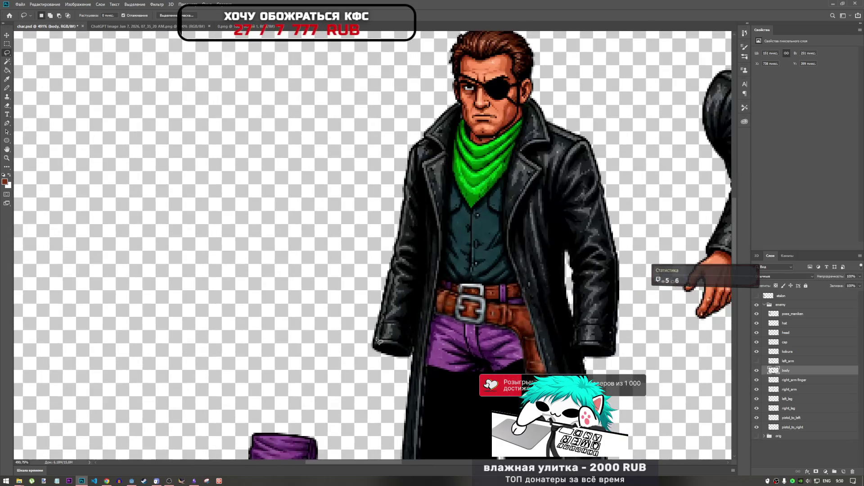
{"action": "left_click_drag", "start_coordinate": [414, 358], "coordinate": [411, 362]}
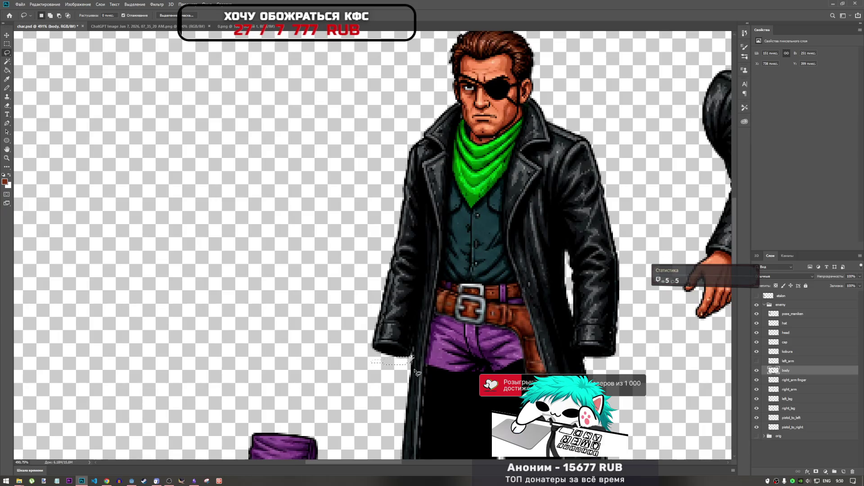
{"action": "scroll", "coordinate": [410, 293], "scroll_direction": "down", "scroll_amount": 5}
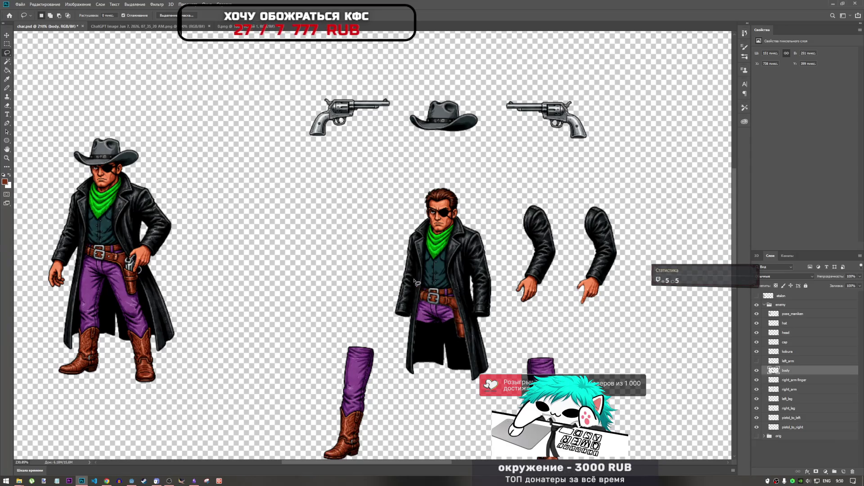
{"action": "scroll", "coordinate": [414, 280], "scroll_direction": "up", "scroll_amount": 3}
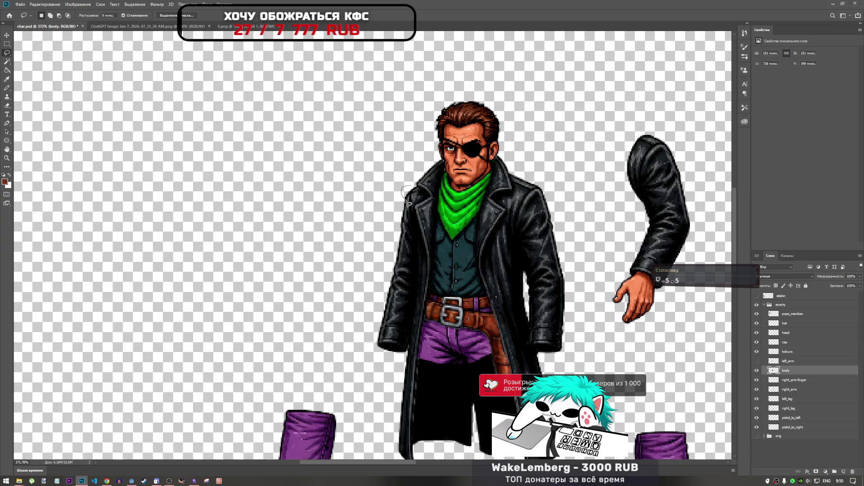
Lasso a strip along the coat's left edge and delete it.
{"action": "left_click_drag", "start_coordinate": [411, 209], "coordinate": [417, 220]}
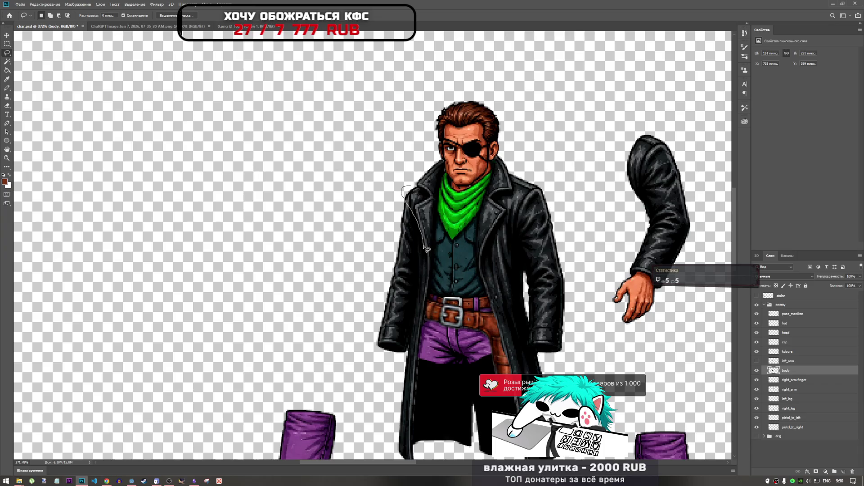
{"action": "left_click_drag", "start_coordinate": [426, 249], "coordinate": [426, 255]}
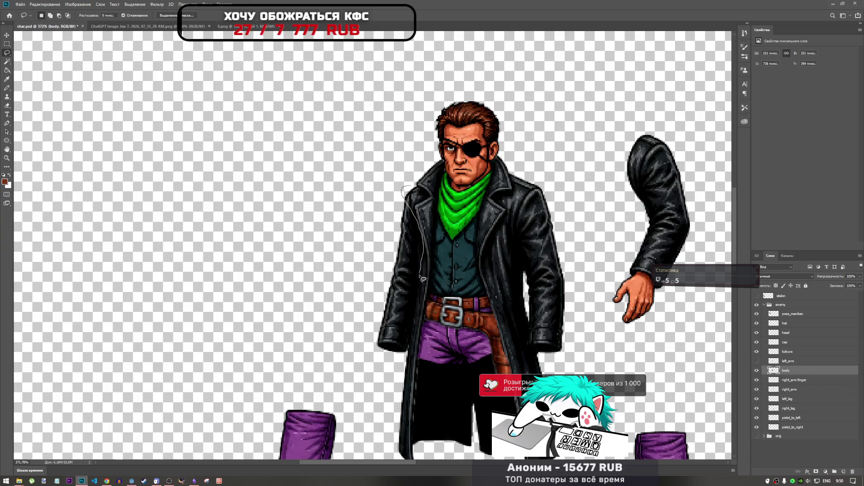
{"action": "left_click_drag", "start_coordinate": [418, 302], "coordinate": [416, 313]}
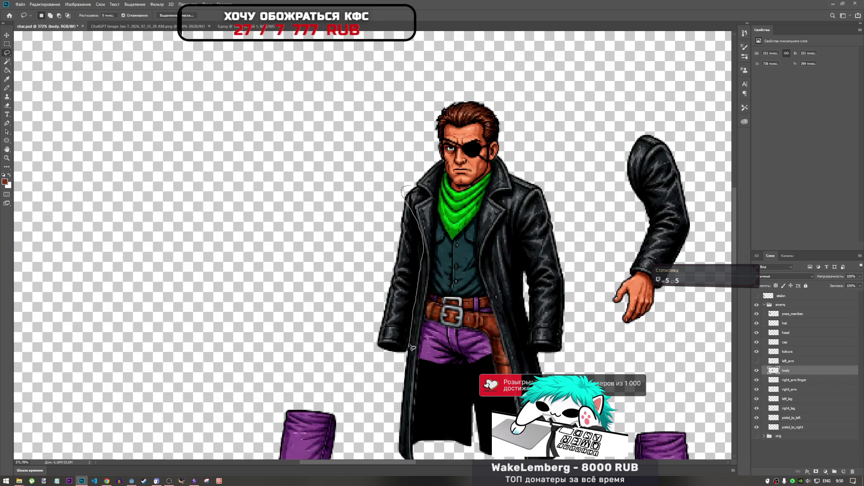
{"action": "left_click_drag", "start_coordinate": [410, 363], "coordinate": [410, 362]}
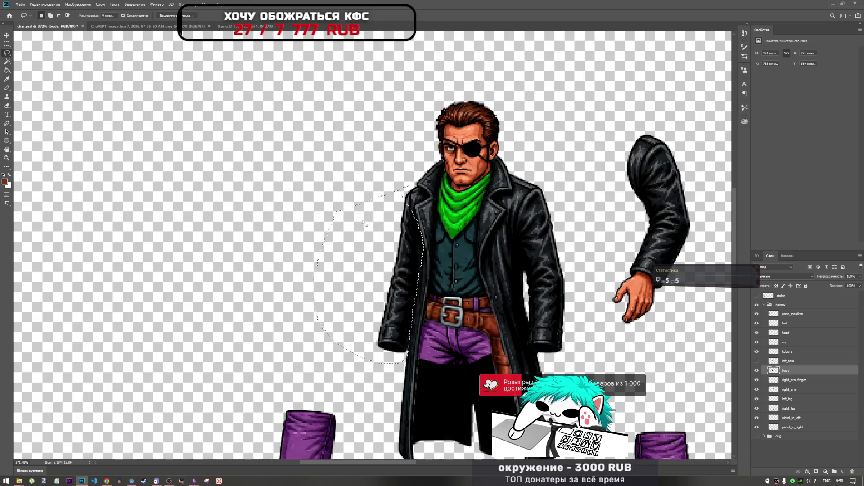
{"action": "key", "text": "Delete"}
{"action": "key", "text": "Delete"}
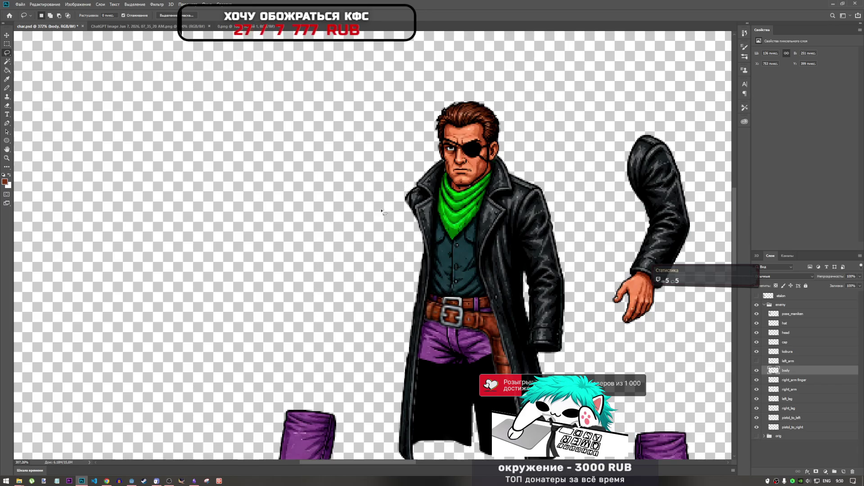
{"action": "scroll", "coordinate": [382, 212], "scroll_direction": "down", "scroll_amount": 5}
{"action": "scroll", "coordinate": [448, 235], "scroll_direction": "up", "scroll_amount": 5}
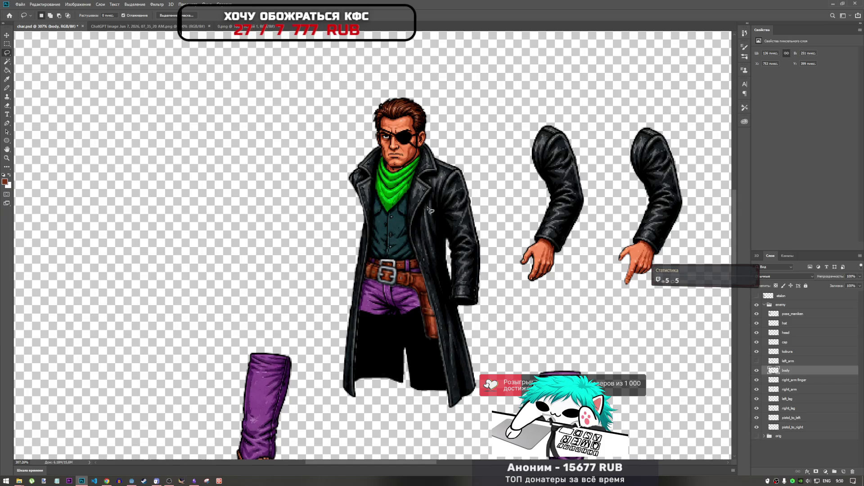
Copy a coat flap to a new layer, flip it horizontally, and set it against the body's left side.
{"action": "mouse_move", "coordinate": [431, 206]}
{"action": "left_mouse_down"}
{"action": "mouse_move", "coordinate": [421, 232]}
{"action": "mouse_move", "coordinate": [439, 239]}
{"action": "left_mouse_up"}
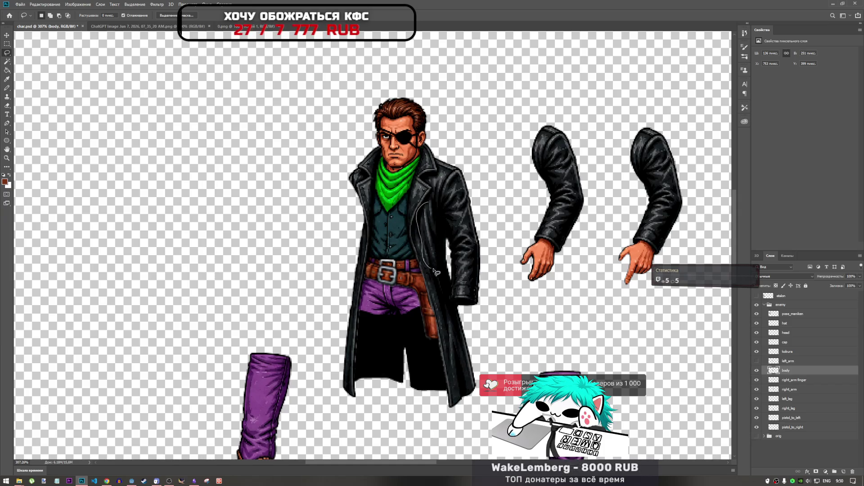
{"action": "mouse_move", "coordinate": [448, 289]}
{"action": "left_mouse_down"}
{"action": "mouse_move", "coordinate": [427, 272]}
{"action": "mouse_move", "coordinate": [419, 241]}
{"action": "mouse_move", "coordinate": [432, 208]}
{"action": "left_mouse_up"}
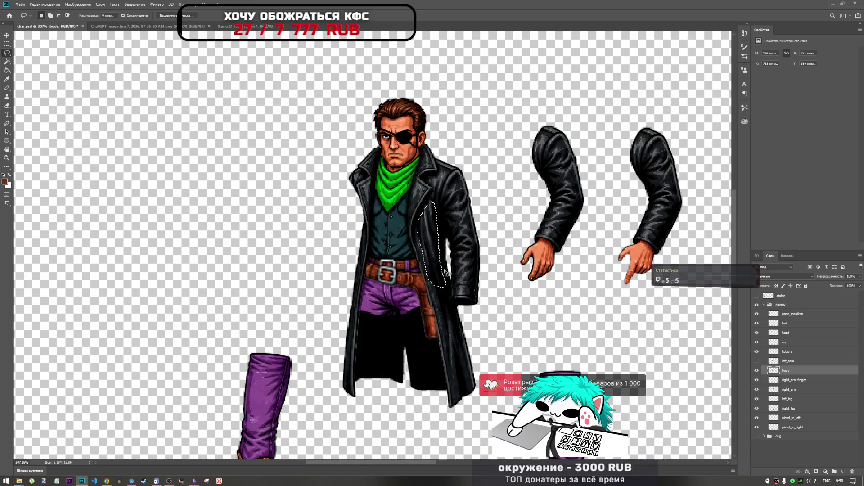
{"action": "key", "text": "ctrl+j"}
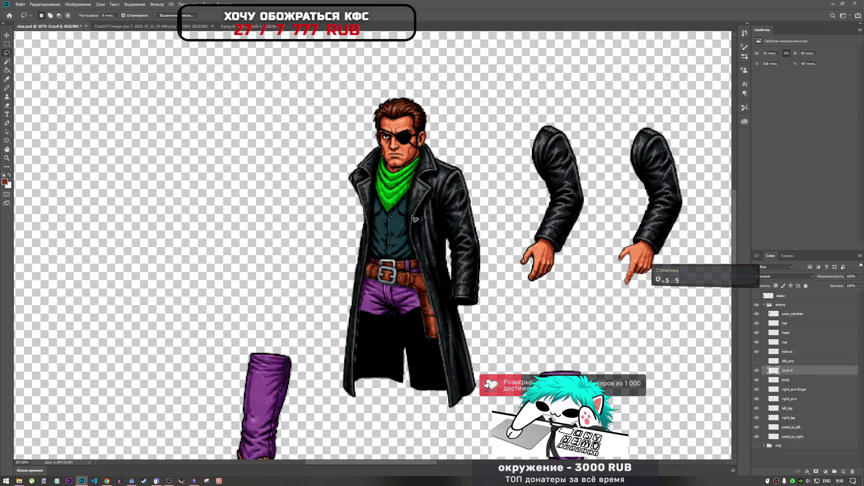
{"action": "key", "text": "ctrl+t"}
{"action": "mouse_move", "coordinate": [434, 246]}
{"action": "left_mouse_down"}
{"action": "mouse_move", "coordinate": [368, 243]}
{"action": "mouse_move", "coordinate": [358, 230]}
{"action": "left_mouse_up"}
{"action": "right_click", "coordinate": [373, 255]}
{"action": "left_click", "coordinate": [407, 326]}
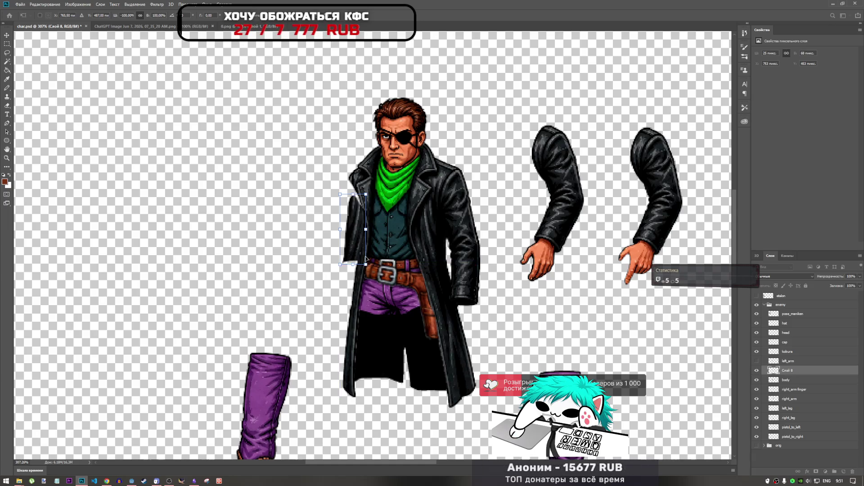
{"action": "mouse_move", "coordinate": [360, 229]}
{"action": "left_mouse_down"}
{"action": "mouse_move", "coordinate": [272, 237]}
{"action": "mouse_move", "coordinate": [360, 230]}
{"action": "left_mouse_up"}
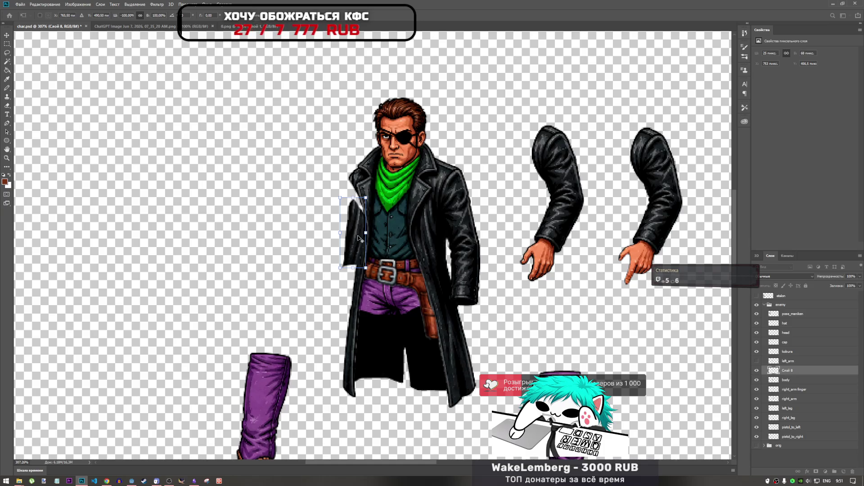
Stretch the patch piece upward to about 116% height and apply the transform.
{"action": "scroll", "coordinate": [359, 238], "scroll_direction": "up", "scroll_amount": 5}
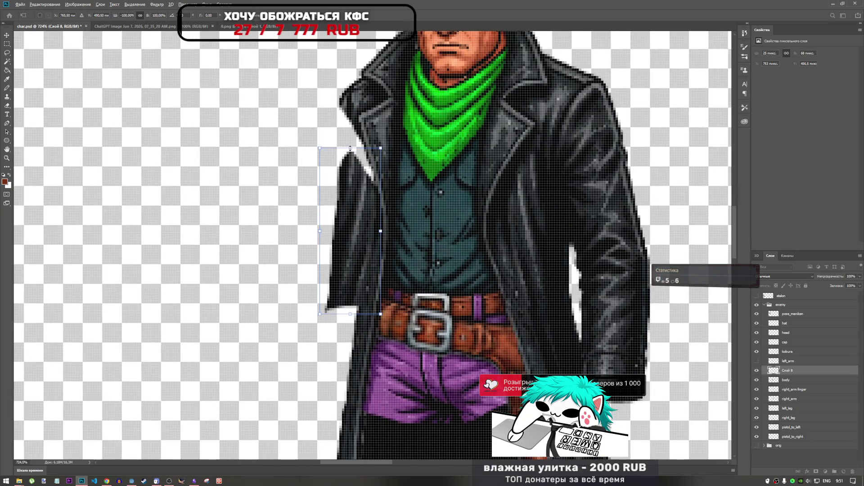
{"action": "mouse_move", "coordinate": [350, 147]}
{"action": "left_mouse_down"}
{"action": "mouse_move", "coordinate": [354, 116]}
{"action": "mouse_move", "coordinate": [352, 123]}
{"action": "left_mouse_up"}
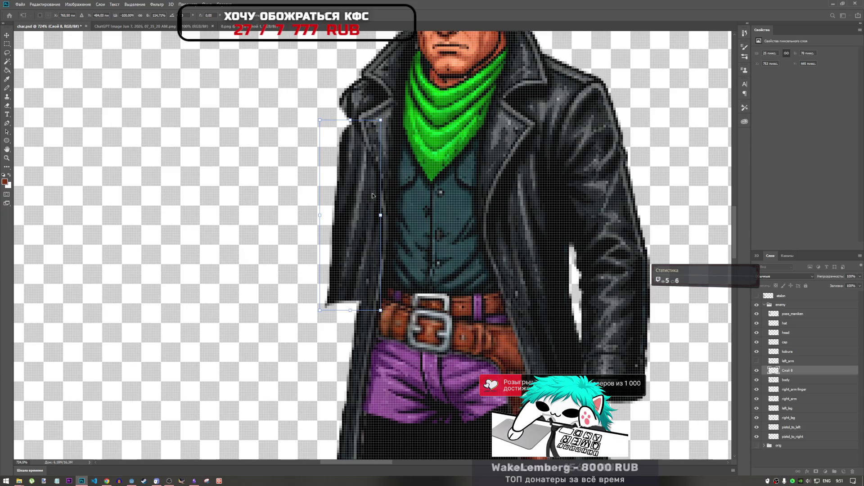
{"action": "scroll", "coordinate": [381, 188], "scroll_direction": "down", "scroll_amount": 5}
{"action": "scroll", "coordinate": [380, 188], "scroll_direction": "up", "scroll_amount": 3}
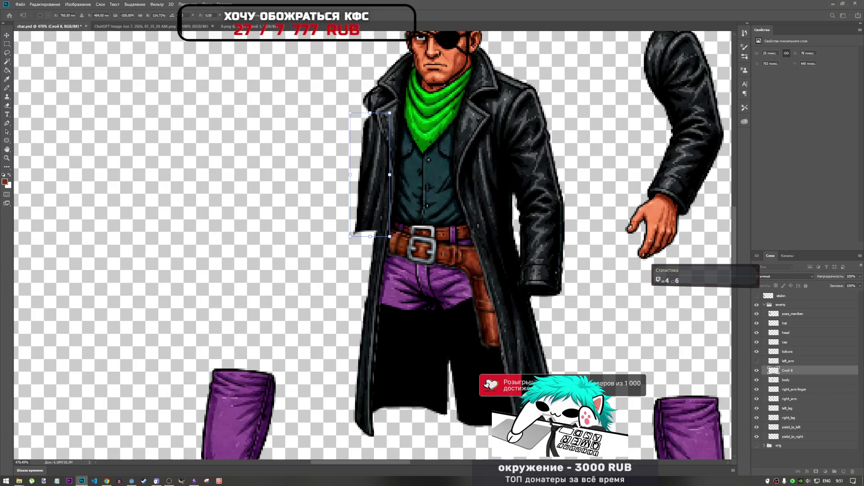
{"action": "key", "text": "Return"}
Lasso the coat flap beside the holster and try copying it, dismissing the empty-selection errors.
{"action": "key", "text": "l"}
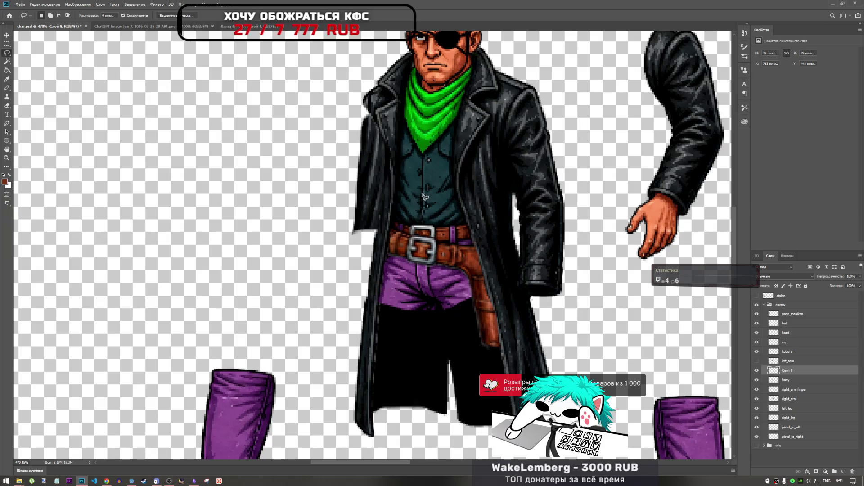
{"action": "scroll", "coordinate": [423, 196], "scroll_direction": "down", "scroll_amount": 5}
{"action": "scroll", "coordinate": [461, 241], "scroll_direction": "up", "scroll_amount": 5}
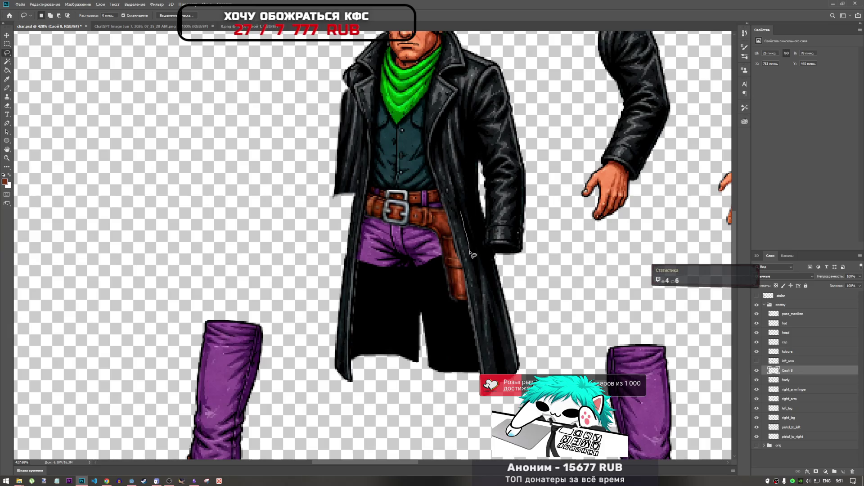
{"action": "mouse_move", "coordinate": [478, 275]}
{"action": "left_mouse_down"}
{"action": "mouse_move", "coordinate": [499, 348]}
{"action": "mouse_move", "coordinate": [495, 304]}
{"action": "left_mouse_up"}
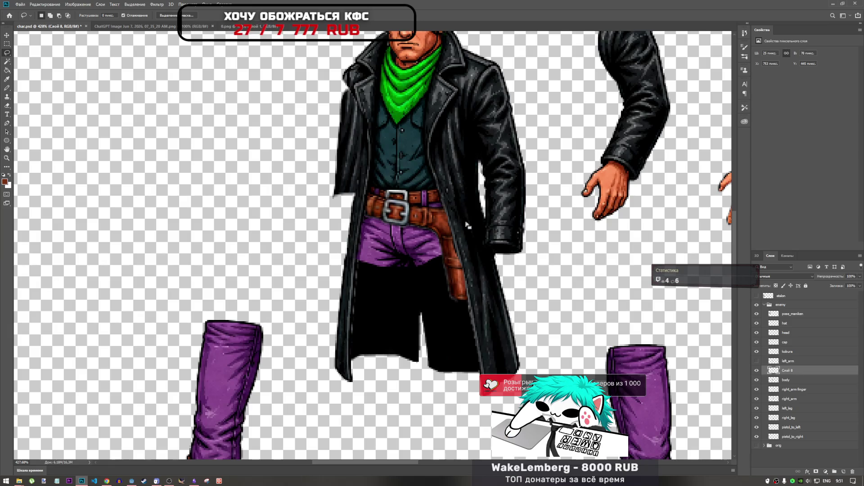
{"action": "key", "text": "ctrl+c"}
{"action": "left_click", "coordinate": [418, 175]}
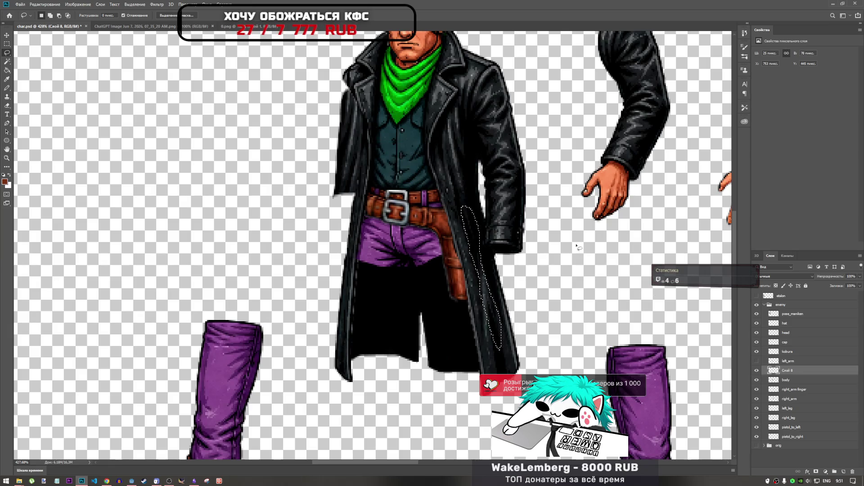
{"action": "left_click", "coordinate": [799, 380]}
{"action": "key", "text": "ctrl+c"}
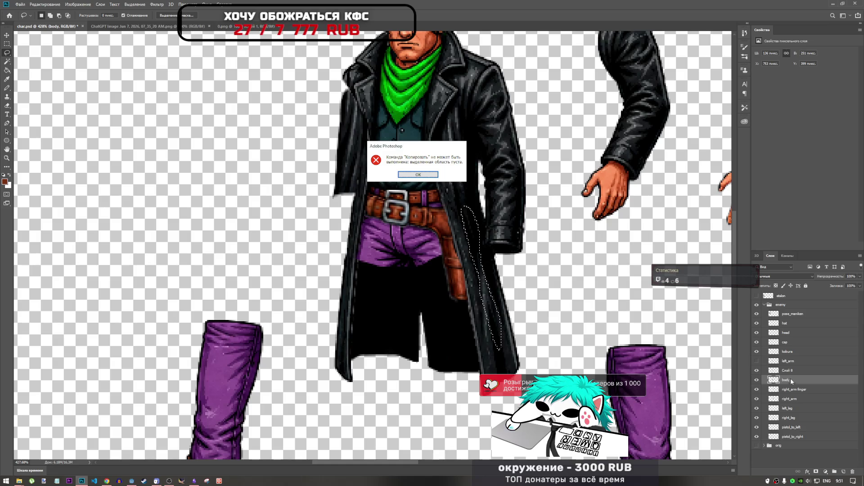
{"action": "key", "text": "Return"}
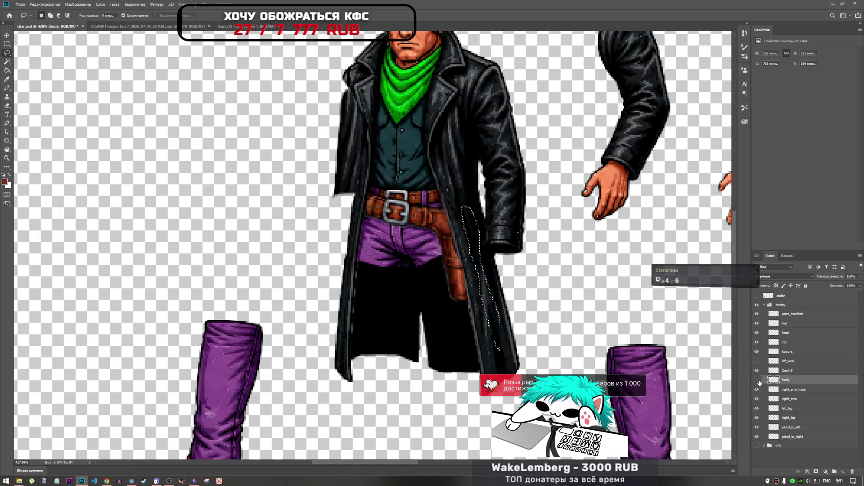
{"action": "key", "text": "ctrl+c"}
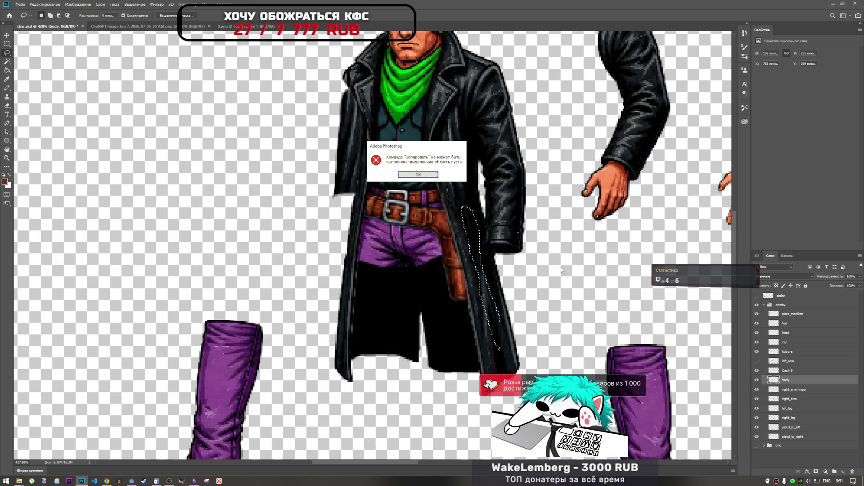
{"action": "left_click", "coordinate": [419, 174]}
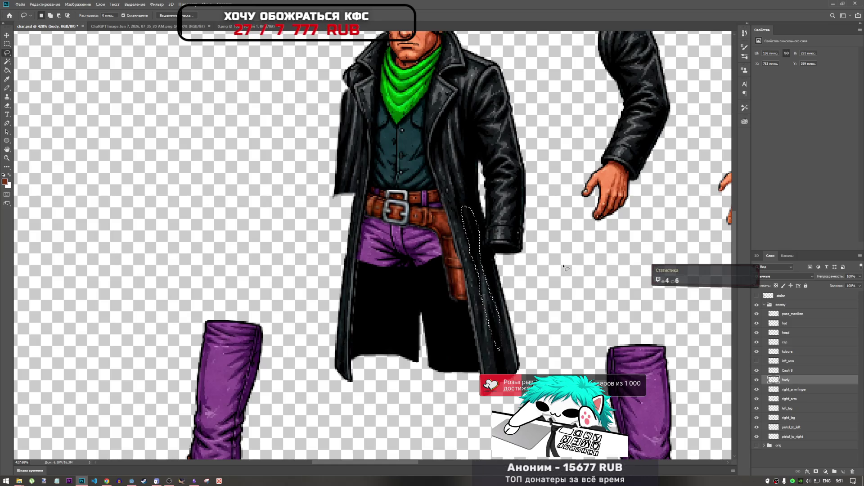
Fit the character in view, select the cap layer, and duplicate it as 'cap копия'.
{"action": "left_click", "coordinate": [793, 370]}
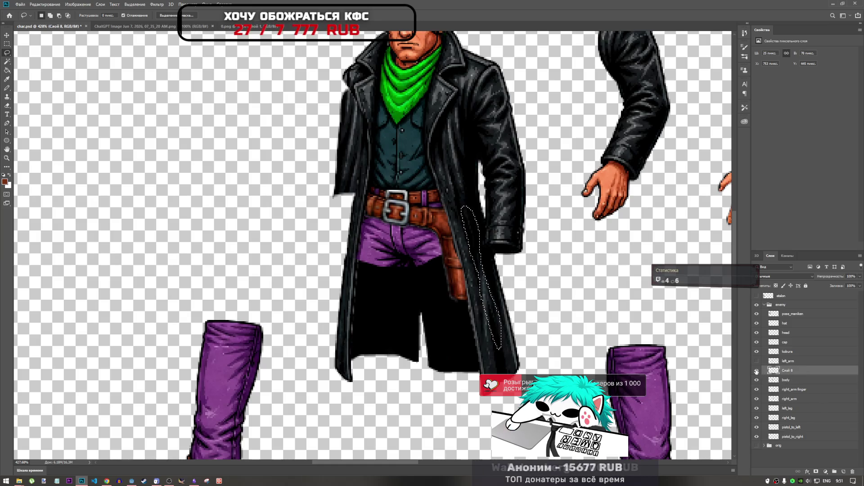
{"action": "scroll", "coordinate": [386, 124], "scroll_direction": "down", "scroll_amount": 5}
{"action": "scroll", "coordinate": [386, 124], "scroll_direction": "up", "scroll_amount": 5}
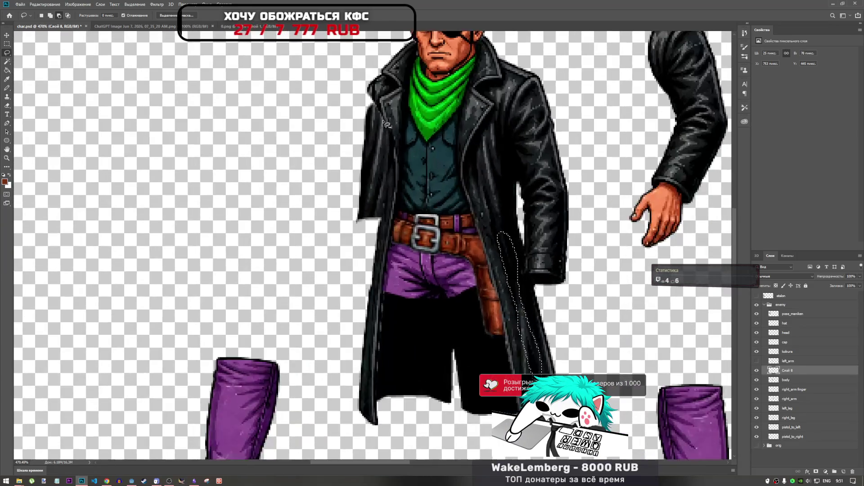
{"action": "scroll", "coordinate": [387, 124], "scroll_direction": "up", "scroll_amount": 5}
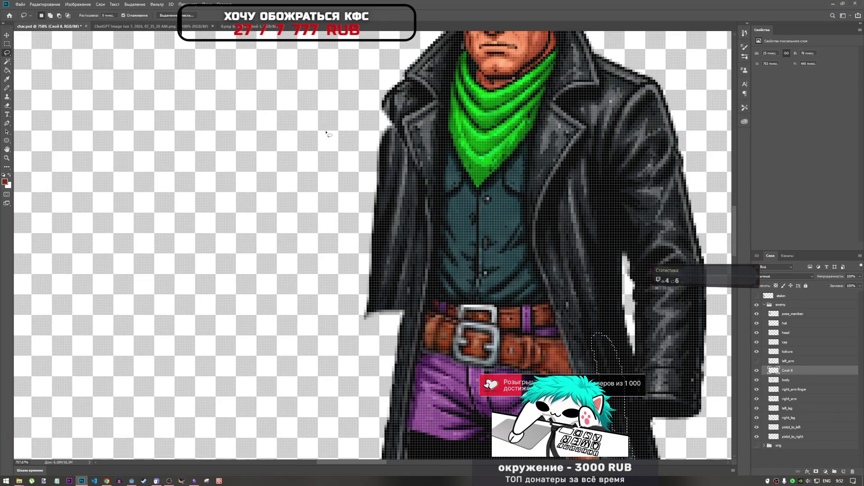
{"action": "key", "text": "ctrl+0"}
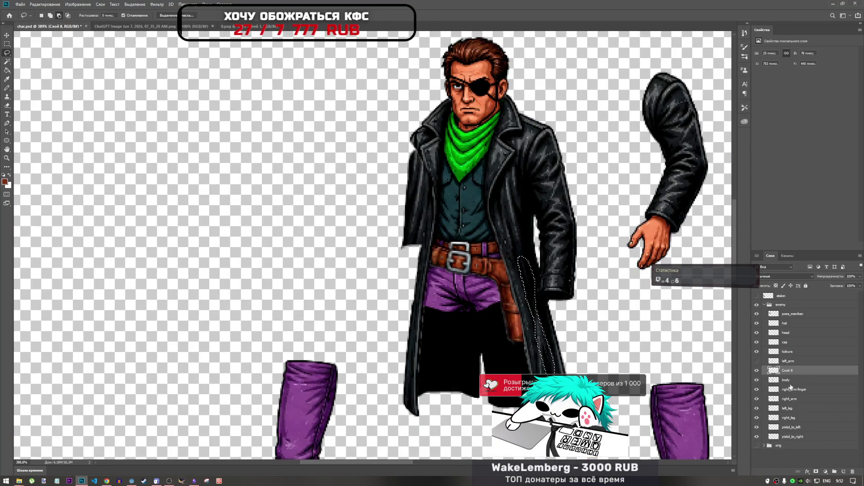
{"action": "left_click", "coordinate": [791, 399]}
{"action": "key", "text": "alt+bracketright"}
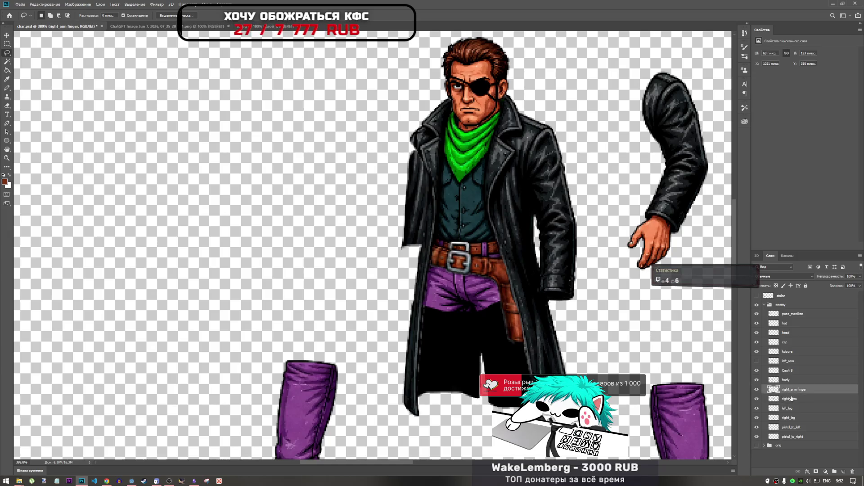
{"action": "left_click", "coordinate": [785, 352]}
{"action": "left_click", "coordinate": [768, 343]}
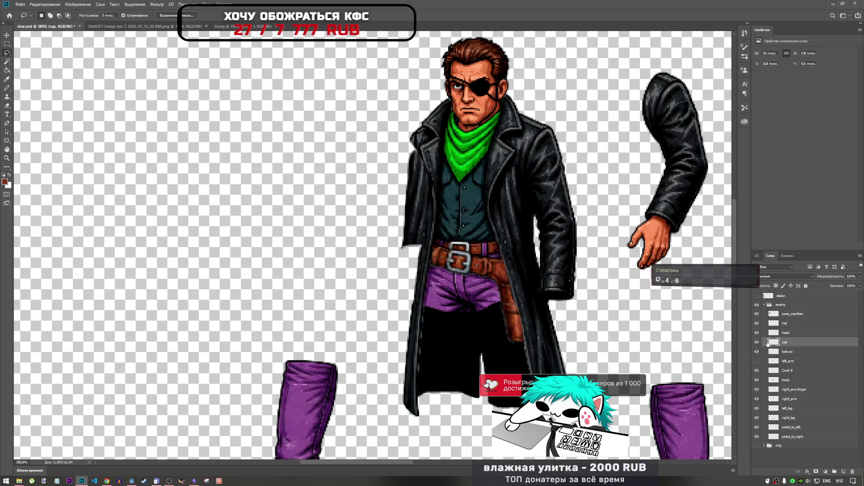
{"action": "left_click_drag", "start_coordinate": [794, 343], "coordinate": [797, 372]}
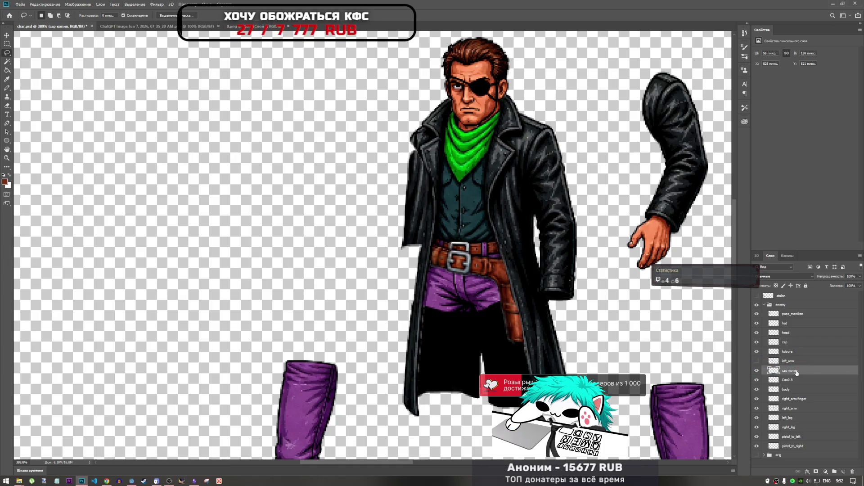
Move, flip, rotate and shrink the cap копия piece (about 82.5%, then 75% width) onto the coat's left side.
{"action": "left_click", "coordinate": [757, 361]}
{"action": "key", "text": "ctrl+t"}
{"action": "left_click_drag", "start_coordinate": [534, 313], "coordinate": [400, 301]}
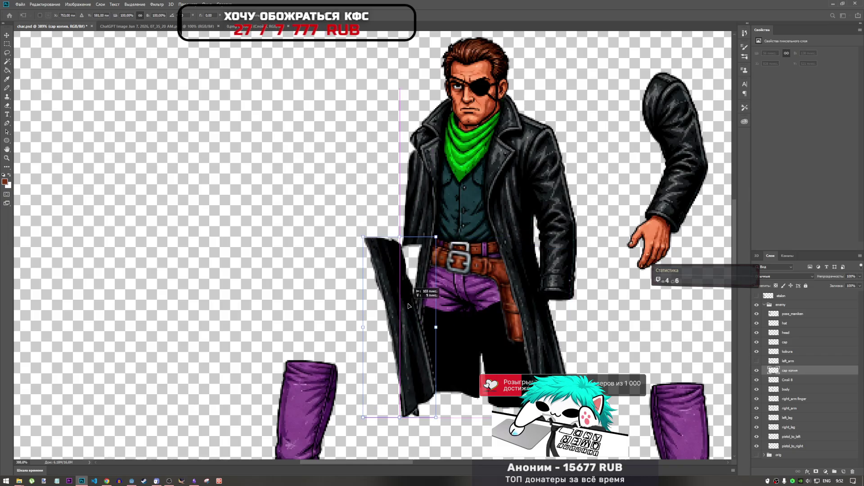
{"action": "right_click", "coordinate": [401, 298]}
{"action": "left_click", "coordinate": [430, 378]}
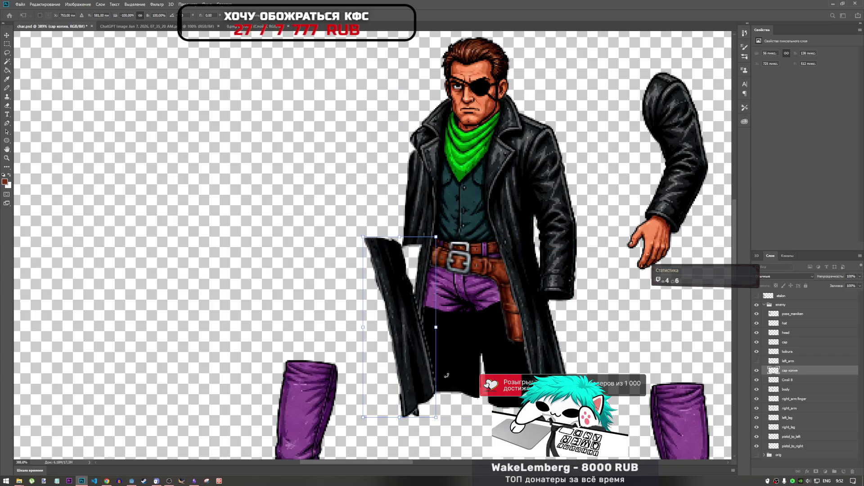
{"action": "left_click_drag", "start_coordinate": [448, 262], "coordinate": [455, 352]}
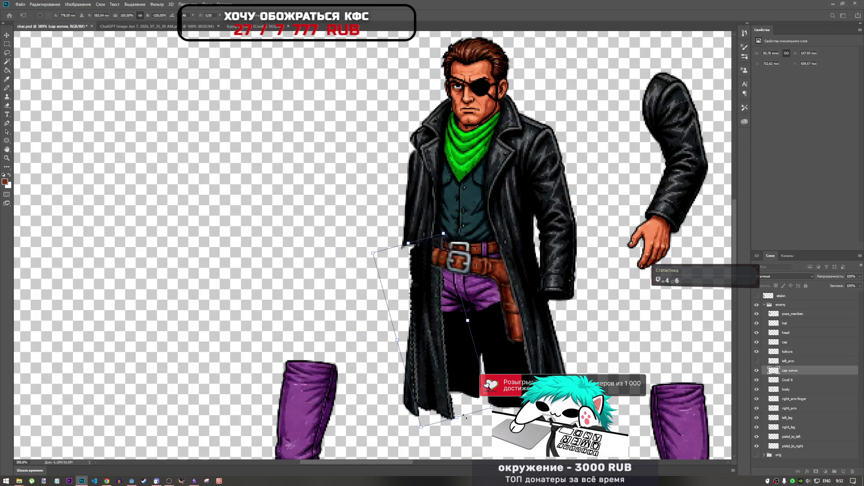
{"action": "left_click_drag", "start_coordinate": [464, 419], "coordinate": [437, 376]}
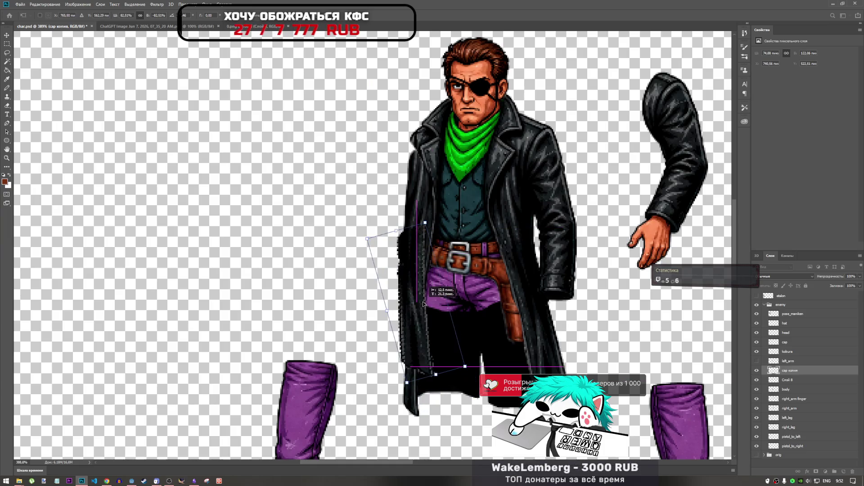
{"action": "left_click_drag", "start_coordinate": [472, 202], "coordinate": [490, 215]}
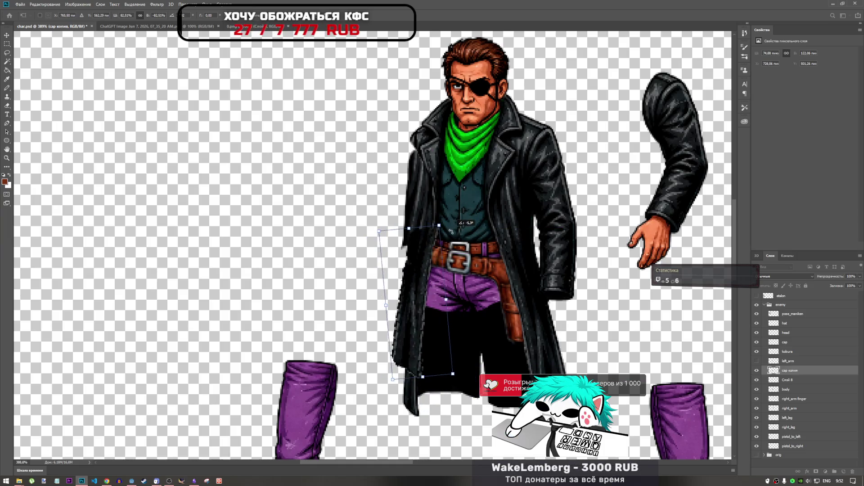
{"action": "left_click_drag", "start_coordinate": [380, 287], "coordinate": [384, 292]}
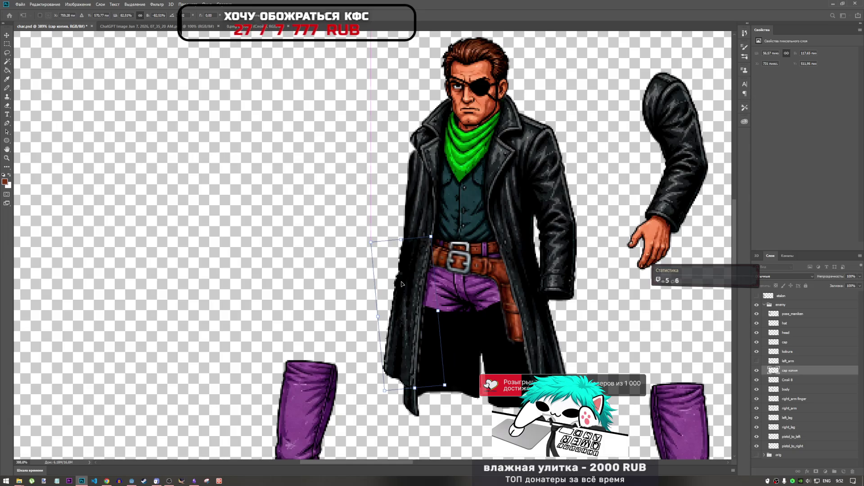
{"action": "scroll", "coordinate": [404, 280], "scroll_direction": "up", "scroll_amount": 3}
{"action": "scroll", "coordinate": [422, 290], "scroll_direction": "down", "scroll_amount": 3}
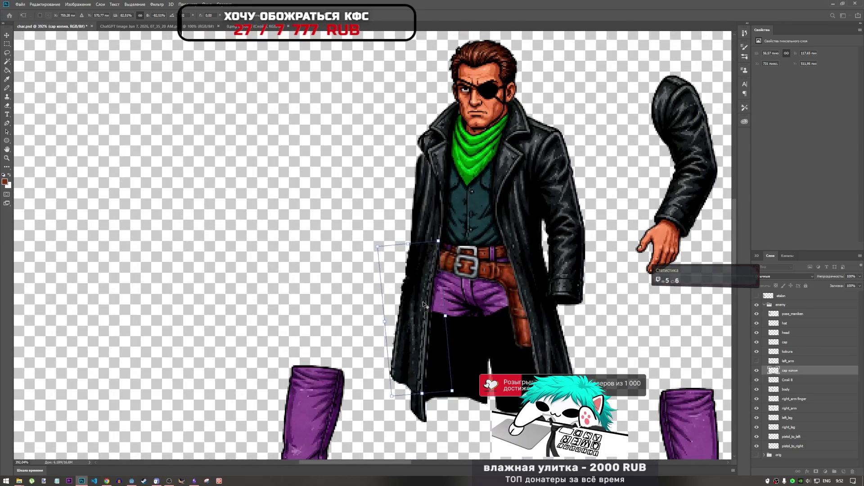
{"action": "left_click_drag", "start_coordinate": [445, 316], "coordinate": [424, 318]}
{"action": "key", "text": "Return"}
Fine-tune the coat flap's position with small drags and one-pixel arrow nudges.
{"action": "key", "text": "l"}
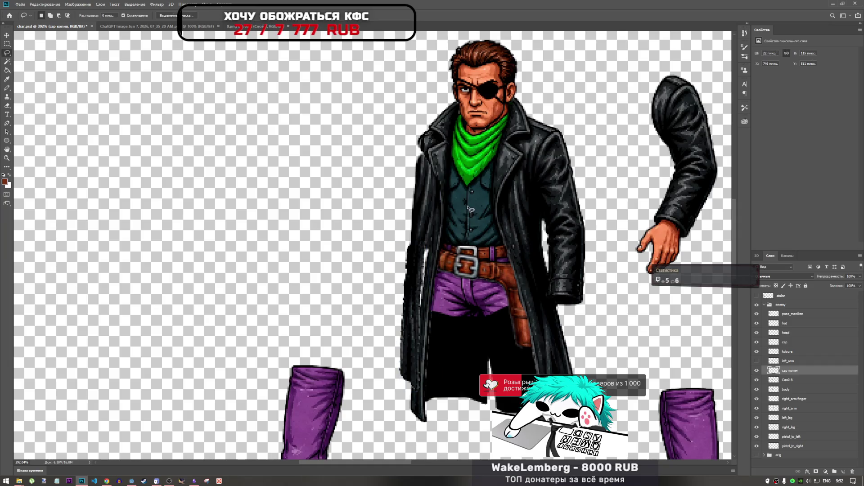
{"action": "key", "text": "ctrl+t"}
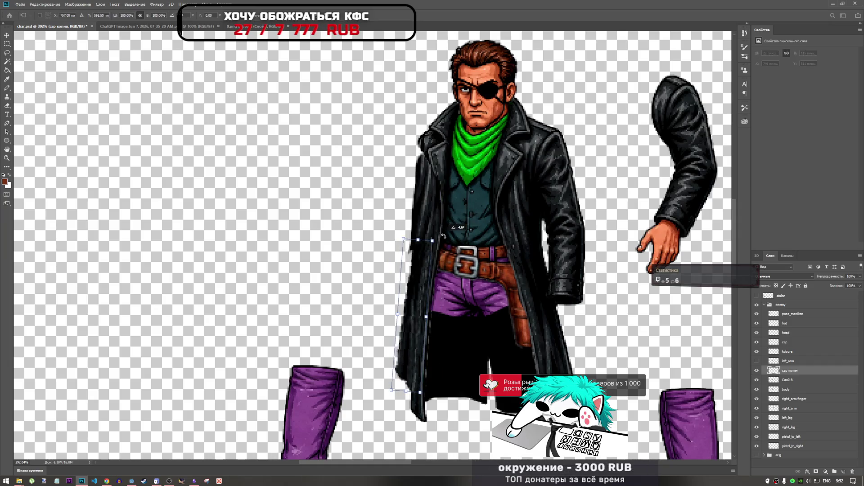
{"action": "left_click_drag", "start_coordinate": [421, 251], "coordinate": [423, 252]}
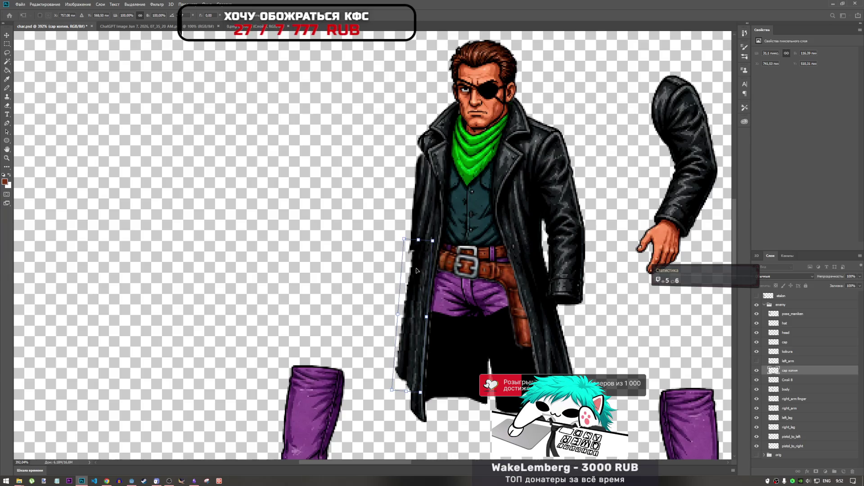
{"action": "left_click_drag", "start_coordinate": [418, 287], "coordinate": [419, 293]}
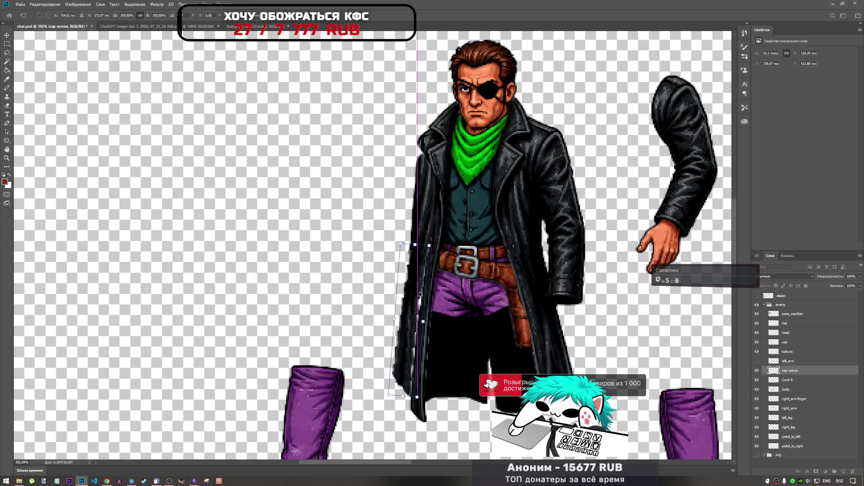
{"action": "key", "text": "Right"}
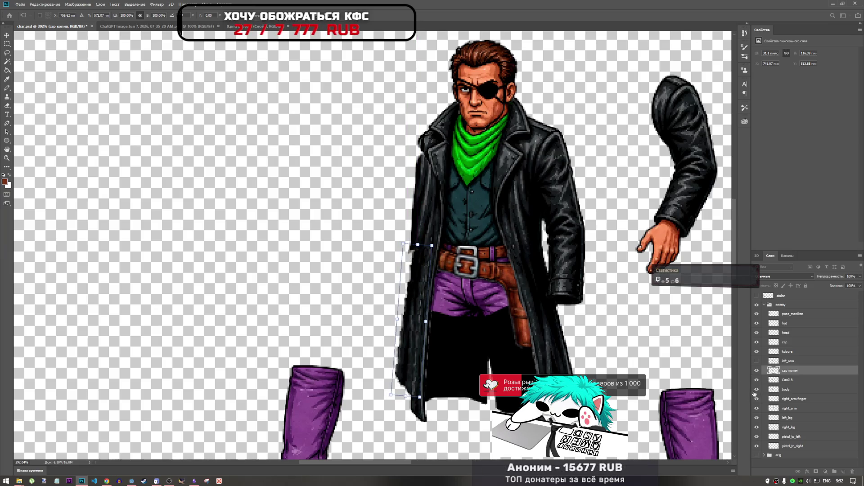
{"action": "key", "text": "Left"}
{"action": "key", "text": "Up"}
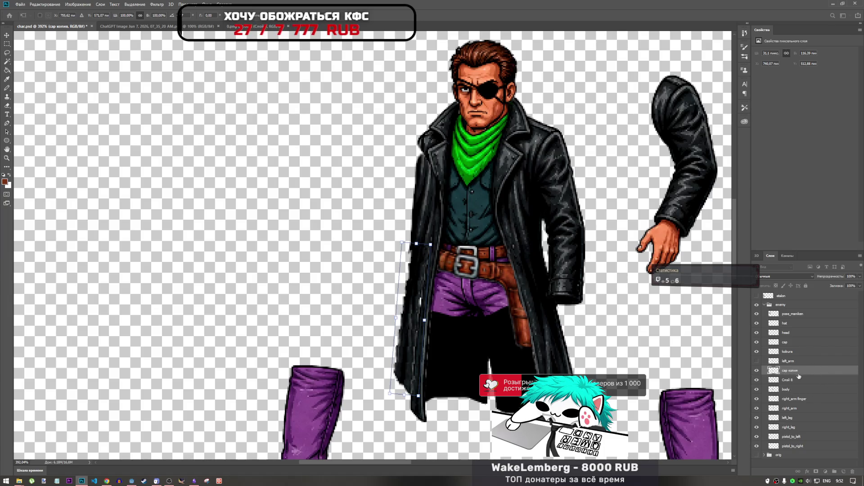
Stack cap копия beneath the body layer and nudge the flap two pixels right.
{"action": "left_click_drag", "start_coordinate": [799, 376], "coordinate": [799, 390]}
{"action": "key", "text": "l"}
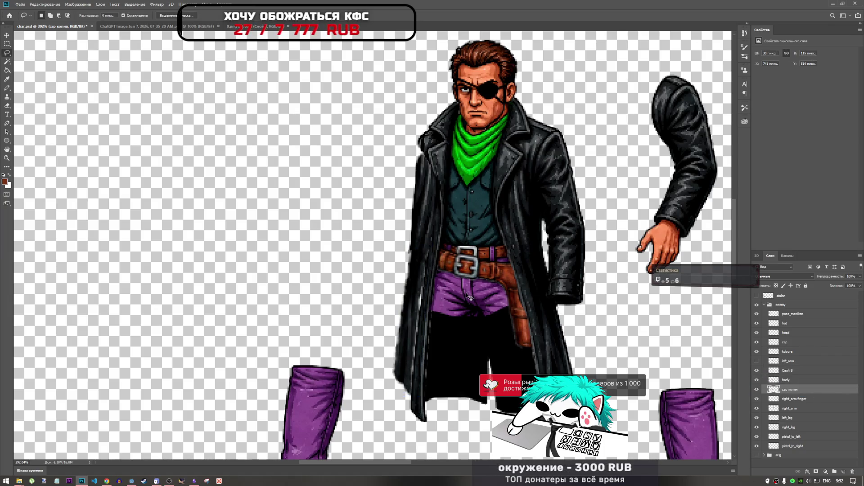
{"action": "key", "text": "ctrl+t"}
{"action": "key", "text": "Right"}
{"action": "key", "text": "Right"}
{"action": "key", "text": "Right"}
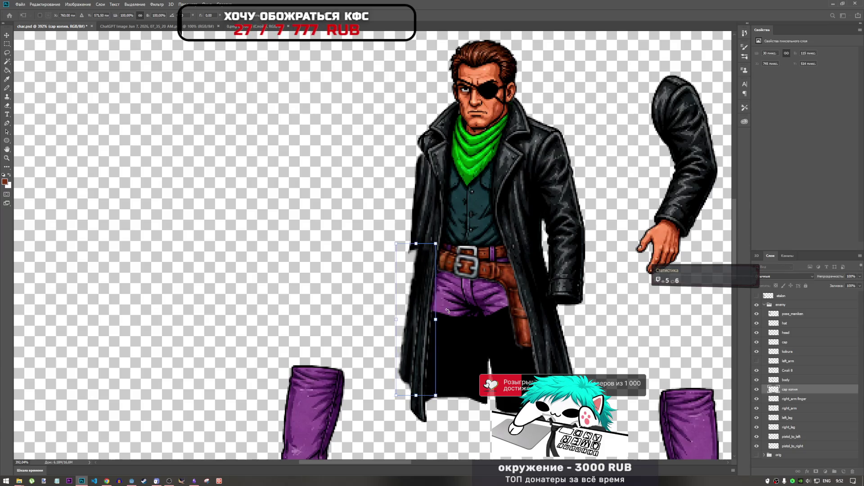
{"action": "key", "text": "Right"}
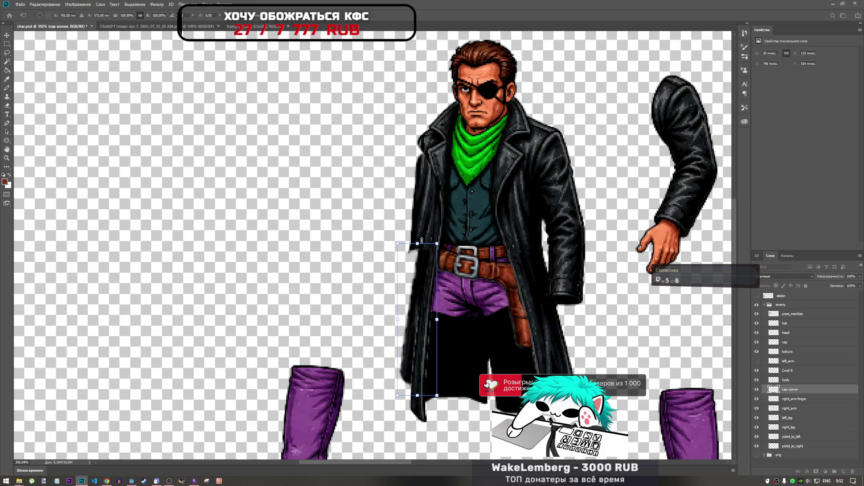
{"action": "left_click", "coordinate": [340, 15]}
{"action": "key", "text": "l"}
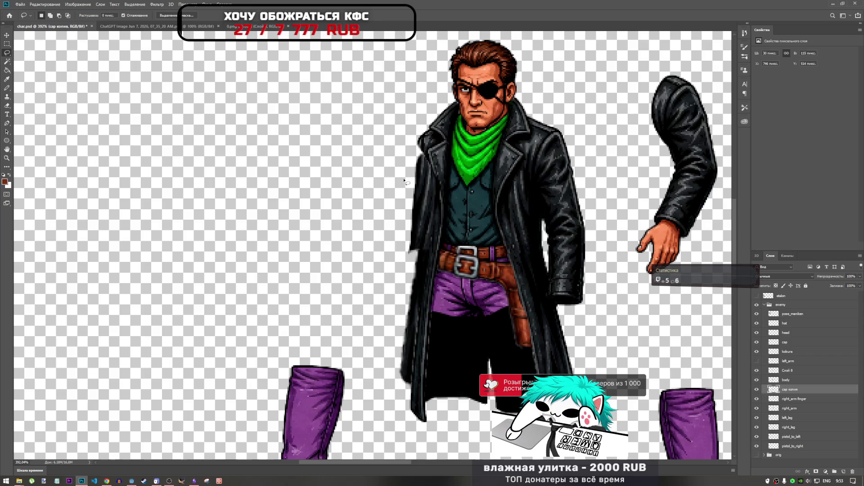
{"action": "scroll", "coordinate": [422, 150], "scroll_direction": "up", "scroll_amount": 5}
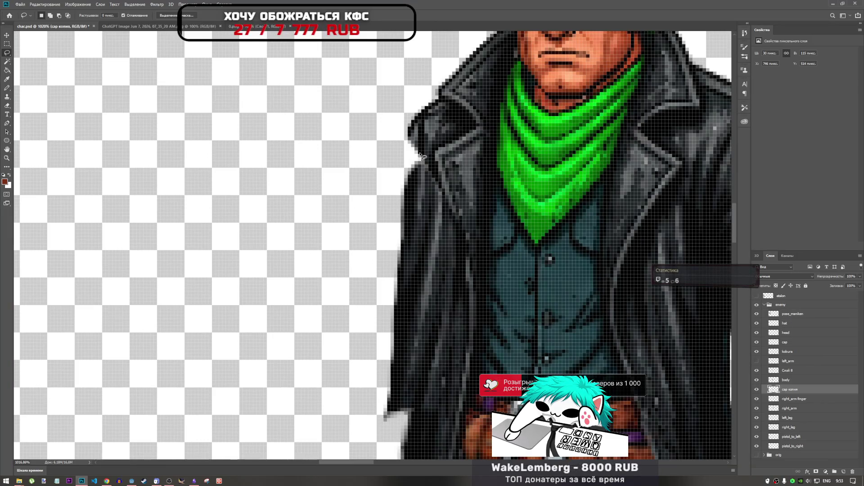
{"action": "left_click", "coordinate": [781, 380]}
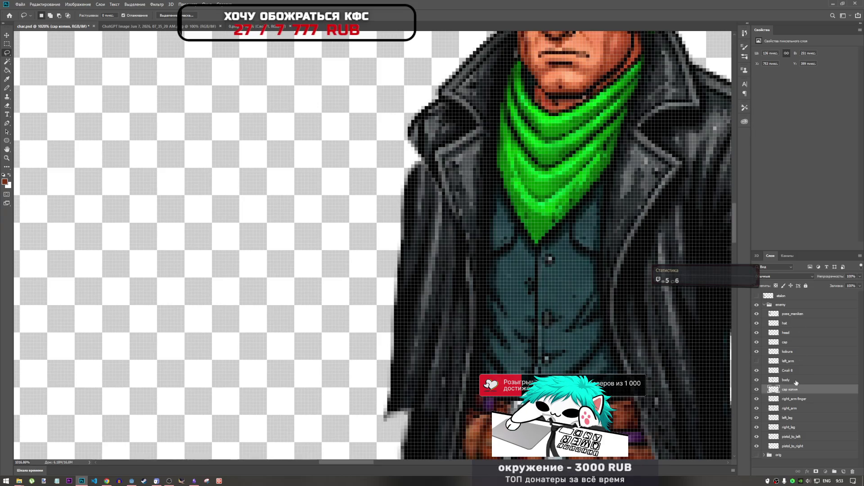
{"action": "left_click", "coordinate": [796, 370]}
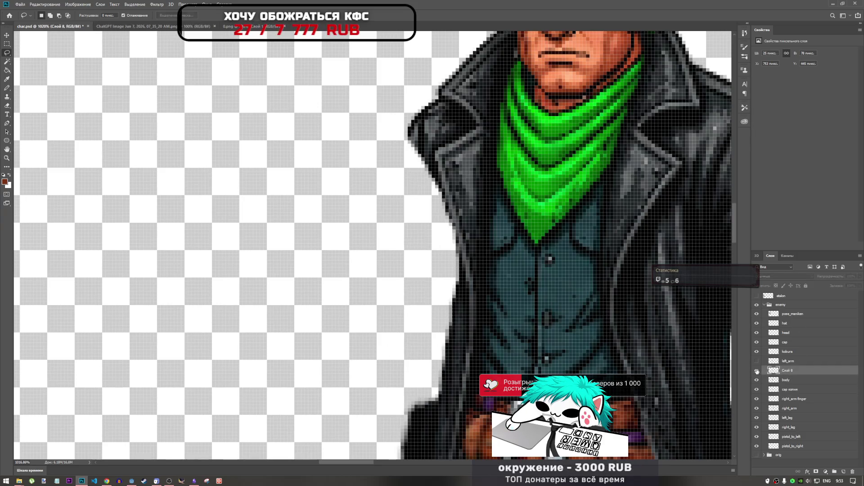
{"action": "left_click", "coordinate": [783, 361]}
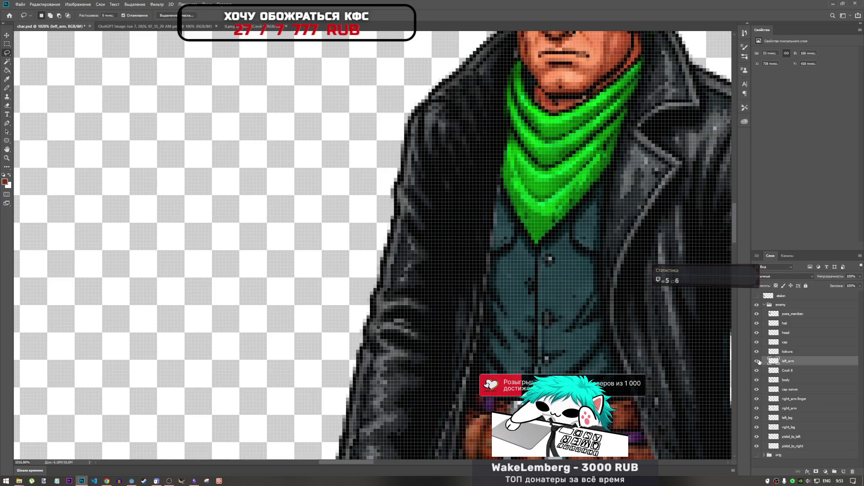
{"action": "left_click", "coordinate": [782, 372]}
{"action": "left_click", "coordinate": [757, 361]}
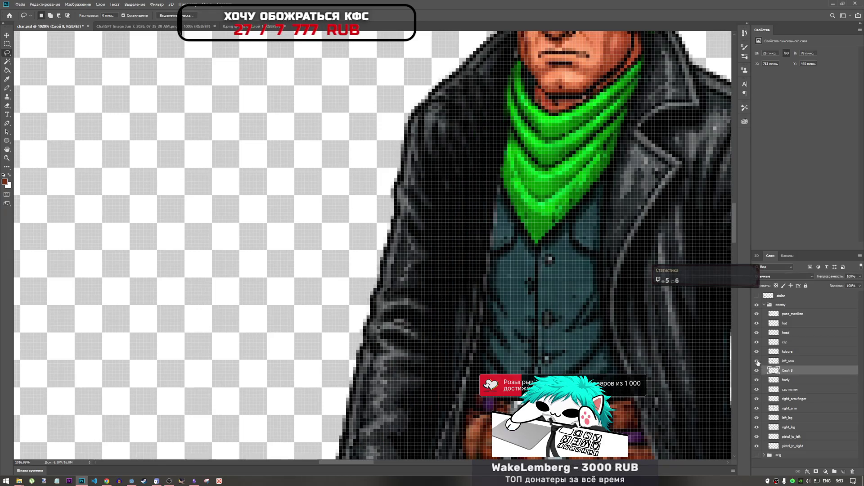
{"action": "left_click", "coordinate": [758, 361]}
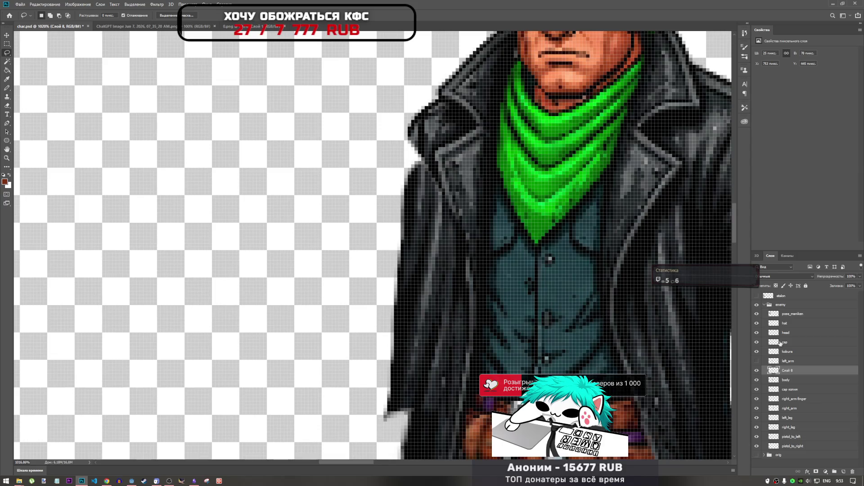
{"action": "scroll", "coordinate": [428, 241], "scroll_direction": "down", "scroll_amount": 2}
{"action": "scroll", "coordinate": [427, 242], "scroll_direction": "down", "scroll_amount": 1}
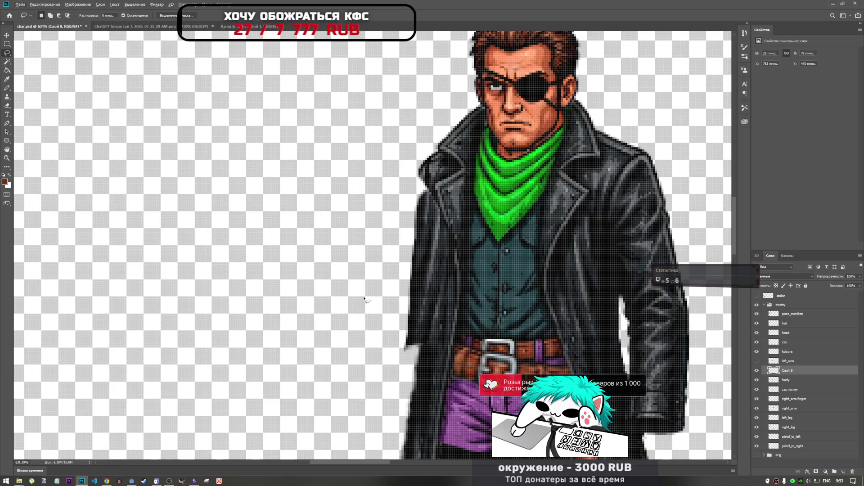
{"action": "left_click", "coordinate": [109, 479]}
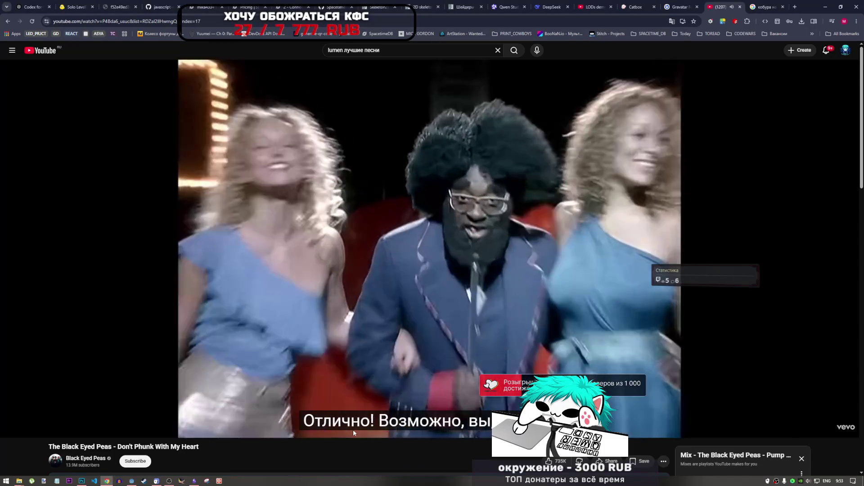
{"action": "scroll", "coordinate": [350, 428], "scroll_direction": "down", "scroll_amount": 2}
{"action": "scroll", "coordinate": [350, 428], "scroll_direction": "up", "scroll_amount": 2}
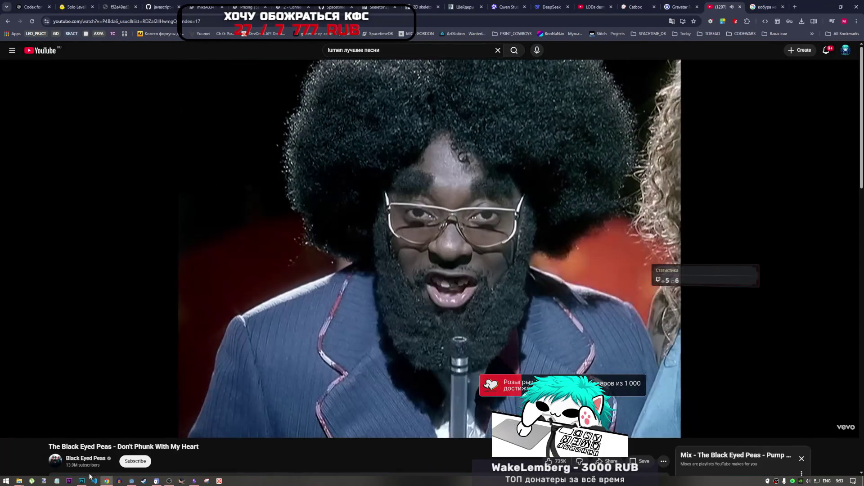
{"action": "left_click", "coordinate": [86, 478]}
Toggle Слой 8 off and on to compare the coat's left edge.
{"action": "scroll", "coordinate": [402, 289], "scroll_direction": "down", "scroll_amount": 3}
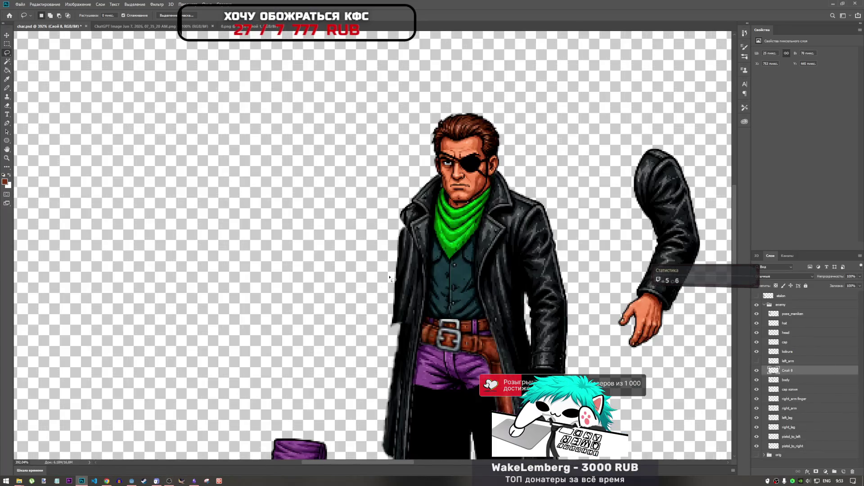
{"action": "scroll", "coordinate": [402, 289], "scroll_direction": "up", "scroll_amount": 2}
{"action": "scroll", "coordinate": [402, 289], "scroll_direction": "down", "scroll_amount": 1}
{"action": "scroll", "coordinate": [402, 289], "scroll_direction": "up", "scroll_amount": 2}
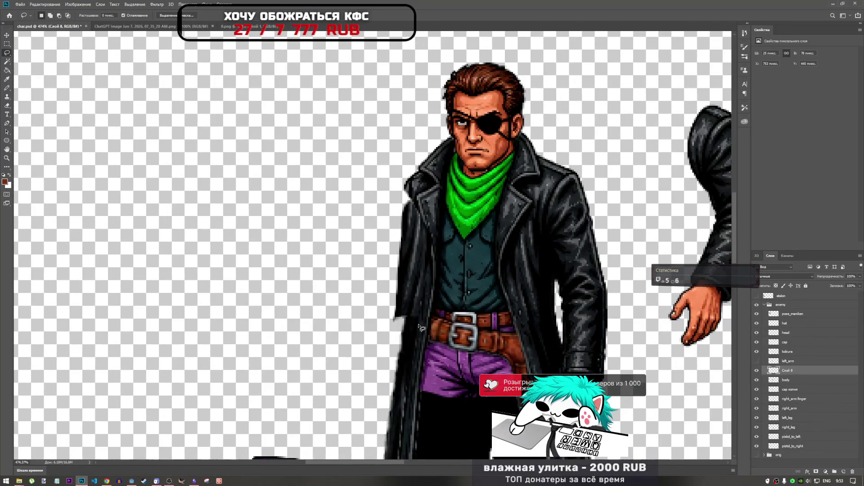
{"action": "left_click", "coordinate": [758, 371]}
{"action": "left_click", "coordinate": [758, 370]}
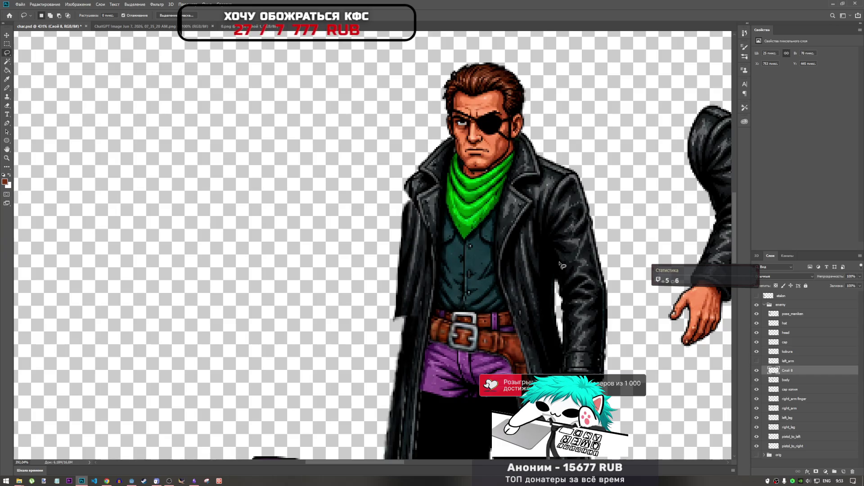
{"action": "scroll", "coordinate": [558, 270], "scroll_direction": "down", "scroll_amount": 3}
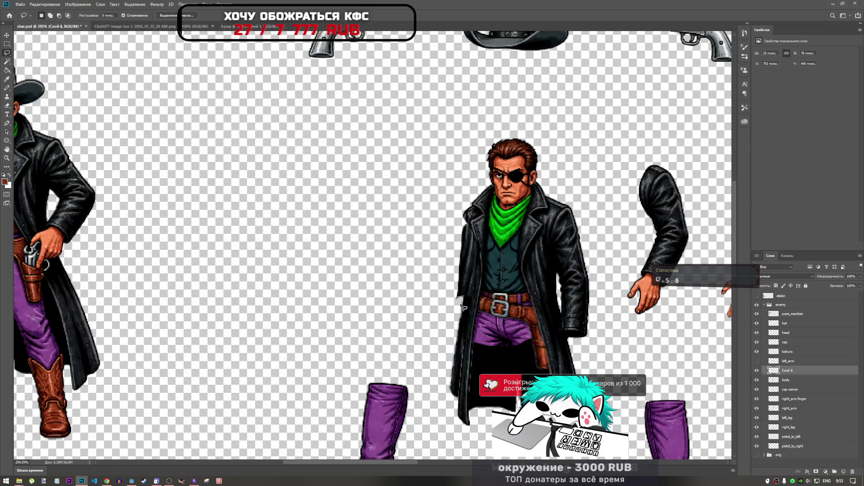
{"action": "scroll", "coordinate": [464, 304], "scroll_direction": "up", "scroll_amount": 3}
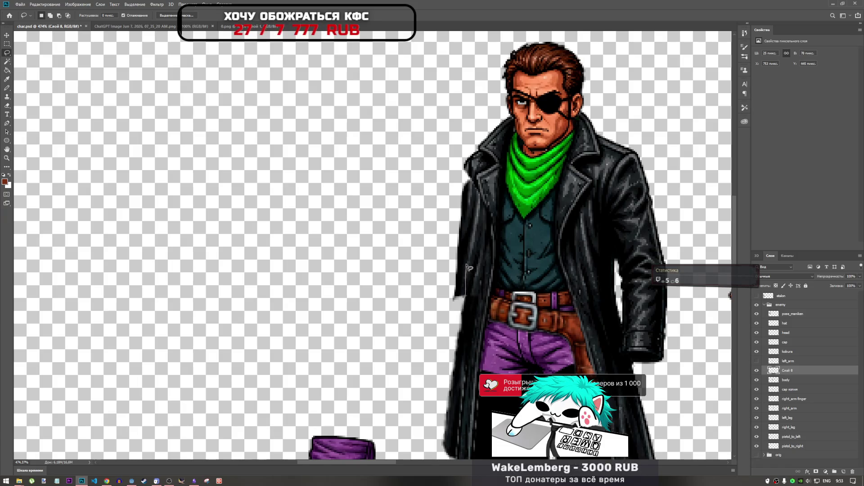
Lasso a small closed area just left of the coat's edge at chest height.
{"action": "mouse_move", "coordinate": [470, 222]}
{"action": "left_mouse_down"}
{"action": "mouse_move", "coordinate": [468, 205]}
{"action": "mouse_move", "coordinate": [425, 208]}
{"action": "mouse_move", "coordinate": [454, 297]}
{"action": "left_mouse_up"}
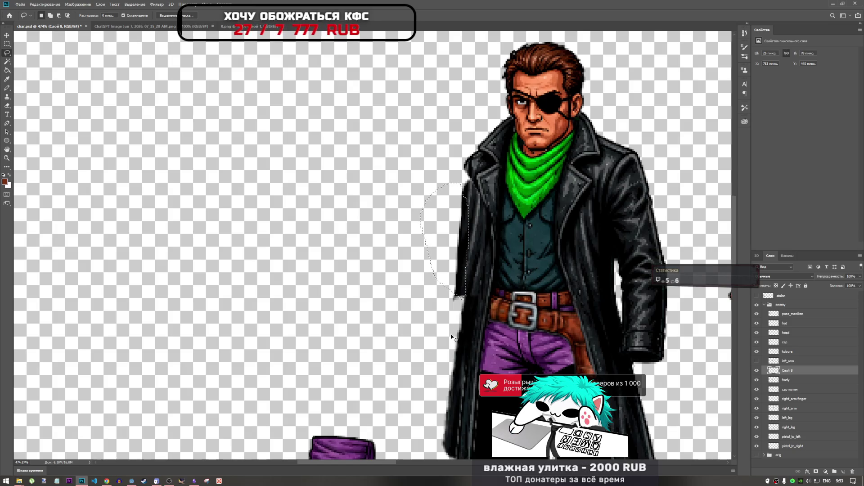
{"action": "left_click", "coordinate": [449, 285]}
{"action": "left_click_drag", "start_coordinate": [455, 310], "coordinate": [436, 276]}
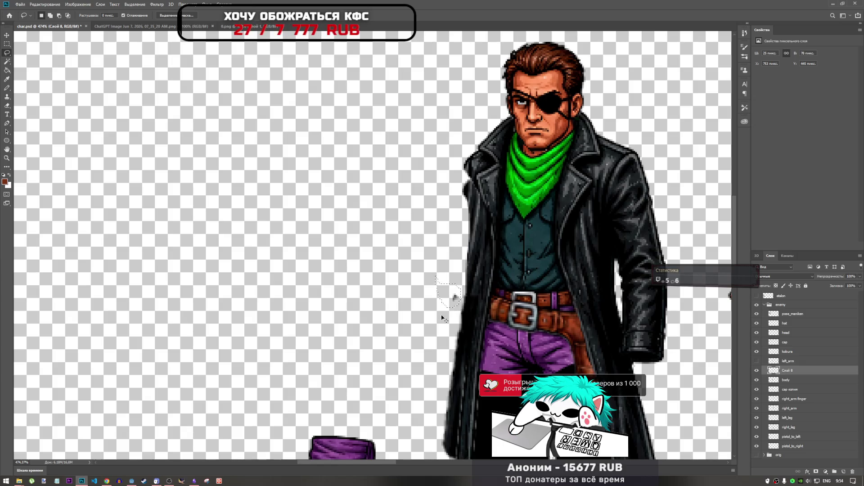
{"action": "scroll", "coordinate": [445, 292], "scroll_direction": "down", "scroll_amount": 3}
{"action": "scroll", "coordinate": [450, 261], "scroll_direction": "up", "scroll_amount": 8}
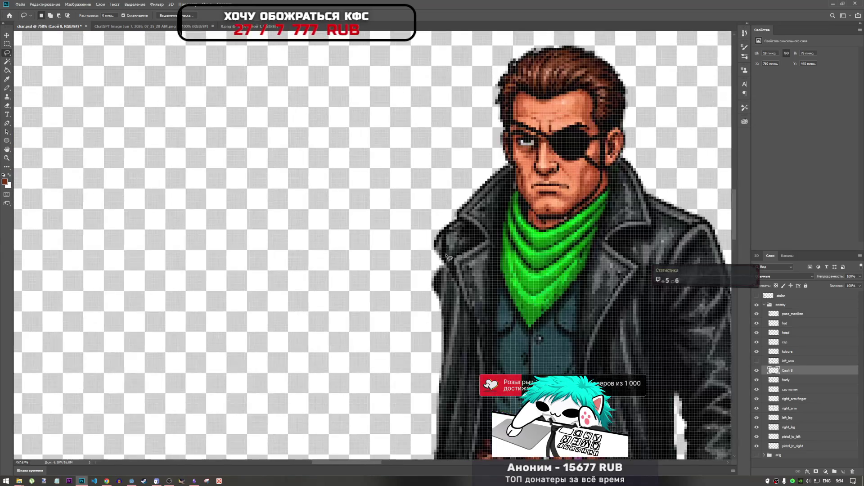
{"action": "scroll", "coordinate": [453, 245], "scroll_direction": "down", "scroll_amount": 4}
{"action": "scroll", "coordinate": [469, 251], "scroll_direction": "up", "scroll_amount": 3}
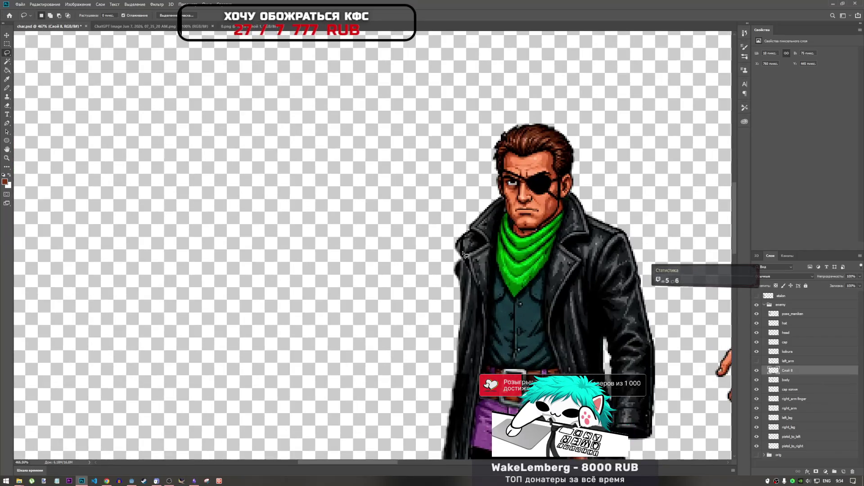
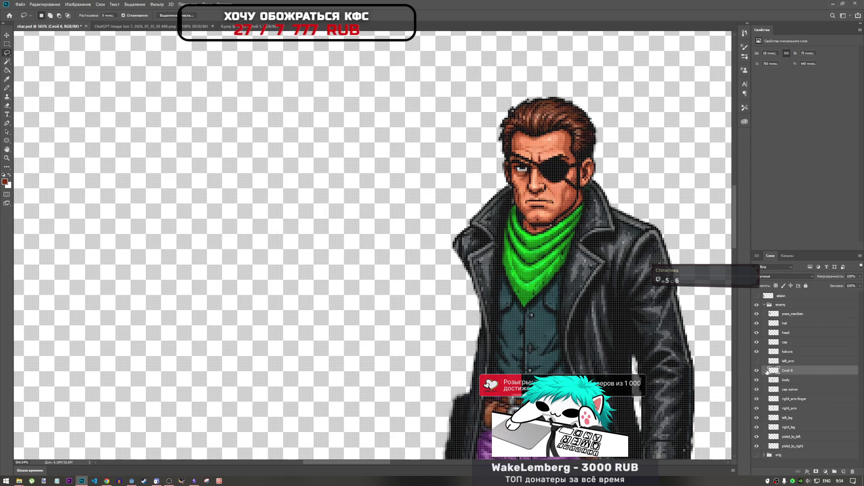
Check the body and cap копия layers, starting and cancelling a transform on cap копия.
{"action": "scroll", "coordinate": [476, 335], "scroll_direction": "down", "scroll_amount": 4}
{"action": "scroll", "coordinate": [473, 388], "scroll_direction": "up", "scroll_amount": 4}
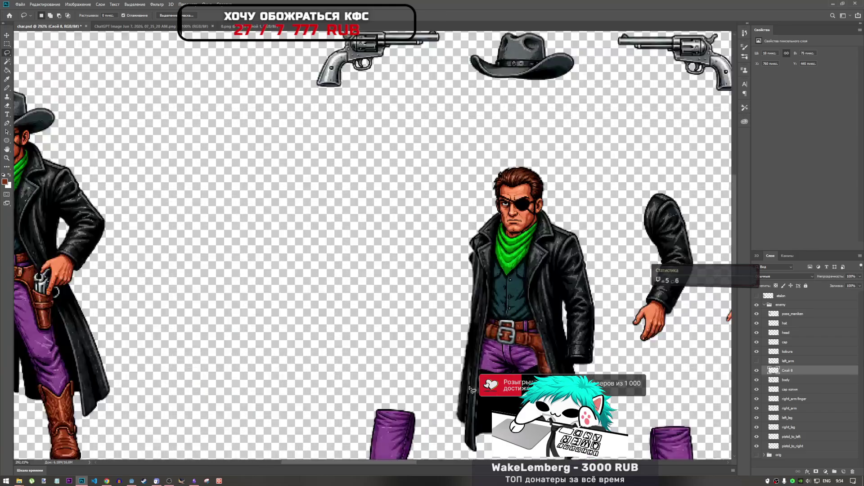
{"action": "scroll", "coordinate": [471, 287], "scroll_direction": "down", "scroll_amount": 4}
{"action": "scroll", "coordinate": [477, 314], "scroll_direction": "down", "scroll_amount": 2}
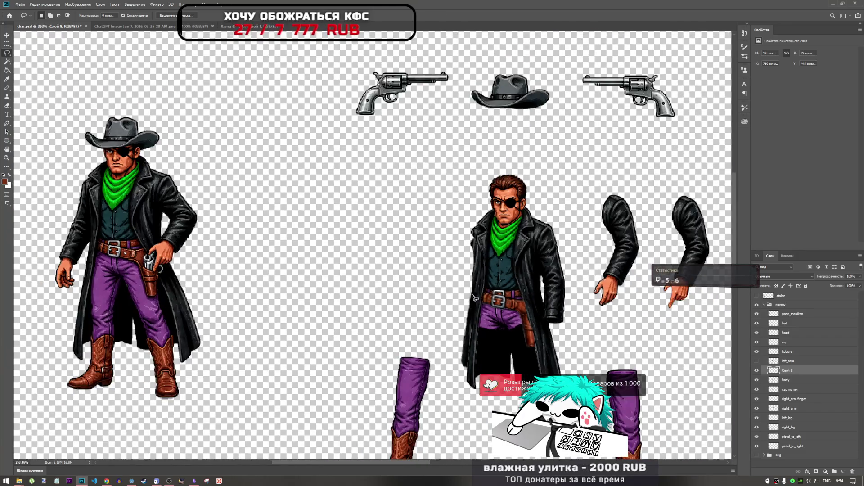
{"action": "scroll", "coordinate": [475, 303], "scroll_direction": "up", "scroll_amount": 6}
{"action": "left_click", "coordinate": [800, 381]}
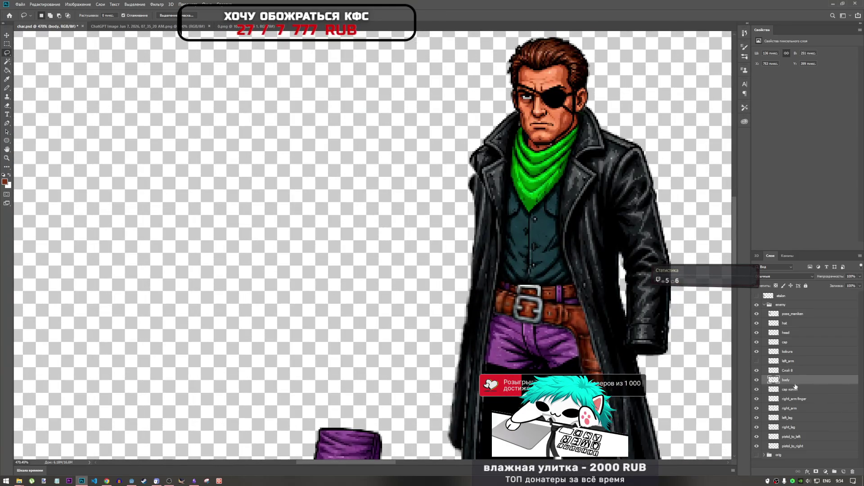
{"action": "left_click", "coordinate": [789, 389]}
{"action": "key", "text": "ctrl+t"}
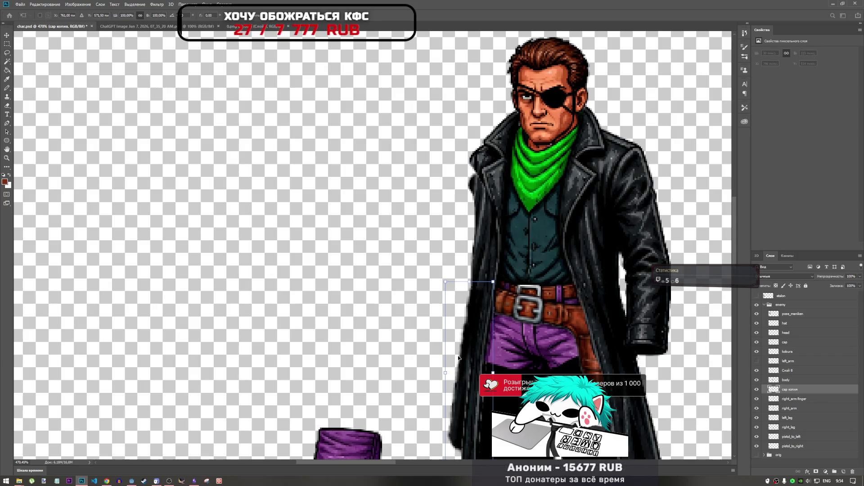
{"action": "key", "text": "Escape"}
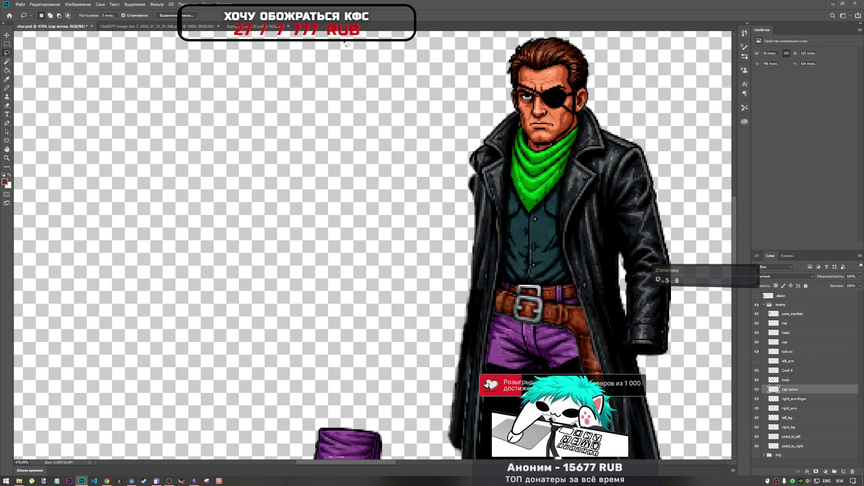
{"action": "scroll", "coordinate": [474, 253], "scroll_direction": "down", "scroll_amount": 3}
{"action": "scroll", "coordinate": [474, 253], "scroll_direction": "up", "scroll_amount": 2}
{"action": "scroll", "coordinate": [474, 252], "scroll_direction": "up", "scroll_amount": 3}
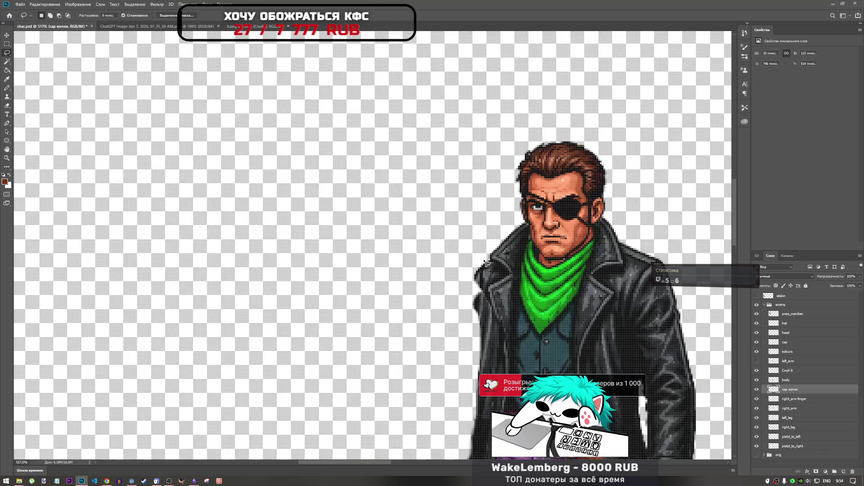
Pick the Clone Stamp tool and select layer Слой 8, toggling its visibility to compare.
{"action": "left_click", "coordinate": [7, 96]}
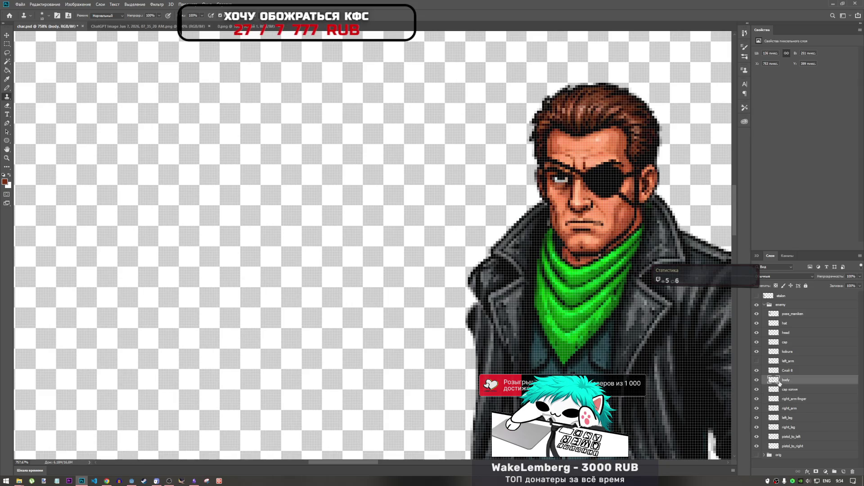
{"action": "left_click", "coordinate": [786, 370]}
{"action": "left_click", "coordinate": [756, 371]}
{"action": "left_click", "coordinate": [756, 370]}
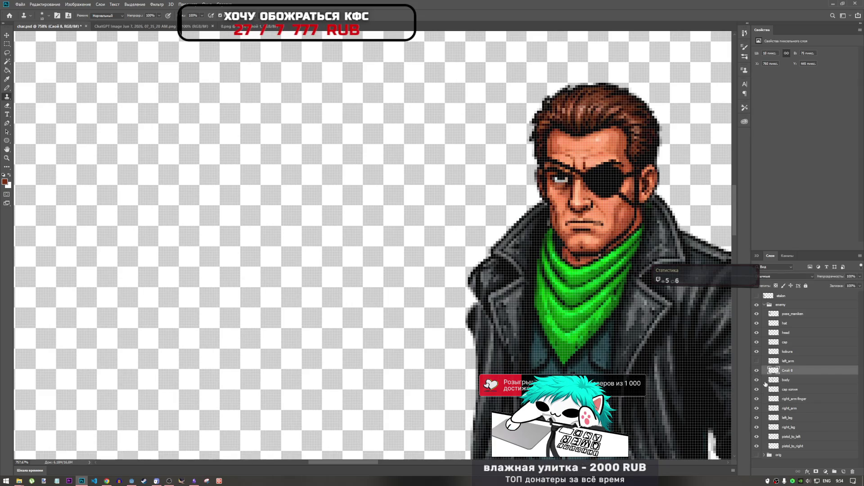
{"action": "left_click", "coordinate": [783, 380]}
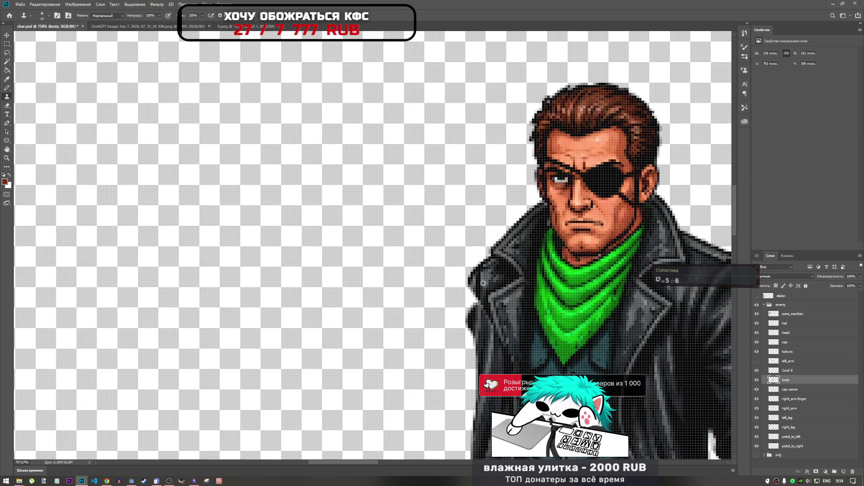
{"action": "left_click", "coordinate": [788, 371]}
{"action": "left_click", "coordinate": [756, 371]}
{"action": "left_click", "coordinate": [756, 370]}
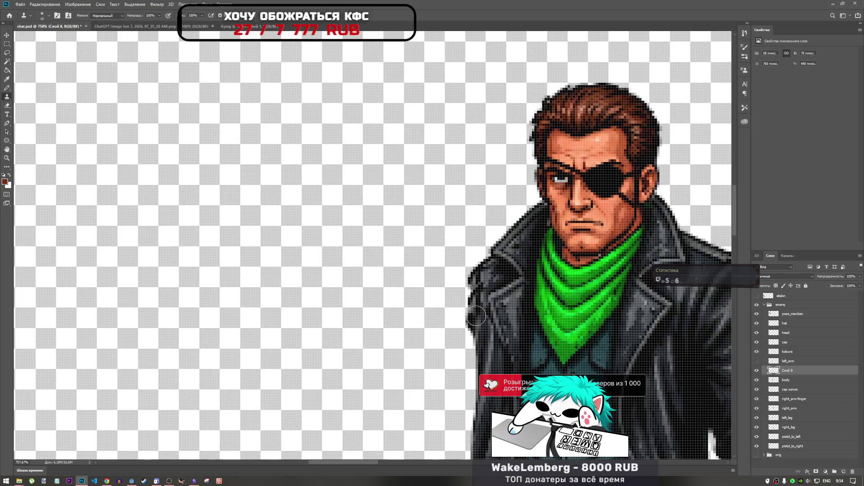
Clone leather pixels along the coat's left edge on Слой 8 after undoing two trial strokes.
{"action": "left_click_drag", "start_coordinate": [476, 316], "coordinate": [473, 309]}
{"action": "key", "text": "ctrl+z"}
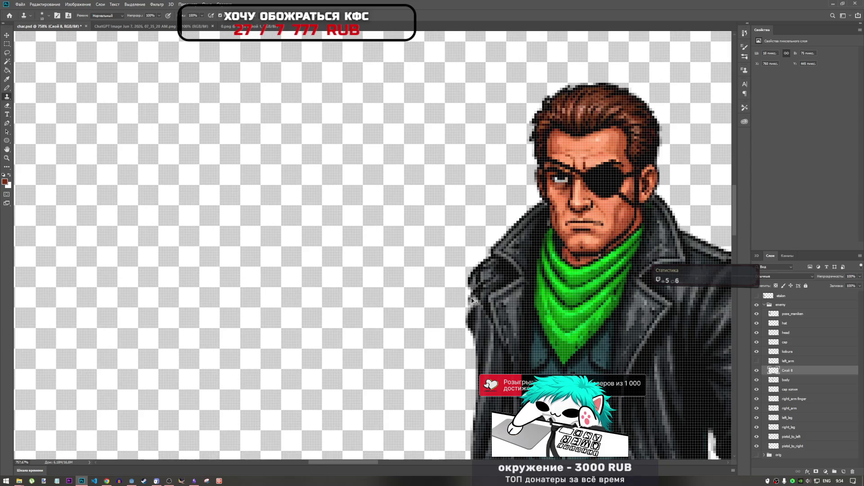
{"action": "left_click", "coordinate": [472, 322]}
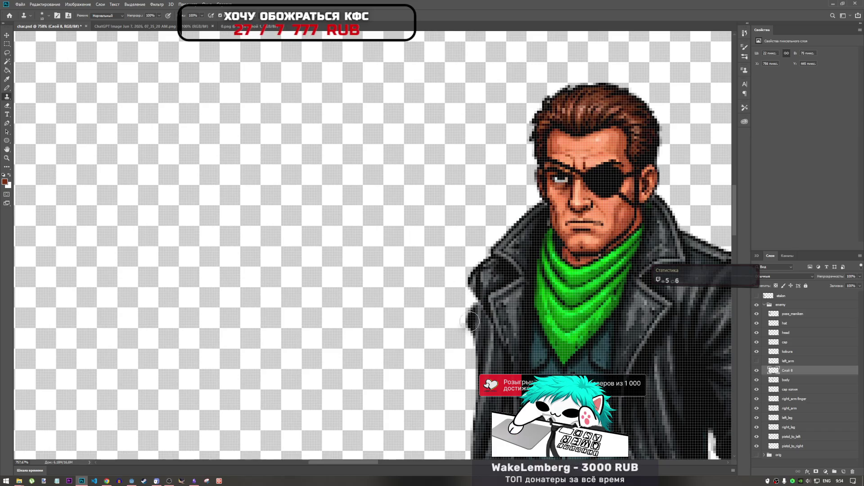
{"action": "key", "text": "ctrl+z"}
{"action": "left_click", "coordinate": [799, 380]}
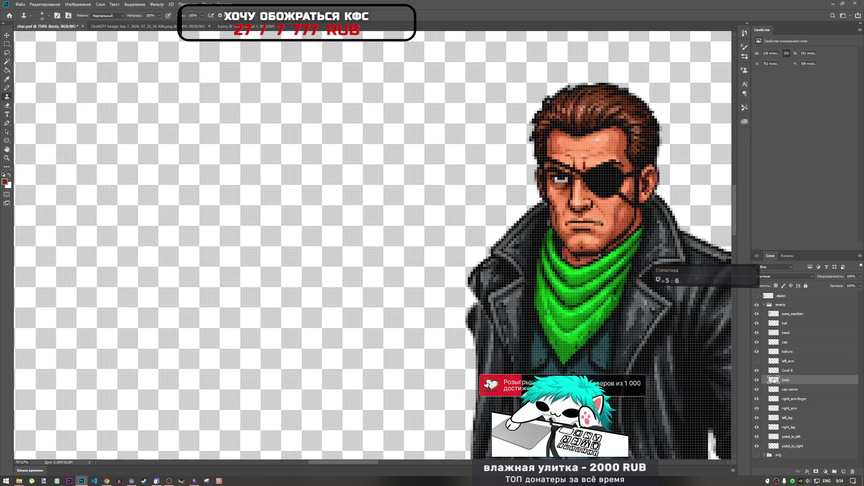
{"action": "left_click", "coordinate": [790, 372]}
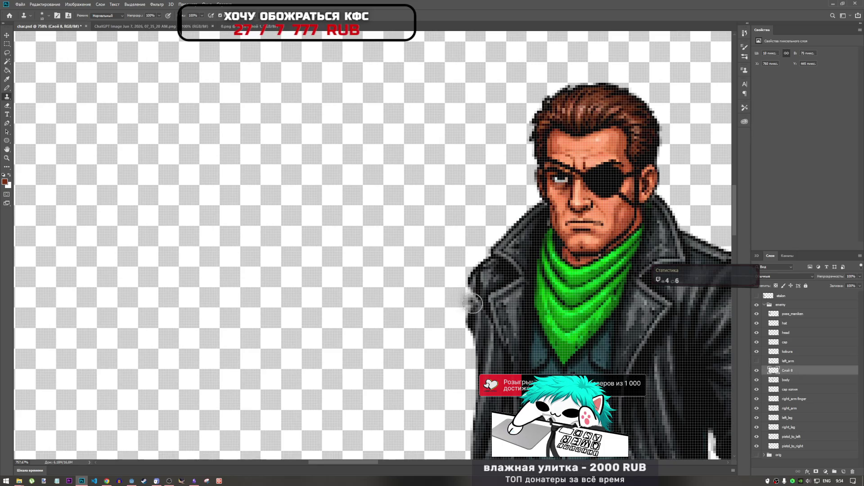
{"action": "mouse_move", "coordinate": [471, 308]}
{"action": "left_mouse_down"}
{"action": "mouse_move", "coordinate": [471, 295]}
{"action": "mouse_move", "coordinate": [479, 340]}
{"action": "left_mouse_up"}
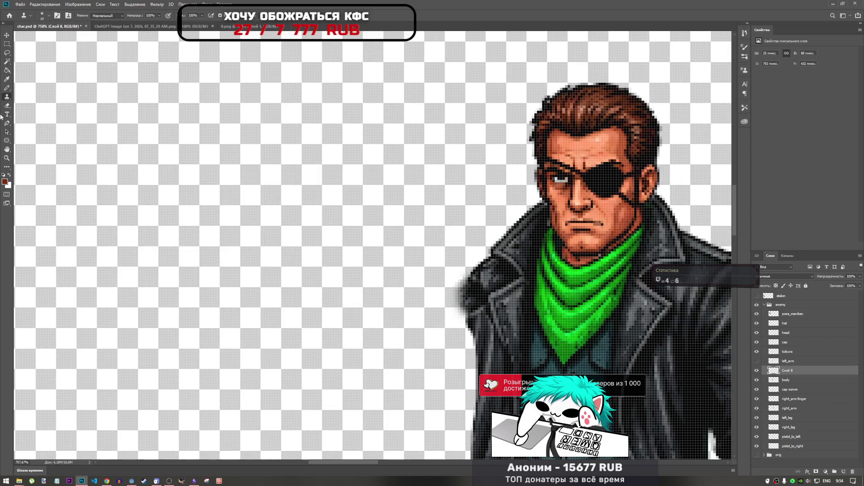
{"action": "left_click", "coordinate": [7, 53]}
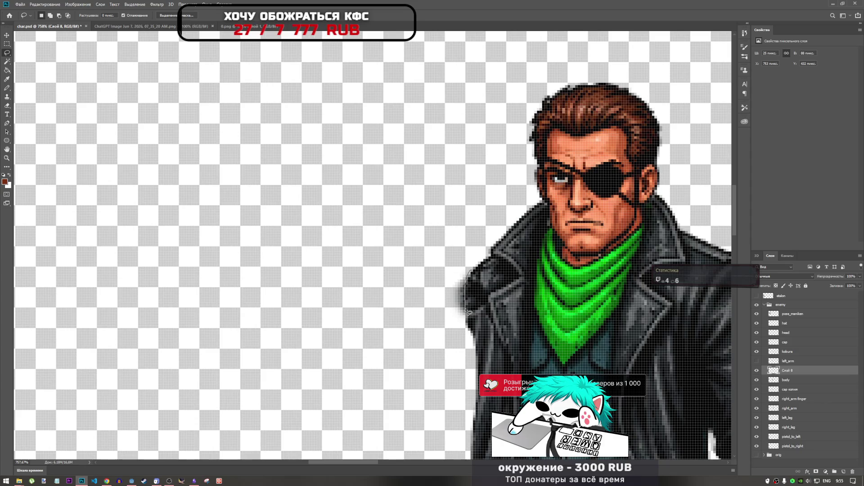
Lasso and delete the stray pixels left of the coat, then deselect.
{"action": "left_click_drag", "start_coordinate": [478, 337], "coordinate": [469, 201]}
{"action": "key", "text": "Delete"}
{"action": "key", "text": "ctrl+d"}
{"action": "scroll", "coordinate": [459, 313], "scroll_direction": "down", "scroll_amount": 5}
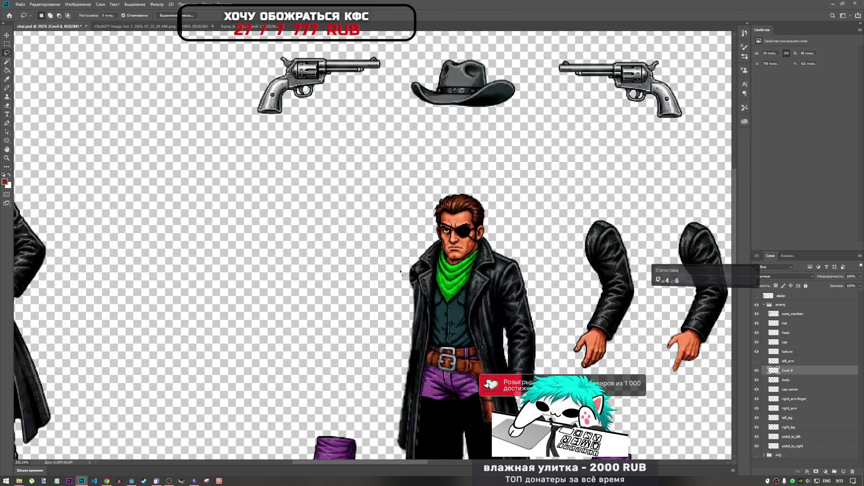
{"action": "scroll", "coordinate": [369, 230], "scroll_direction": "up", "scroll_amount": 4}
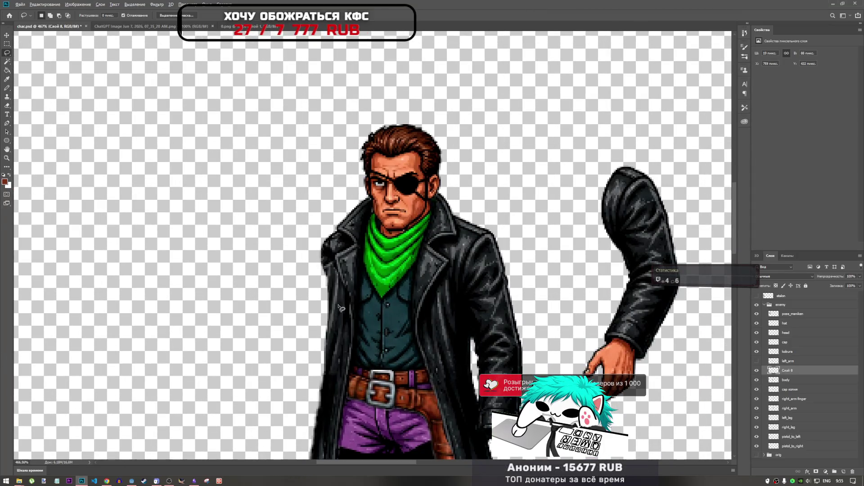
{"action": "scroll", "coordinate": [369, 228], "scroll_direction": "down", "scroll_amount": 4}
{"action": "scroll", "coordinate": [328, 386], "scroll_direction": "up", "scroll_amount": 3}
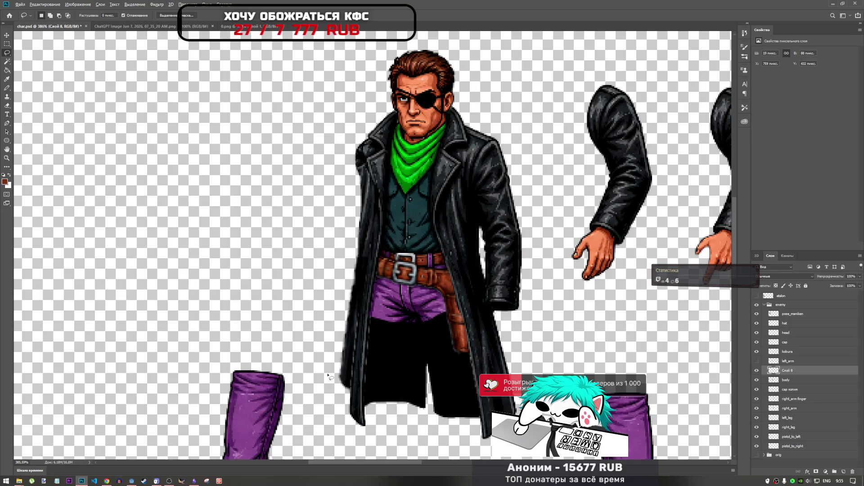
{"action": "scroll", "coordinate": [329, 377], "scroll_direction": "down", "scroll_amount": 4}
{"action": "scroll", "coordinate": [459, 223], "scroll_direction": "up", "scroll_amount": 4}
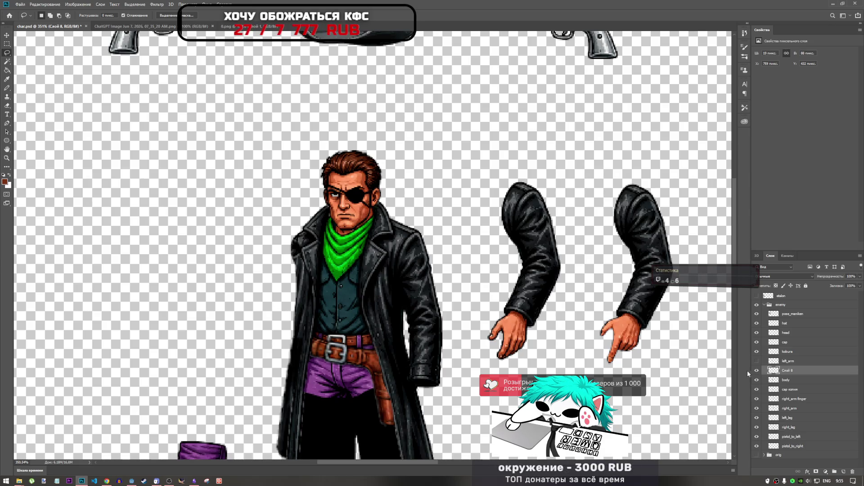
Toggle the left_arm, body and Слой 8 layers on and off to check the coat edge.
{"action": "left_click", "coordinate": [757, 361]}
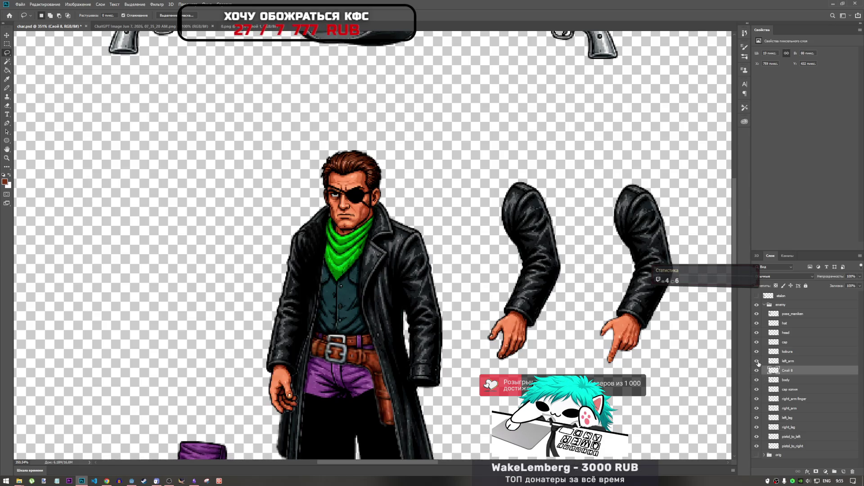
{"action": "left_click", "coordinate": [757, 362]}
{"action": "left_click", "coordinate": [756, 380]}
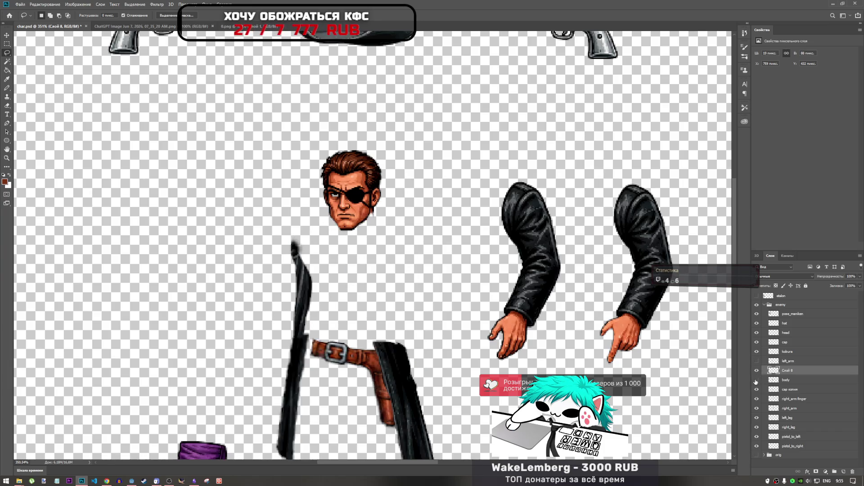
{"action": "left_click", "coordinate": [757, 380]}
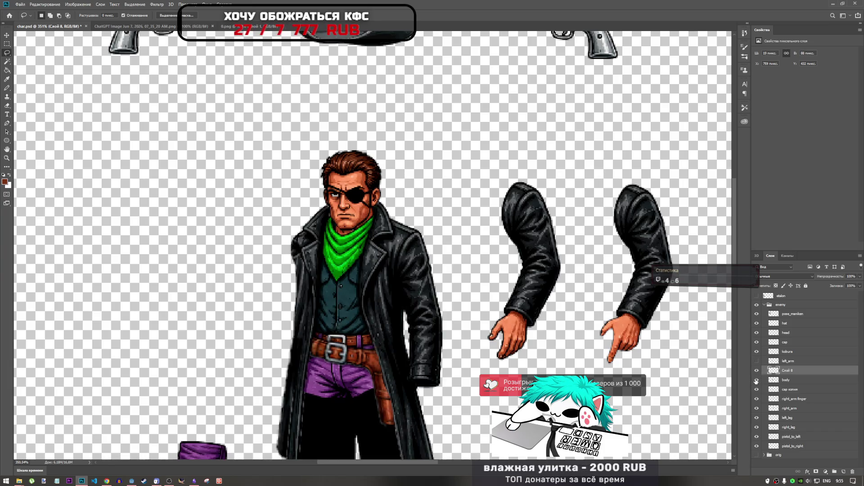
{"action": "left_click", "coordinate": [757, 374]}
{"action": "left_click", "coordinate": [757, 374]}
{"action": "left_click", "coordinate": [756, 382]}
{"action": "left_click", "coordinate": [756, 380]}
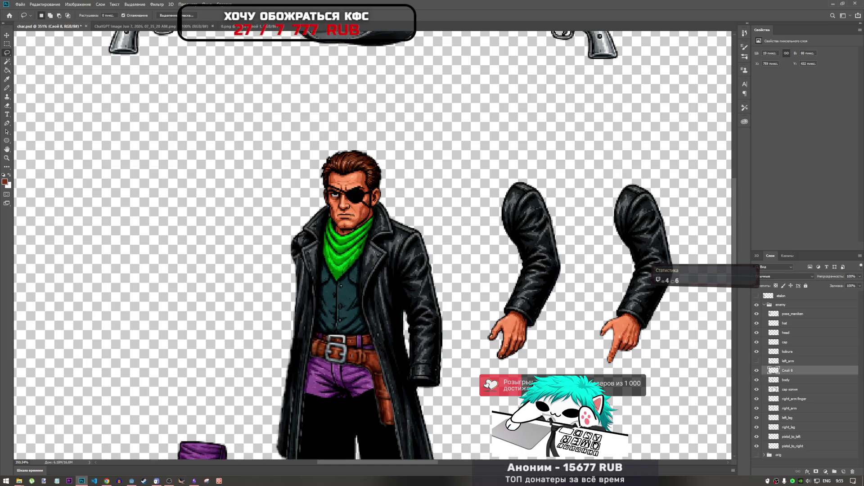
Merge Слой 8, body and cap копия into one layer and check the result.
{"action": "left_click", "coordinate": [788, 391], "text": "shift"}
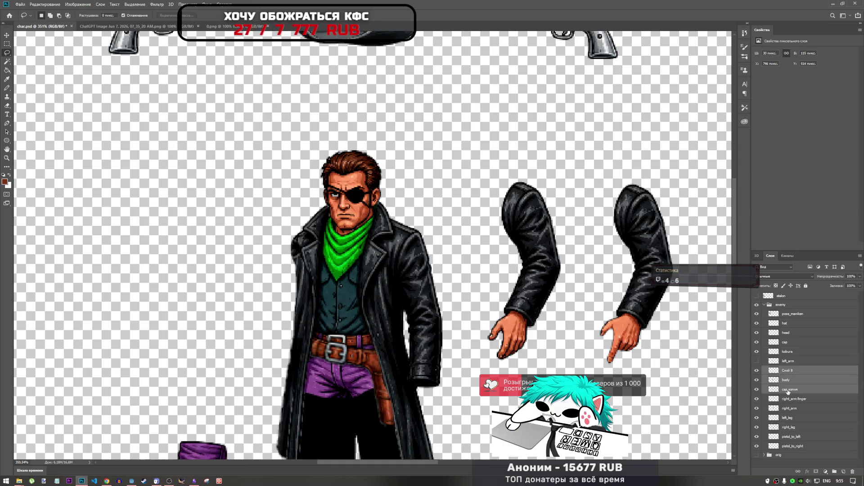
{"action": "right_click", "coordinate": [788, 391]}
{"action": "key", "text": "Escape"}
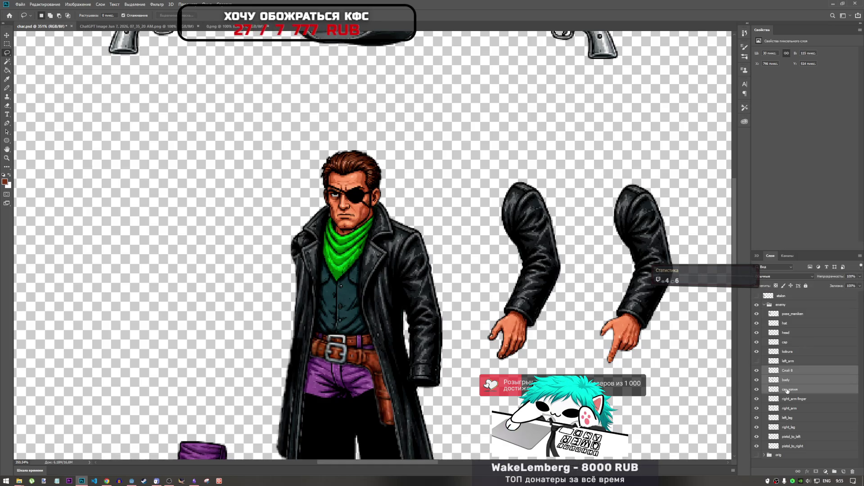
{"action": "right_click", "coordinate": [788, 391]}
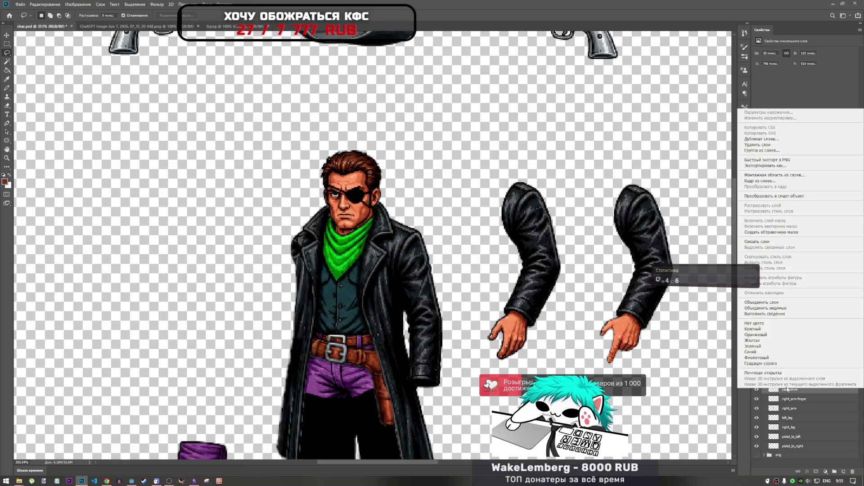
{"action": "left_click", "coordinate": [768, 303]}
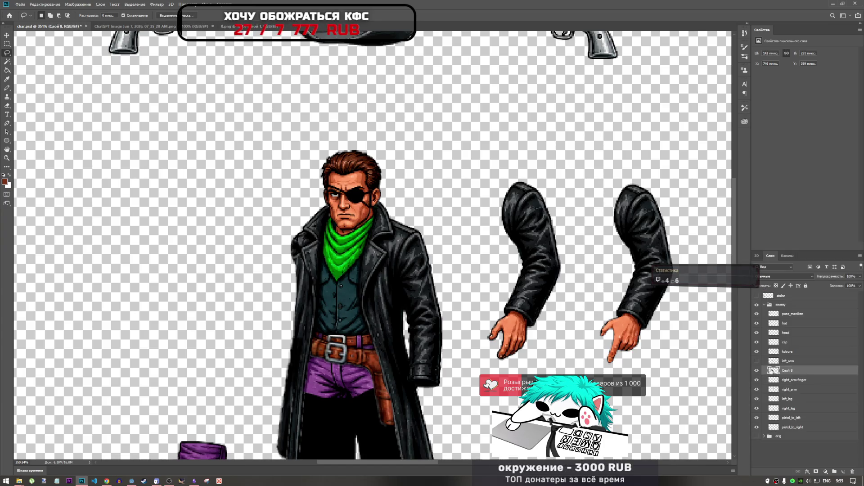
{"action": "left_click", "coordinate": [756, 370]}
{"action": "left_click", "coordinate": [757, 370]}
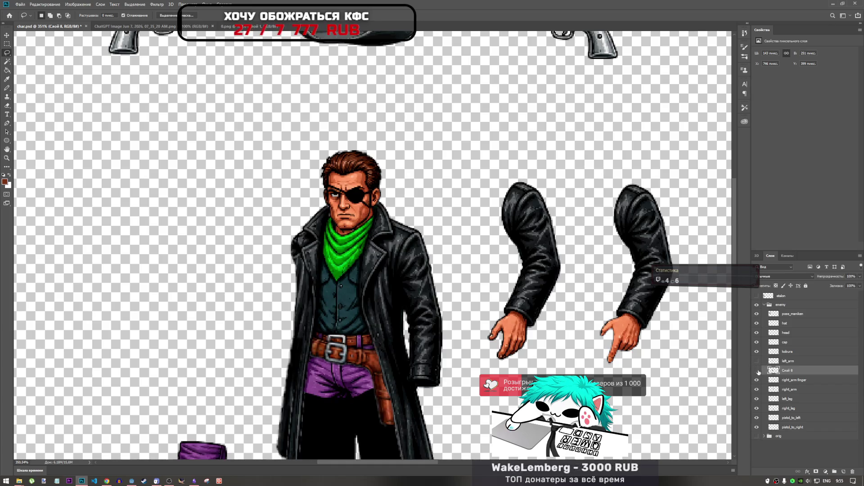
{"action": "left_click", "coordinate": [756, 370]}
{"action": "left_click", "coordinate": [756, 370]}
Inspect the left_arm and right_arm finger layers by toggling their visibility.
{"action": "scroll", "coordinate": [434, 236], "scroll_direction": "down", "scroll_amount": 5}
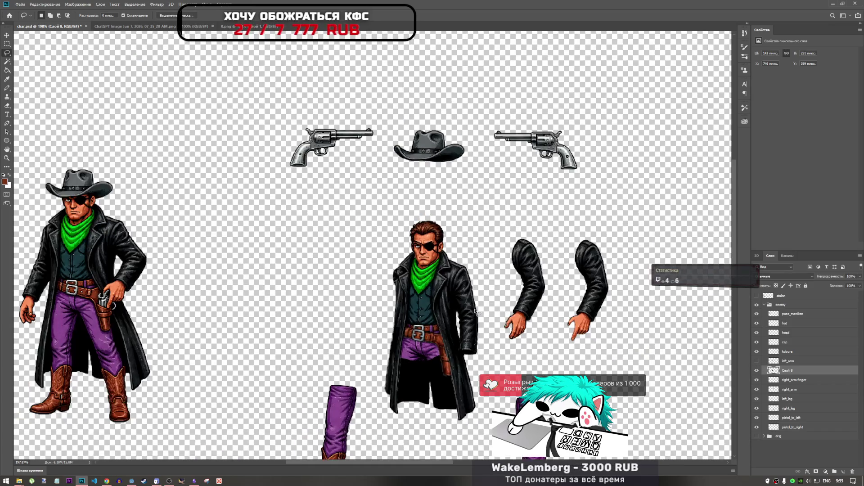
{"action": "scroll", "coordinate": [434, 236], "scroll_direction": "up", "scroll_amount": 5}
{"action": "scroll", "coordinate": [434, 278], "scroll_direction": "down", "scroll_amount": 2}
{"action": "scroll", "coordinate": [448, 269], "scroll_direction": "up", "scroll_amount": 3}
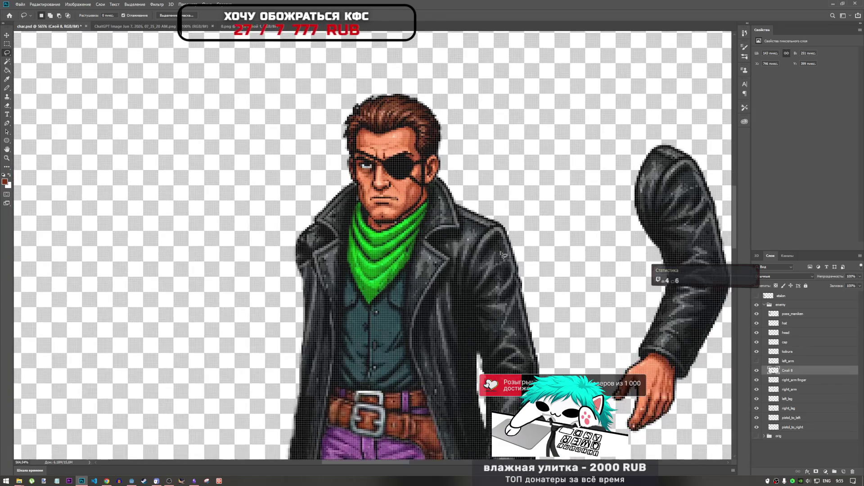
{"action": "scroll", "coordinate": [504, 255], "scroll_direction": "down", "scroll_amount": 1}
{"action": "scroll", "coordinate": [512, 271], "scroll_direction": "down", "scroll_amount": 2}
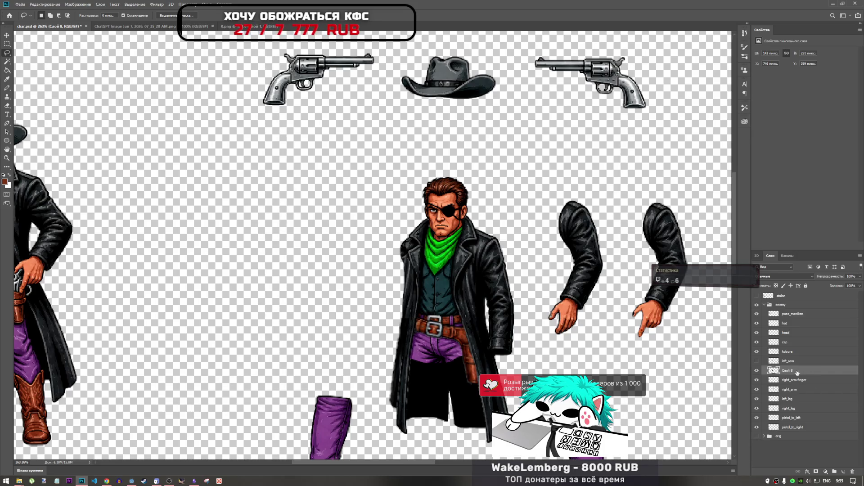
{"action": "left_click", "coordinate": [757, 361]}
{"action": "left_click", "coordinate": [758, 361]}
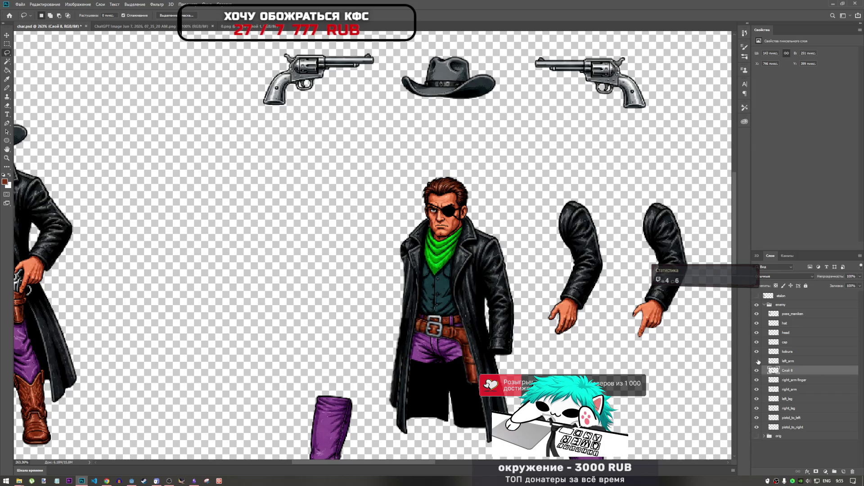
{"action": "left_click", "coordinate": [794, 362]}
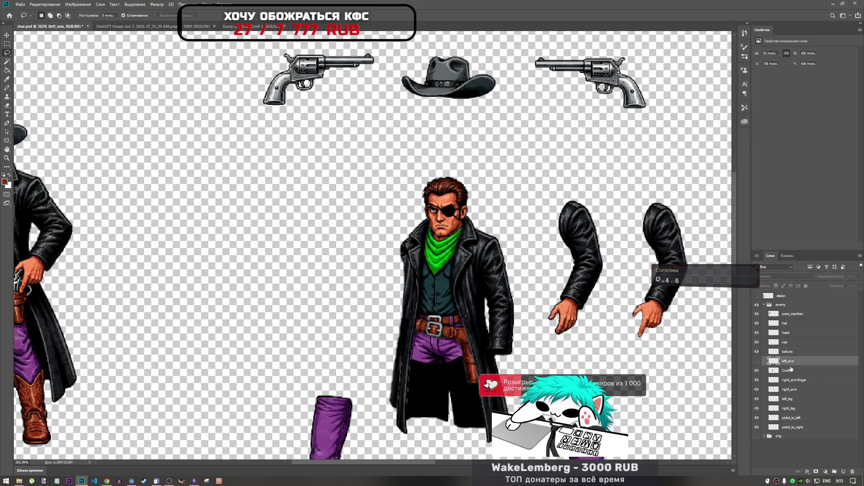
{"action": "left_click", "coordinate": [796, 381]}
{"action": "left_click", "coordinate": [757, 380]}
{"action": "left_click", "coordinate": [758, 380]}
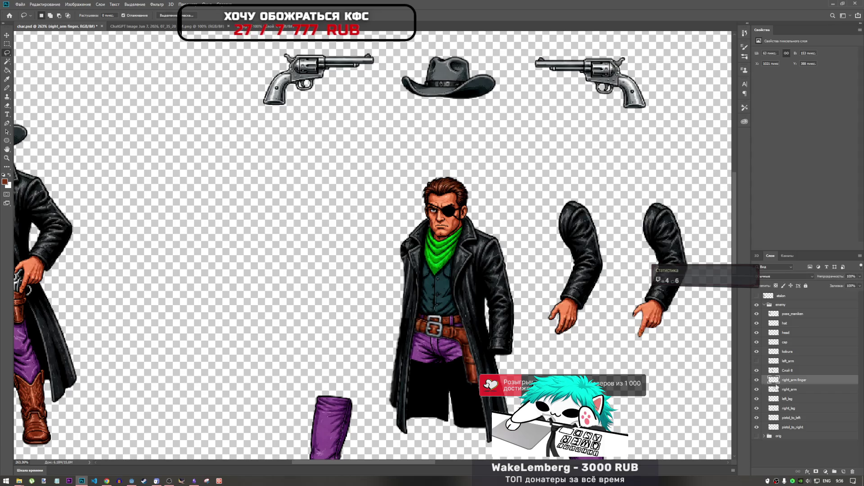
Move right_arm up below head in the stack and shift the arm onto the coat's right side.
{"action": "left_click", "coordinate": [787, 391]}
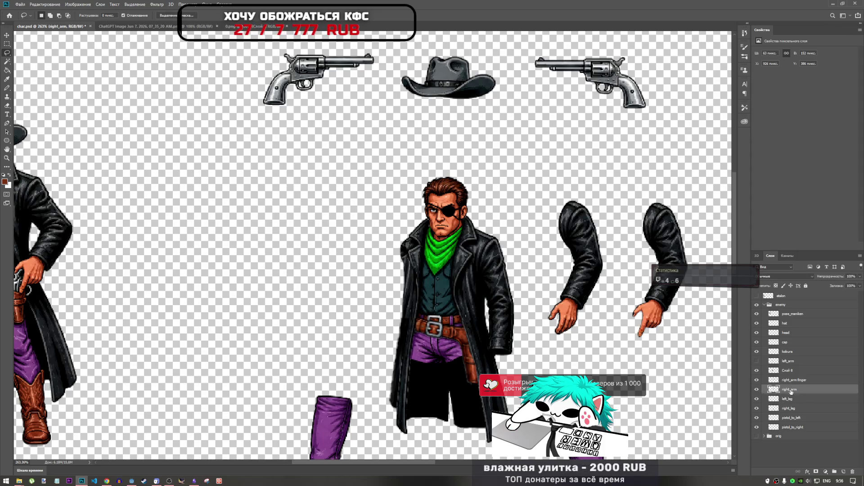
{"action": "key", "text": "ctrl+t"}
{"action": "left_click_drag", "start_coordinate": [581, 270], "coordinate": [495, 306]}
{"action": "left_click_drag", "start_coordinate": [788, 389], "coordinate": [803, 343]}
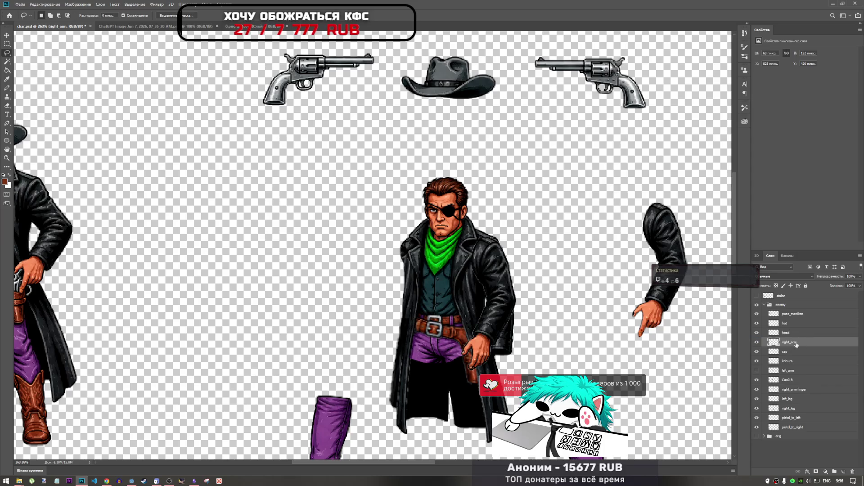
{"action": "key", "text": "ctrl+t"}
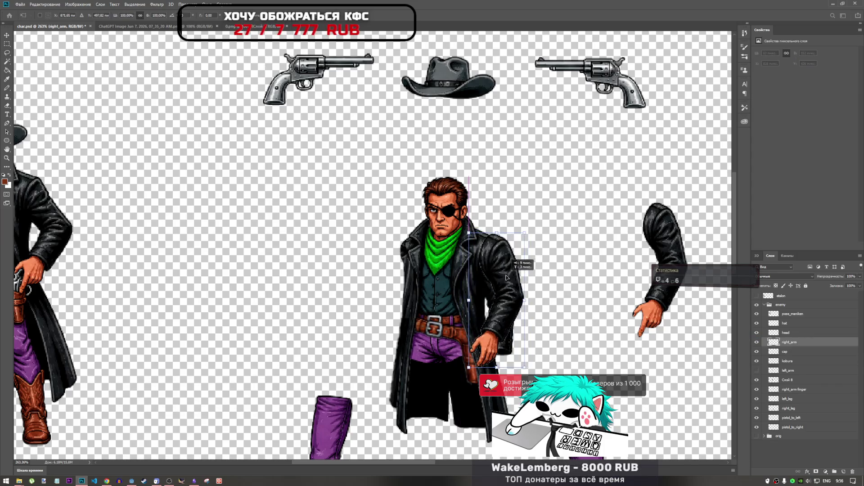
{"action": "mouse_move", "coordinate": [477, 275]}
{"action": "left_mouse_down"}
{"action": "mouse_move", "coordinate": [549, 290]}
{"action": "mouse_move", "coordinate": [497, 283]}
{"action": "mouse_move", "coordinate": [583, 284]}
{"action": "mouse_move", "coordinate": [504, 282]}
{"action": "mouse_move", "coordinate": [576, 270]}
{"action": "mouse_move", "coordinate": [581, 251]}
{"action": "left_mouse_up"}
Commit the right arm's position and rename the Слой 8 layer to body.
{"action": "key", "text": "Return"}
{"action": "left_click", "coordinate": [785, 351]}
{"action": "left_click", "coordinate": [789, 381]}
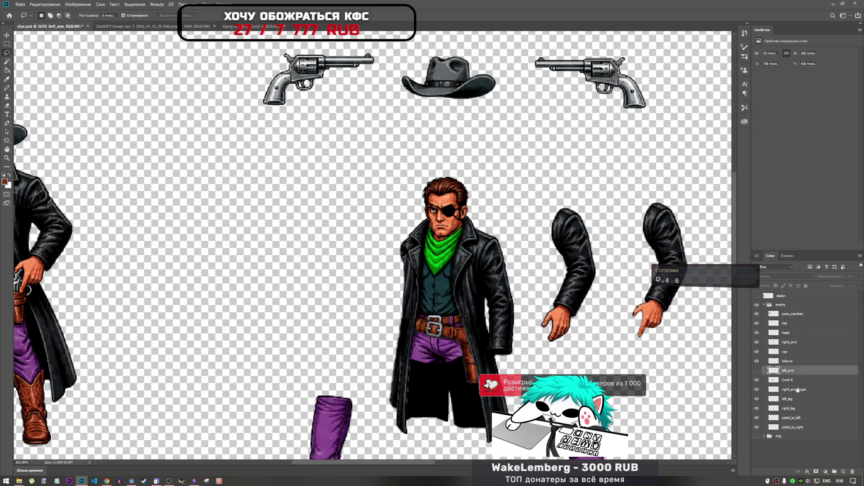
{"action": "left_click", "coordinate": [797, 389]}
{"action": "left_click", "coordinate": [791, 362]}
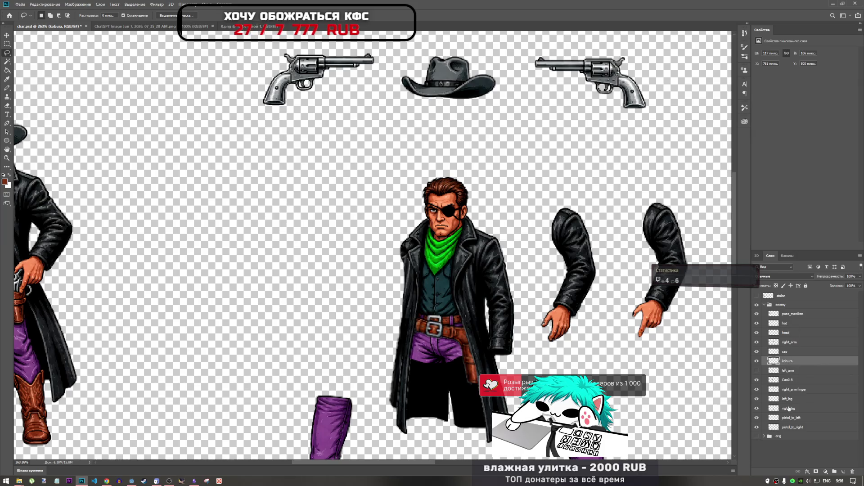
{"action": "double_click", "coordinate": [796, 380]}
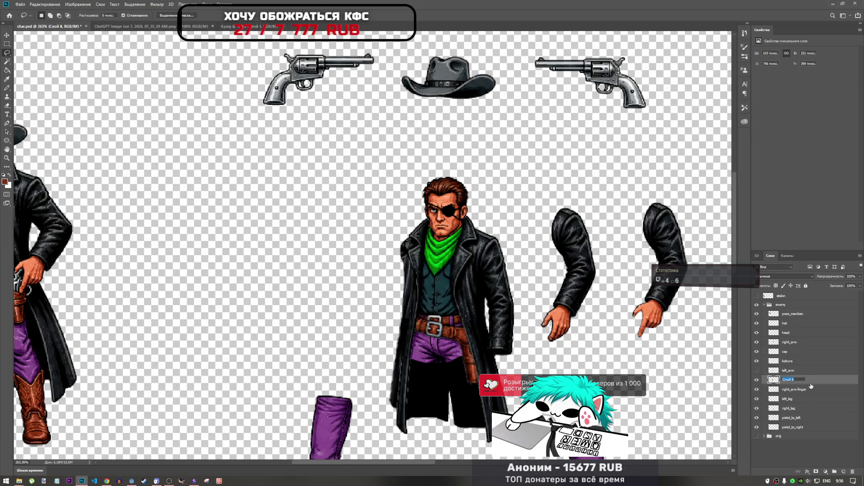
{"action": "type", "text": "body"}
{"action": "type", "text": "y"}
{"action": "left_click", "coordinate": [785, 369]}
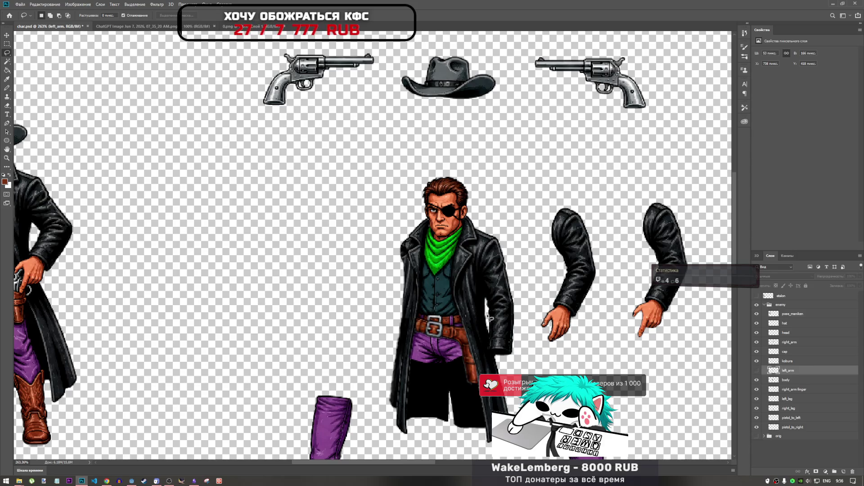
Lasso a strip along the coat's right edge, dismissing the faint-selection warning.
{"action": "mouse_move", "coordinate": [490, 317]}
{"action": "left_mouse_down"}
{"action": "mouse_move", "coordinate": [529, 333]}
{"action": "mouse_move", "coordinate": [505, 233]}
{"action": "mouse_move", "coordinate": [492, 239]}
{"action": "mouse_move", "coordinate": [491, 256]}
{"action": "left_mouse_up"}
{"action": "left_click_drag", "start_coordinate": [516, 229], "coordinate": [513, 227]}
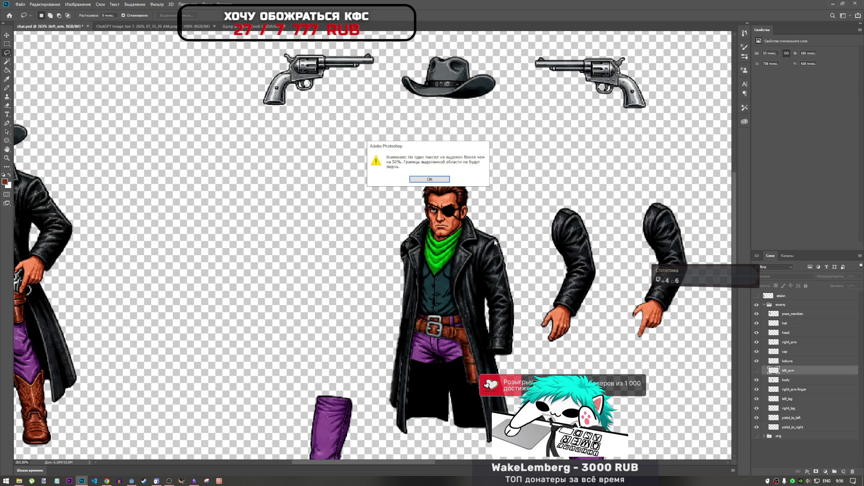
{"action": "left_click", "coordinate": [435, 180]}
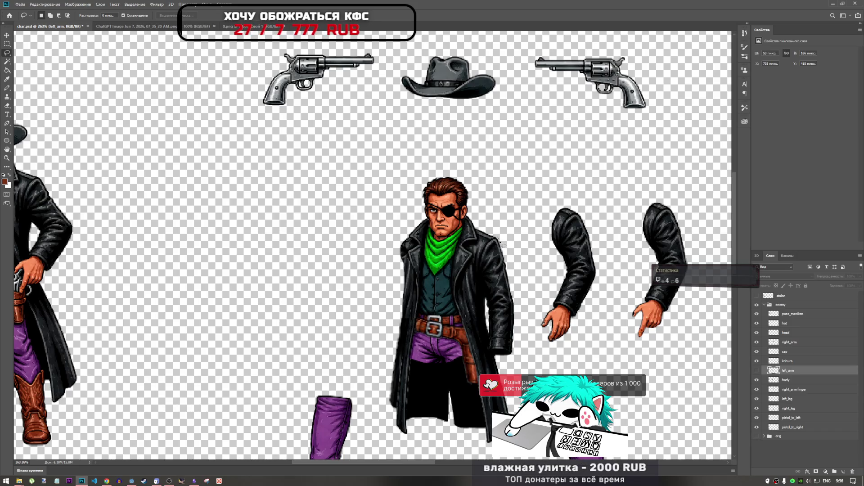
{"action": "left_click_drag", "start_coordinate": [500, 251], "coordinate": [486, 275]}
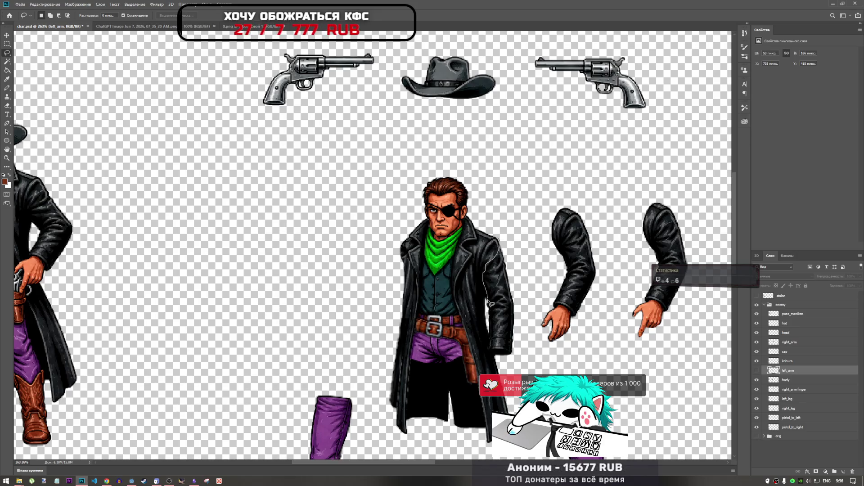
Finish outlining the coat's right edge and delete that strip from the body layer.
{"action": "mouse_move", "coordinate": [491, 311]}
{"action": "left_mouse_down"}
{"action": "mouse_move", "coordinate": [494, 357]}
{"action": "mouse_move", "coordinate": [522, 301]}
{"action": "mouse_move", "coordinate": [508, 210]}
{"action": "left_mouse_up"}
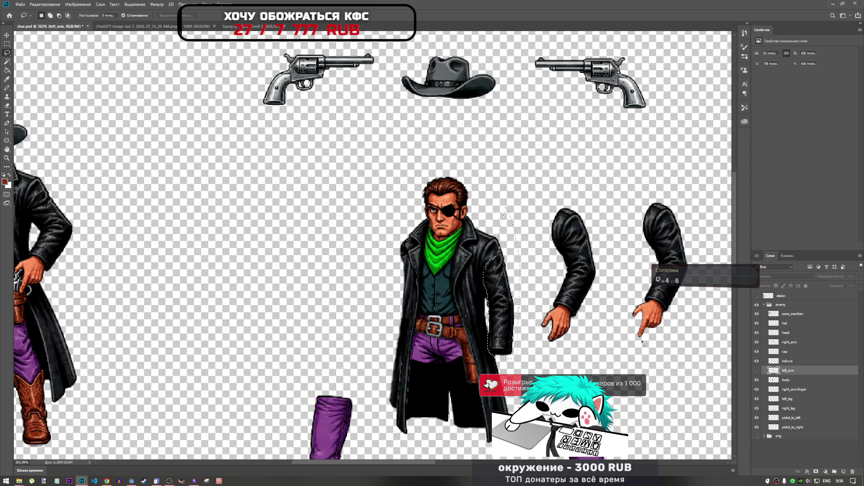
{"action": "key", "text": "ctrl+d"}
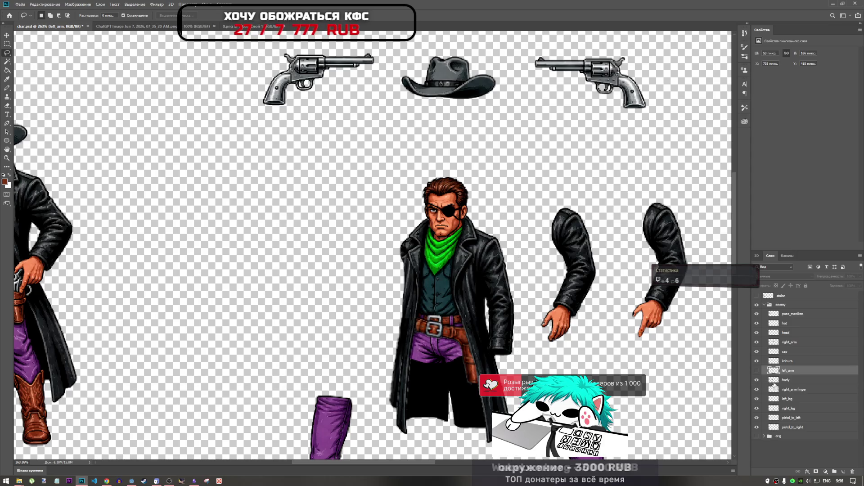
{"action": "key", "text": "ctrl+z"}
{"action": "left_click", "coordinate": [788, 380]}
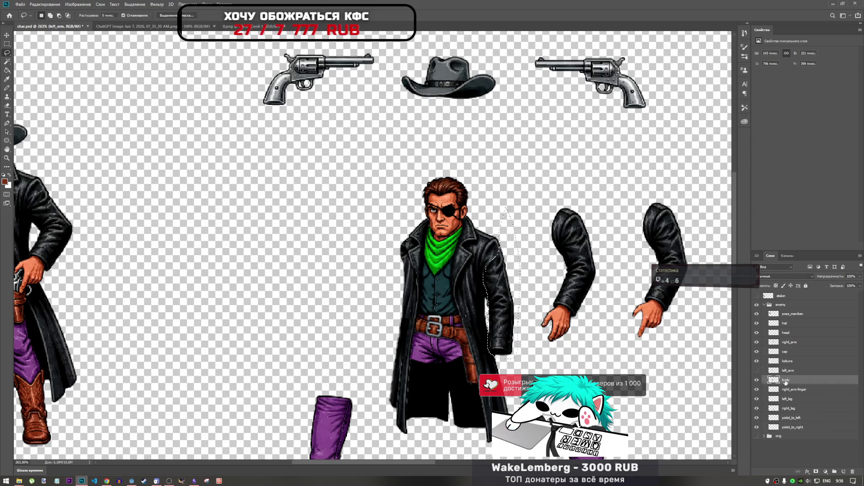
{"action": "left_click", "coordinate": [757, 381]}
{"action": "left_click", "coordinate": [758, 380]}
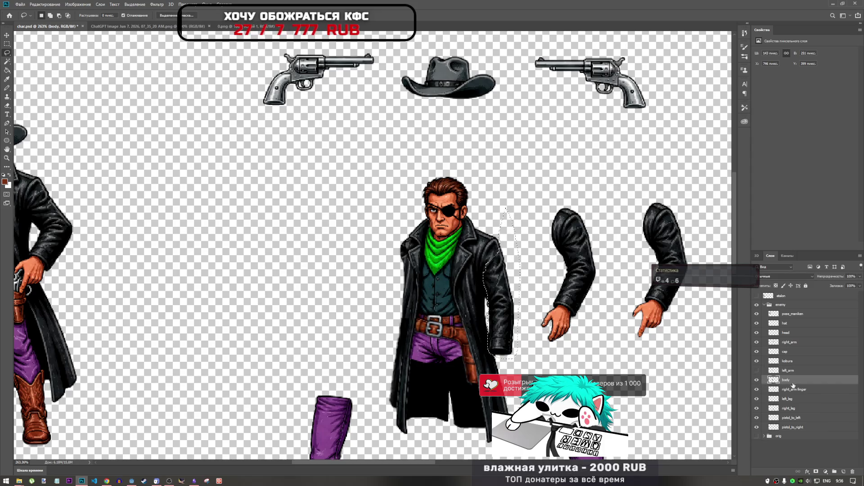
{"action": "key", "text": "Delete"}
{"action": "key", "text": "ctrl+d"}
{"action": "scroll", "coordinate": [499, 304], "scroll_direction": "up", "scroll_amount": 5}
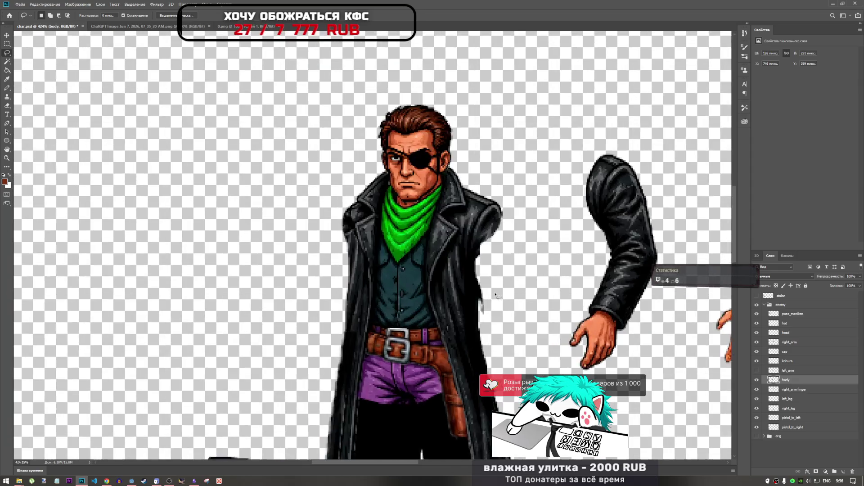
Undo and compare the erasure, then cut the coat strip again and clear another thin sliver.
{"action": "key", "text": "ctrl+z"}
{"action": "key", "text": "ctrl+z"}
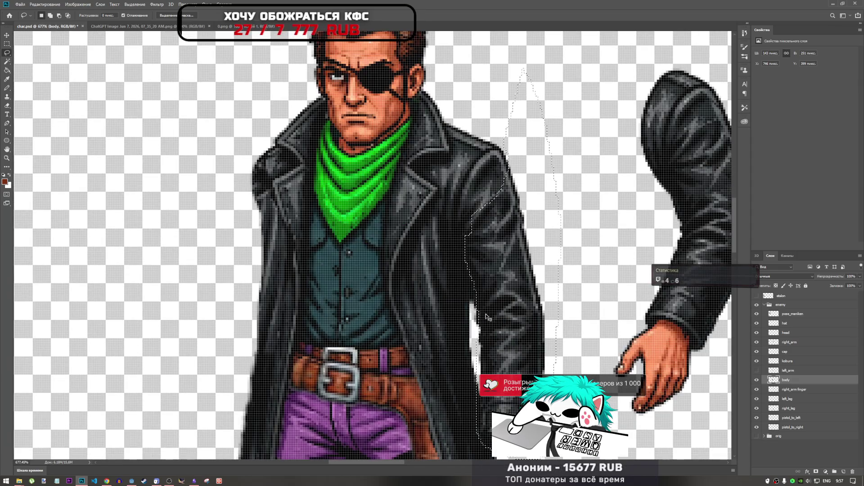
{"action": "key", "text": "ctrl+comma"}
{"action": "key", "text": "ctrl+comma"}
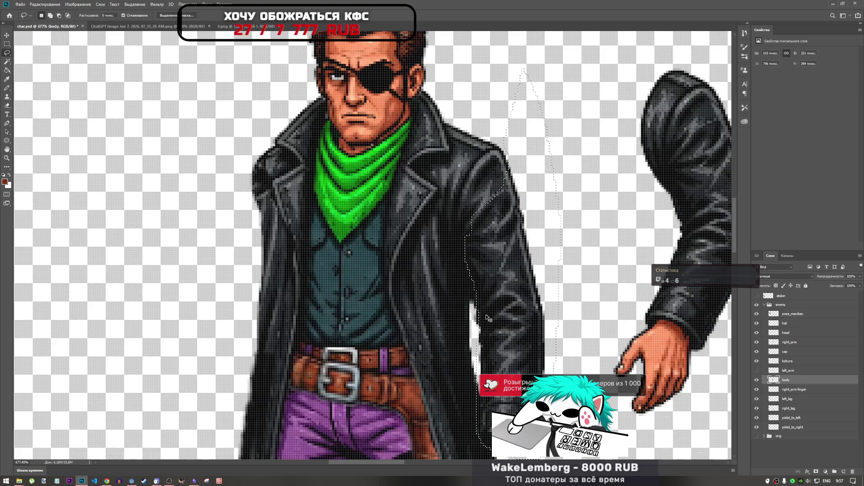
{"action": "key", "text": "ctrl+comma"}
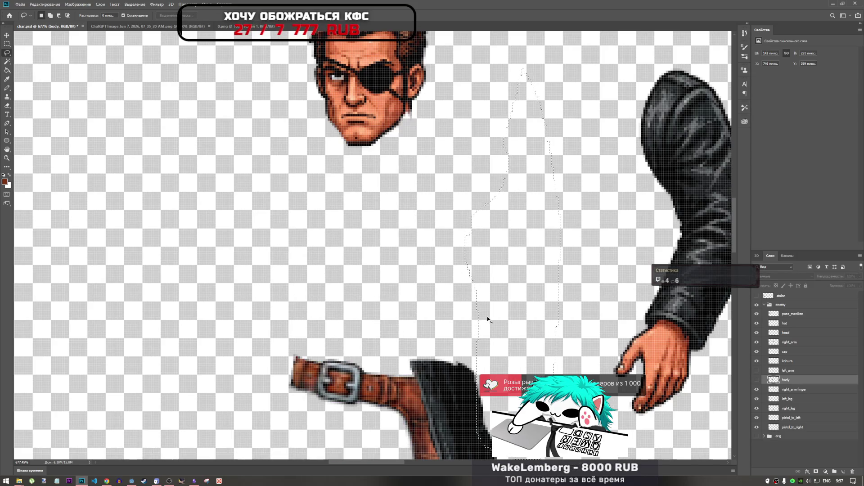
{"action": "key", "text": "ctrl+comma"}
{"action": "key", "text": "ctrl+x"}
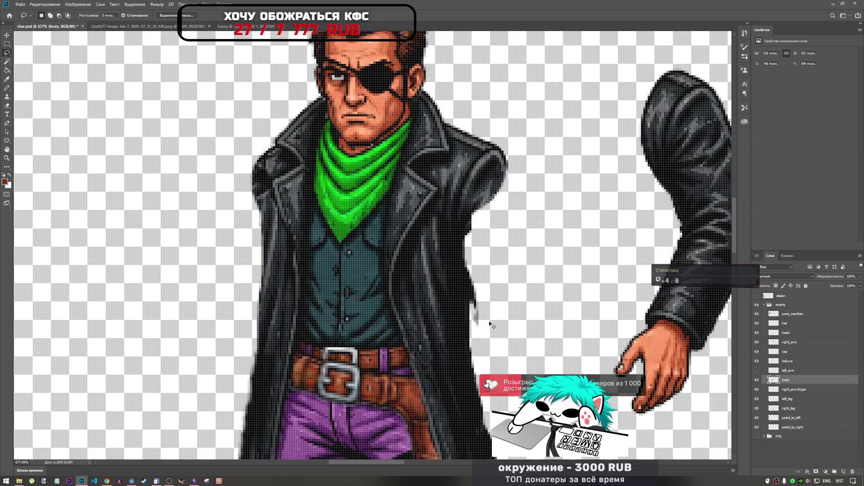
{"action": "scroll", "coordinate": [491, 321], "scroll_direction": "down", "scroll_amount": 5}
{"action": "scroll", "coordinate": [484, 301], "scroll_direction": "up", "scroll_amount": 3}
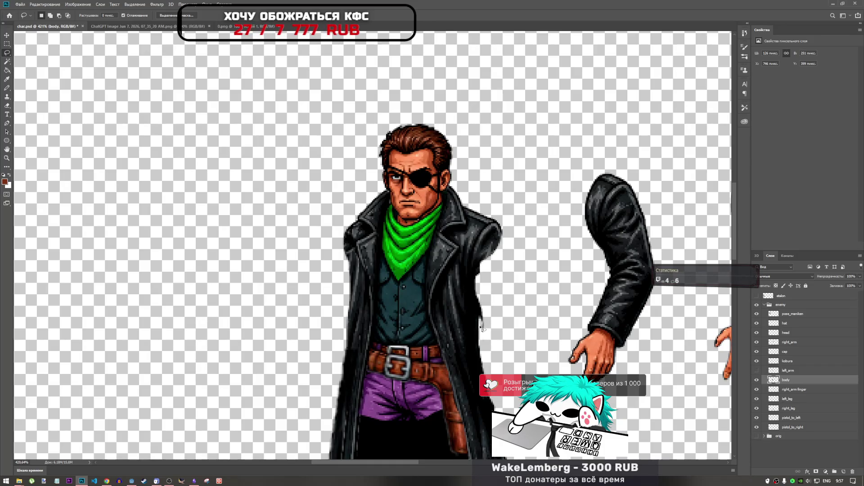
{"action": "left_click_drag", "start_coordinate": [484, 335], "coordinate": [487, 335]}
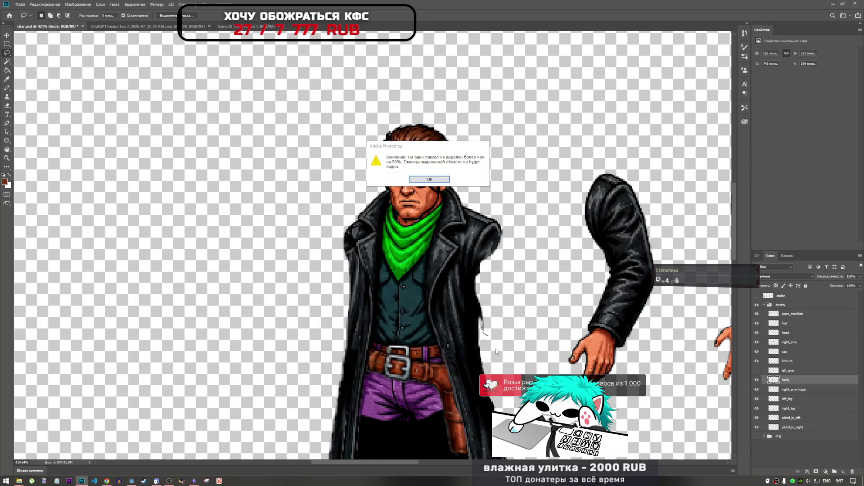
{"action": "key", "text": "Return"}
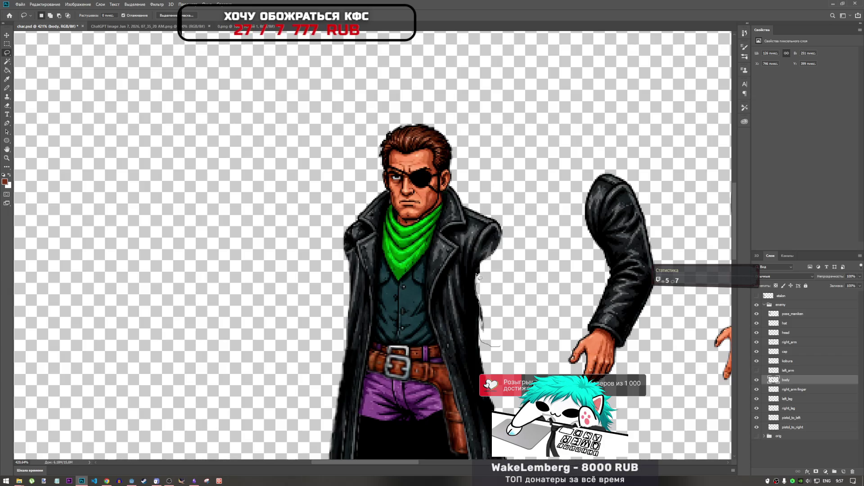
{"action": "mouse_move", "coordinate": [486, 265]}
{"action": "left_mouse_down"}
{"action": "mouse_move", "coordinate": [500, 283]}
{"action": "mouse_move", "coordinate": [516, 360]}
{"action": "left_mouse_up"}
Fit the whole sprite sheet on screen and check the left_arm layer's visibility.
{"action": "key", "text": "ctrl+0"}
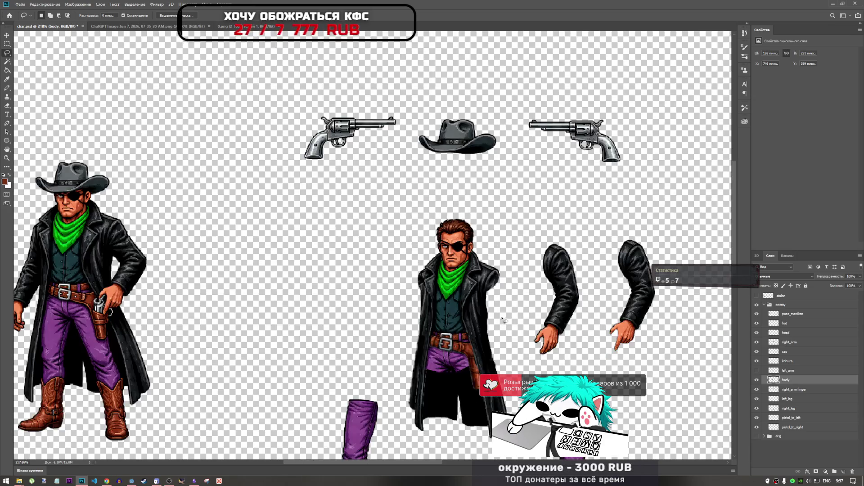
{"action": "scroll", "coordinate": [419, 286], "scroll_direction": "up", "scroll_amount": 5}
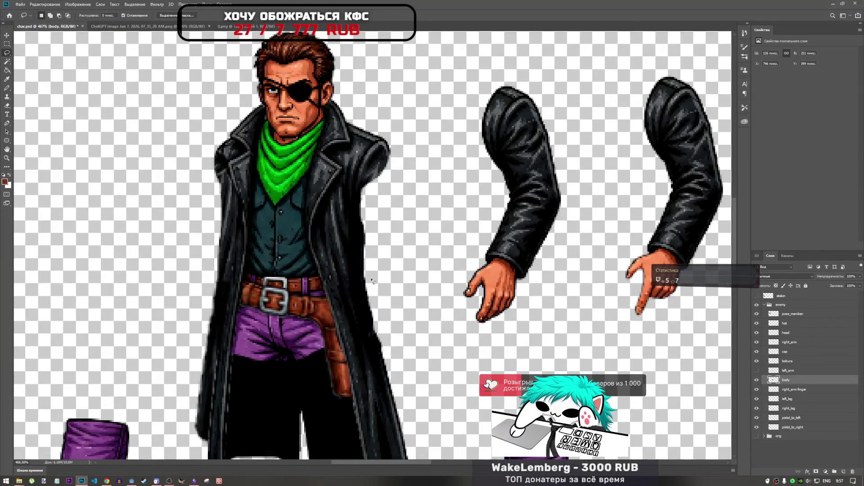
{"action": "scroll", "coordinate": [379, 261], "scroll_direction": "down", "scroll_amount": 2}
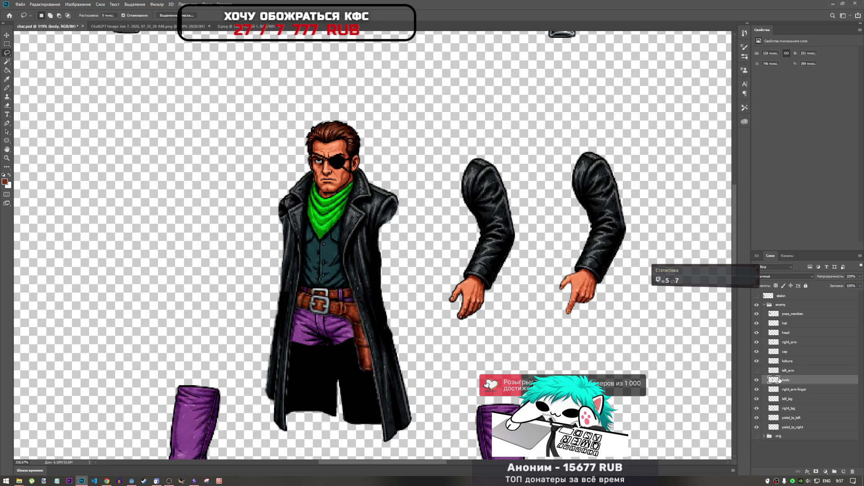
{"action": "scroll", "coordinate": [572, 394], "scroll_direction": "down", "scroll_amount": 1}
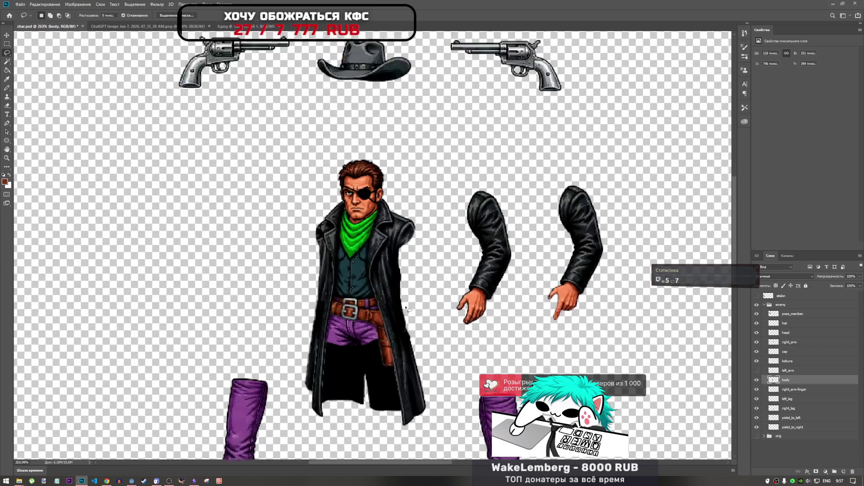
{"action": "left_click", "coordinate": [793, 373]}
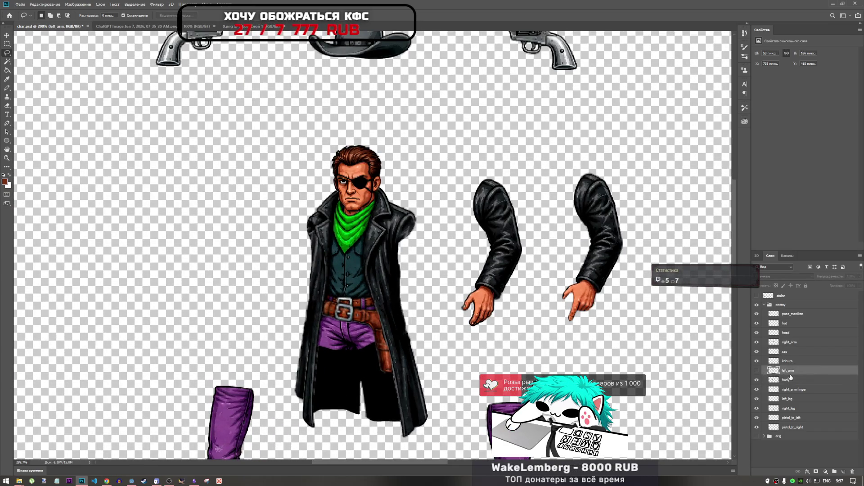
{"action": "left_click", "coordinate": [758, 371]}
{"action": "left_click", "coordinate": [759, 372]}
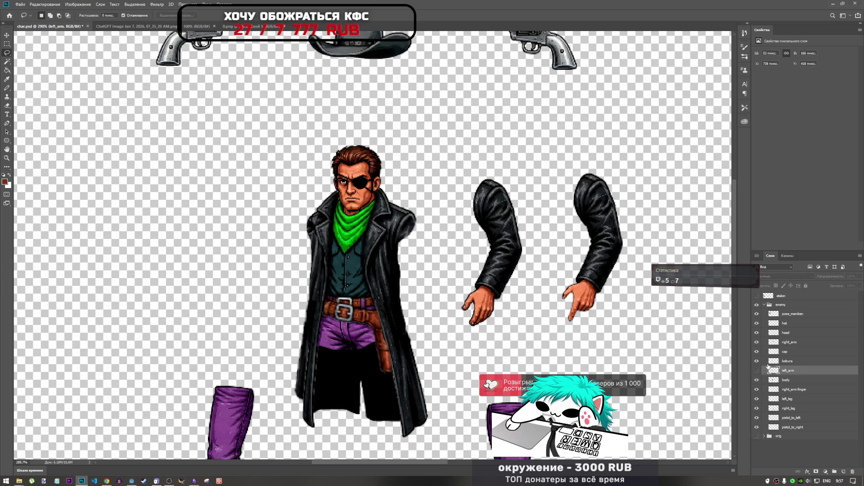
Move the right arm onto the shoulder, scale it to about 95%, then nudge it.
{"action": "left_click", "coordinate": [788, 342]}
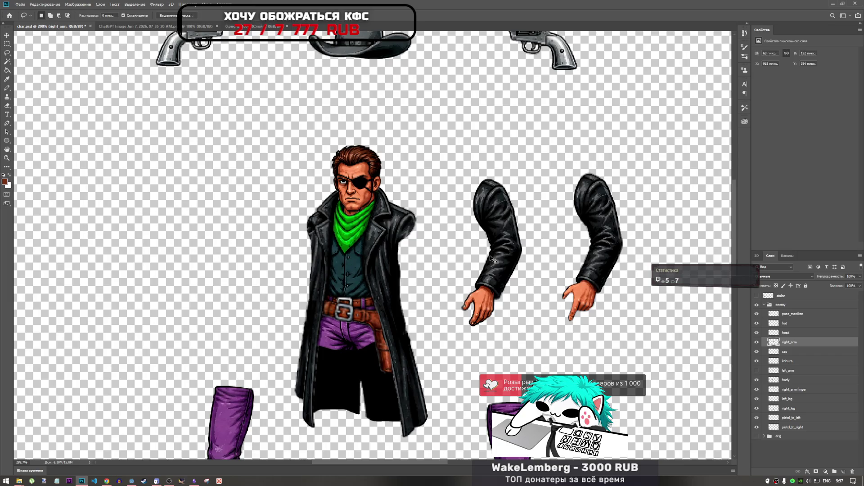
{"action": "key", "text": "ctrl+t"}
{"action": "mouse_move", "coordinate": [498, 243]}
{"action": "left_mouse_down"}
{"action": "mouse_move", "coordinate": [396, 266]}
{"action": "mouse_move", "coordinate": [415, 275]}
{"action": "left_mouse_up"}
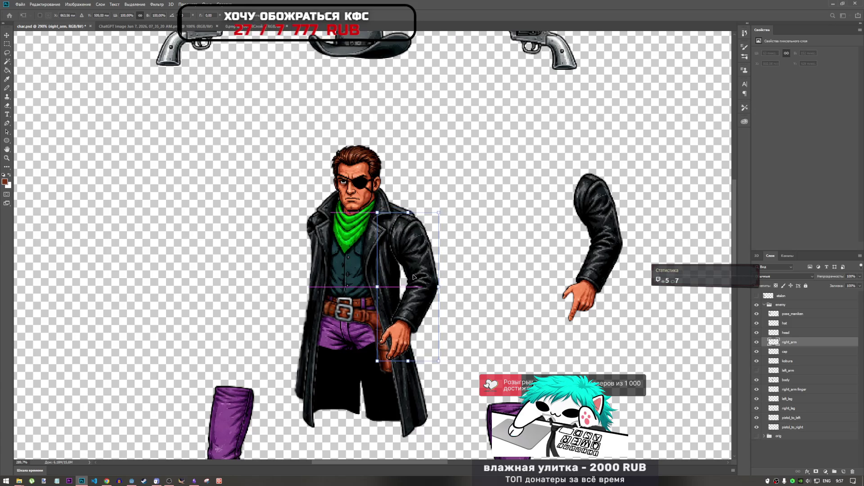
{"action": "left_click_drag", "start_coordinate": [443, 212], "coordinate": [446, 226]}
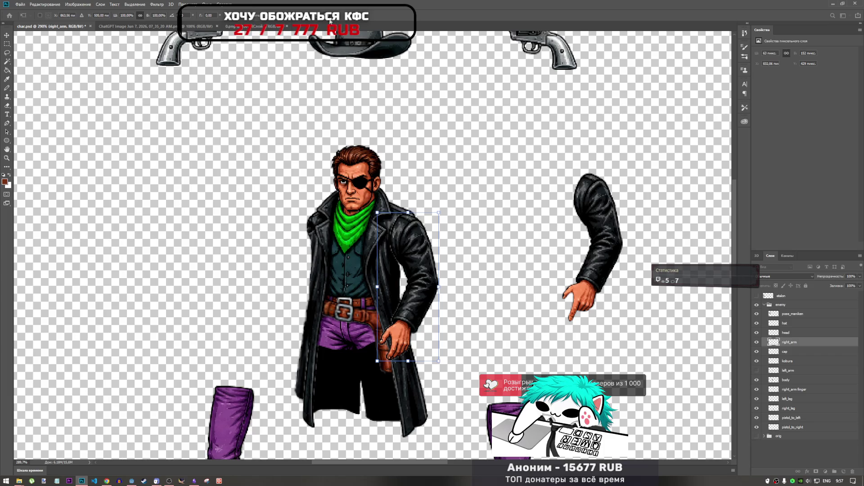
{"action": "mouse_move", "coordinate": [421, 256]}
{"action": "left_mouse_down"}
{"action": "mouse_move", "coordinate": [483, 270]}
{"action": "mouse_move", "coordinate": [426, 258]}
{"action": "mouse_move", "coordinate": [518, 213]}
{"action": "mouse_move", "coordinate": [493, 136]}
{"action": "left_mouse_up"}
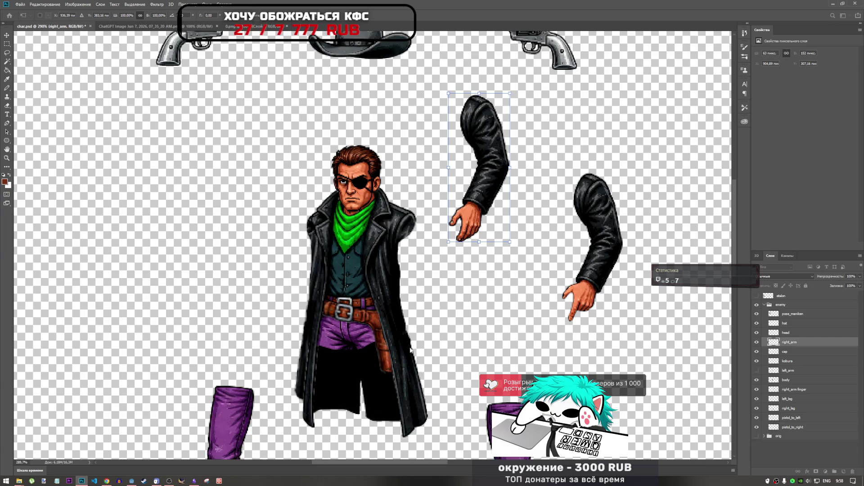
Duplicate the cap layer and move the cap копия coat piece toward the right shoulder.
{"action": "key", "text": "l"}
{"action": "left_click", "coordinate": [789, 380]}
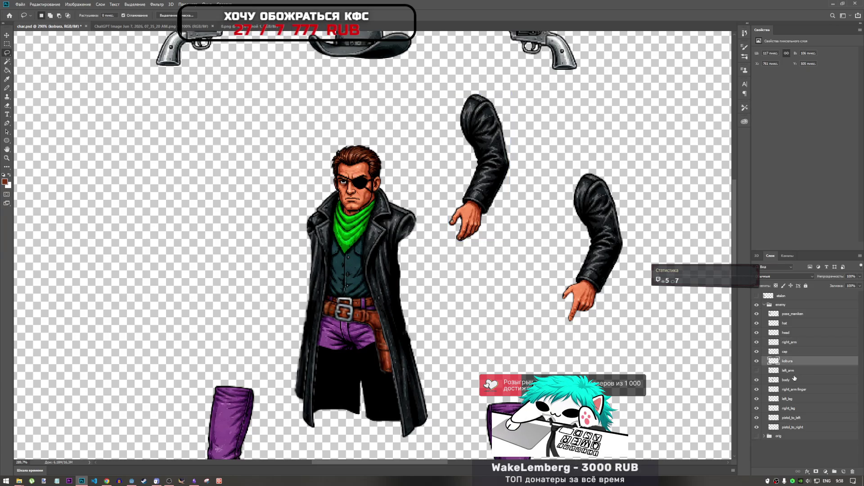
{"action": "left_click", "coordinate": [784, 352]}
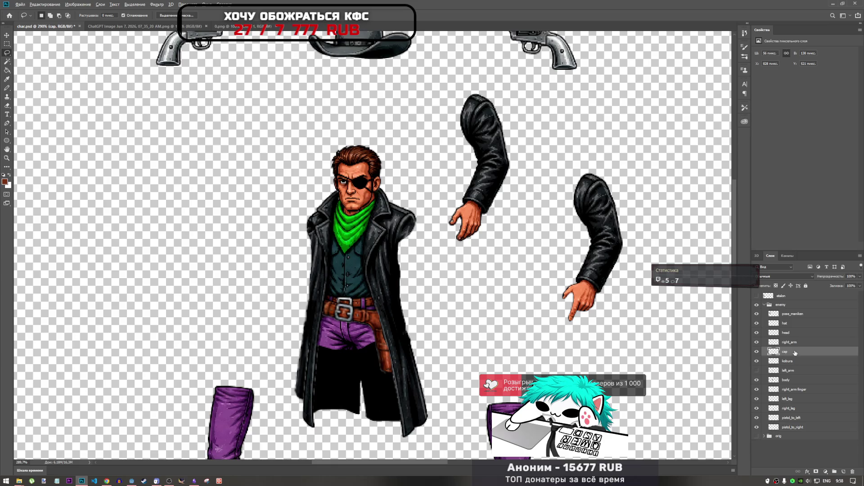
{"action": "left_click_drag", "start_coordinate": [798, 354], "coordinate": [797, 376]}
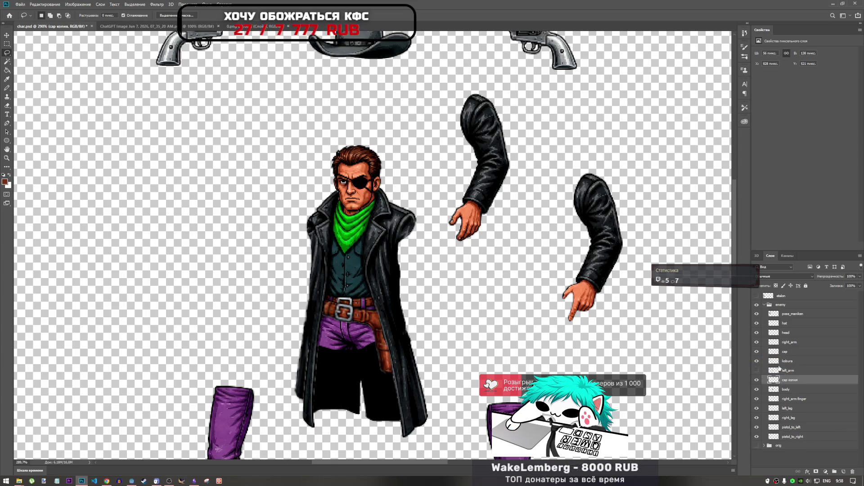
{"action": "key", "text": "ctrl+t"}
{"action": "mouse_move", "coordinate": [402, 303]}
{"action": "left_mouse_down"}
{"action": "mouse_move", "coordinate": [425, 321]}
{"action": "mouse_move", "coordinate": [424, 336]}
{"action": "mouse_move", "coordinate": [423, 328]}
{"action": "mouse_move", "coordinate": [417, 333]}
{"action": "mouse_move", "coordinate": [404, 263]}
{"action": "mouse_move", "coordinate": [380, 295]}
{"action": "mouse_move", "coordinate": [399, 273]}
{"action": "left_mouse_up"}
Rotate the copy clockwise, shift it 13 px down, place it below body, and nudge it into place.
{"action": "mouse_move", "coordinate": [433, 226]}
{"action": "left_mouse_down"}
{"action": "mouse_move", "coordinate": [441, 231]}
{"action": "mouse_move", "coordinate": [429, 207]}
{"action": "left_mouse_up"}
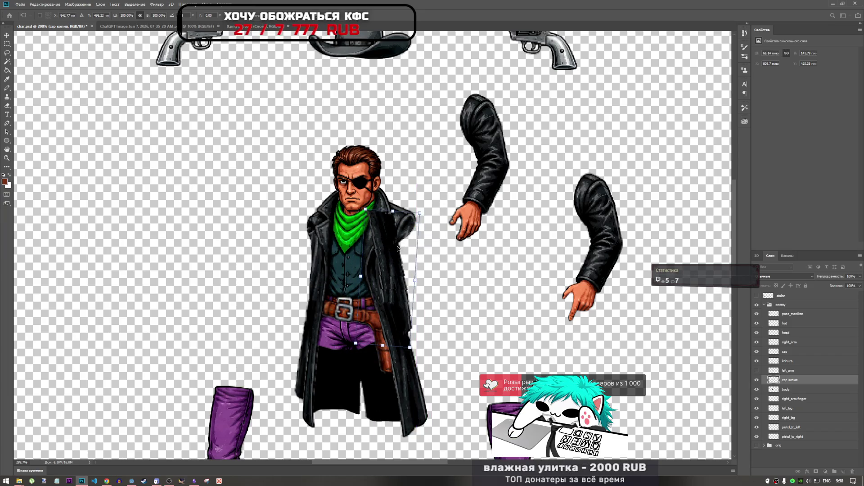
{"action": "mouse_move", "coordinate": [396, 248]}
{"action": "left_mouse_down"}
{"action": "mouse_move", "coordinate": [395, 259]}
{"action": "mouse_move", "coordinate": [397, 250]}
{"action": "mouse_move", "coordinate": [406, 263]}
{"action": "left_mouse_up"}
{"action": "left_click_drag", "start_coordinate": [439, 216], "coordinate": [441, 220]}
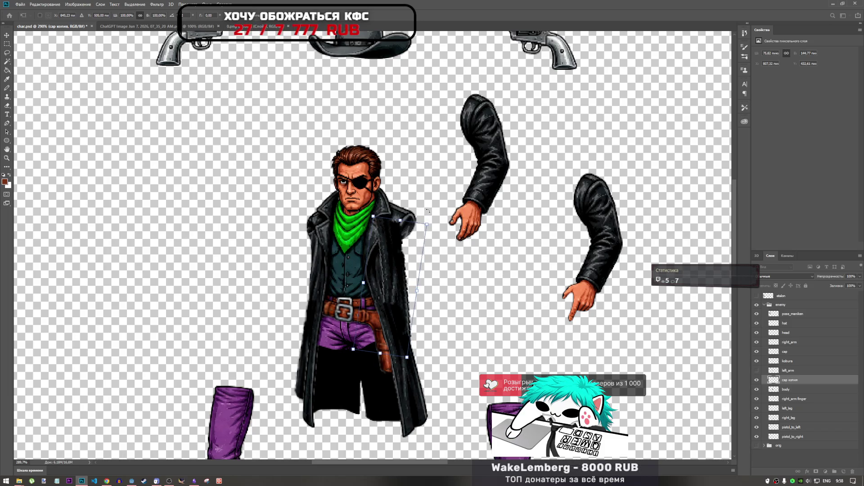
{"action": "left_click_drag", "start_coordinate": [786, 389], "coordinate": [785, 392]}
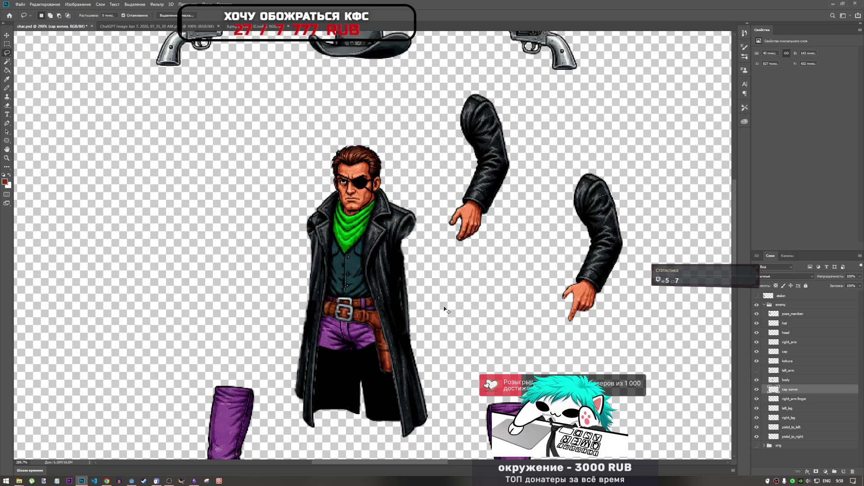
{"action": "key", "text": "ctrl+t"}
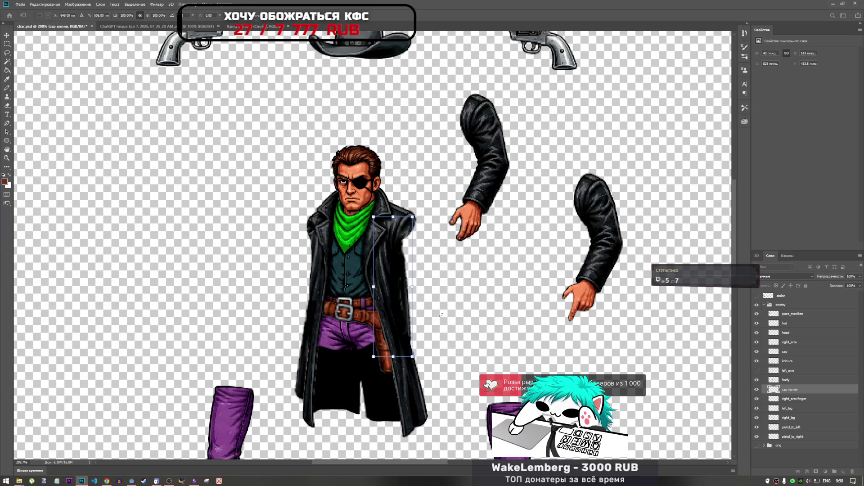
{"action": "key", "text": "Right"}
{"action": "key", "text": "Up"}
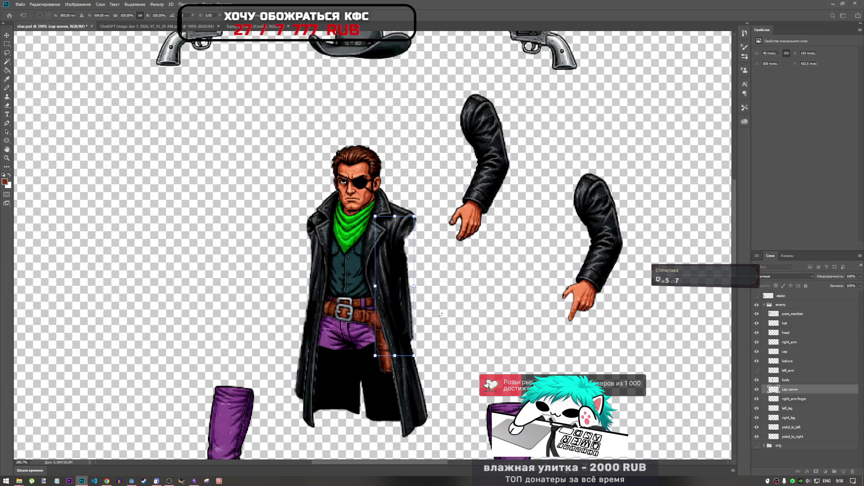
{"action": "key", "text": "Left"}
{"action": "key", "text": "Left"}
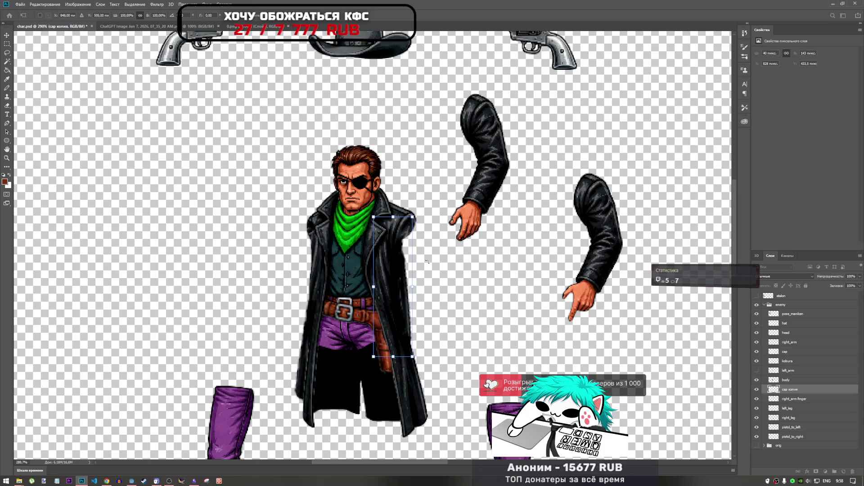
Apply the coat piece's position and erase stray pixels along the coat's right edge.
{"action": "key", "text": "Return"}
{"action": "key", "text": "l"}
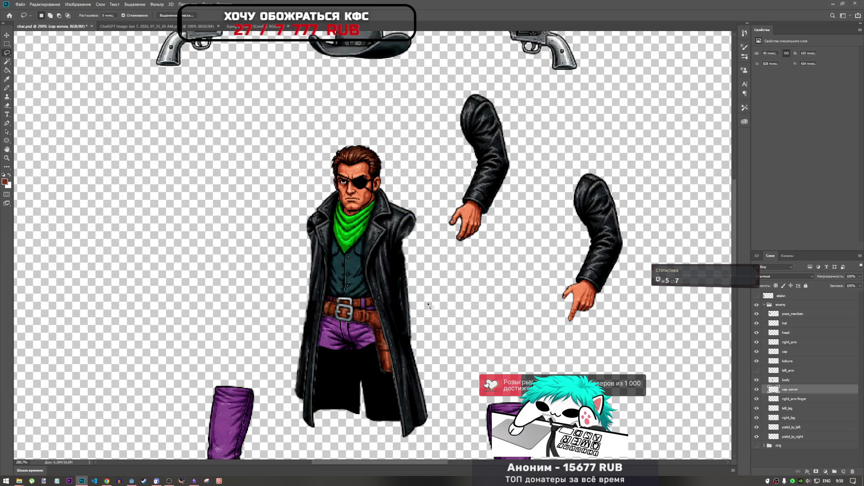
{"action": "left_click", "coordinate": [7, 106]}
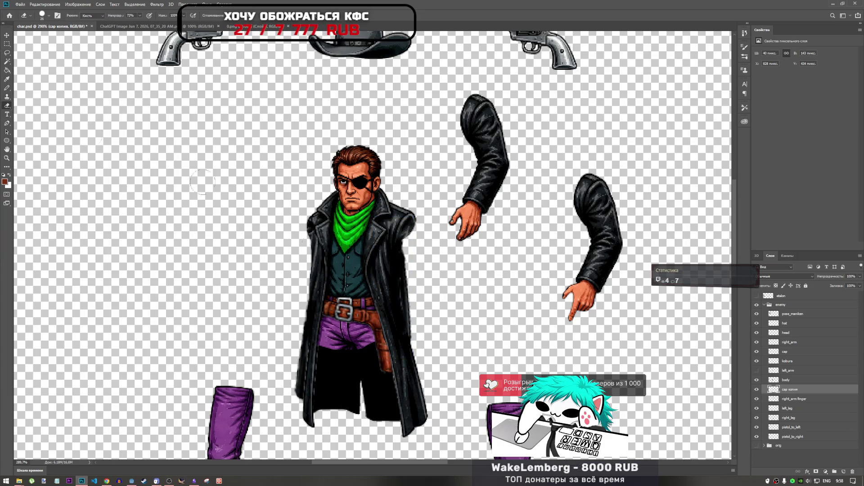
{"action": "scroll", "coordinate": [432, 346], "scroll_direction": "up", "scroll_amount": 5}
{"action": "left_click_drag", "start_coordinate": [439, 351], "coordinate": [436, 136]}
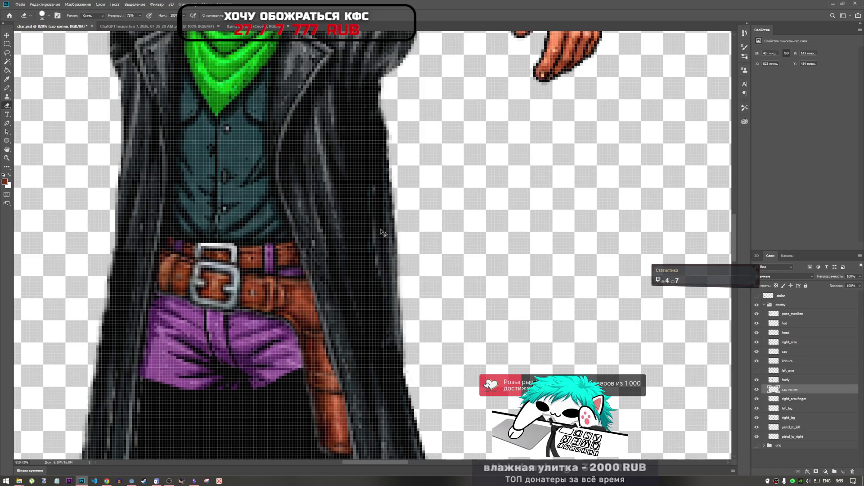
{"action": "scroll", "coordinate": [393, 233], "scroll_direction": "down", "scroll_amount": 5}
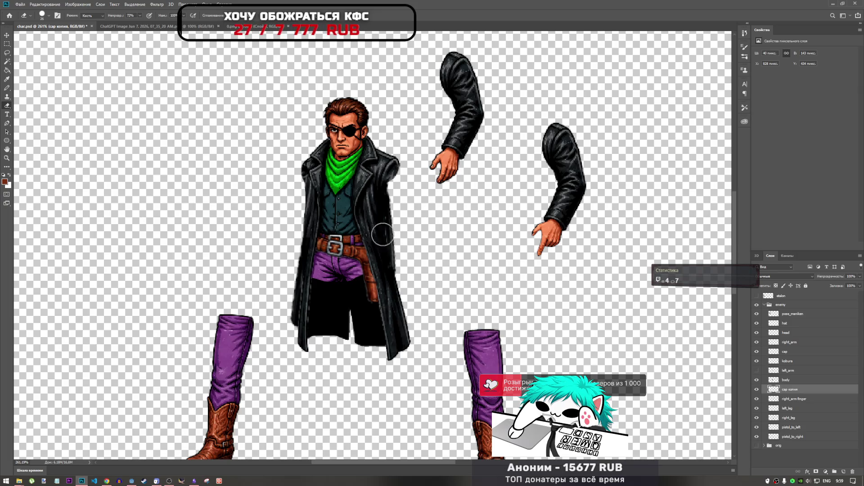
Keep the standard Eraser active from the eraser variants list.
{"action": "right_click", "coordinate": [6, 106]}
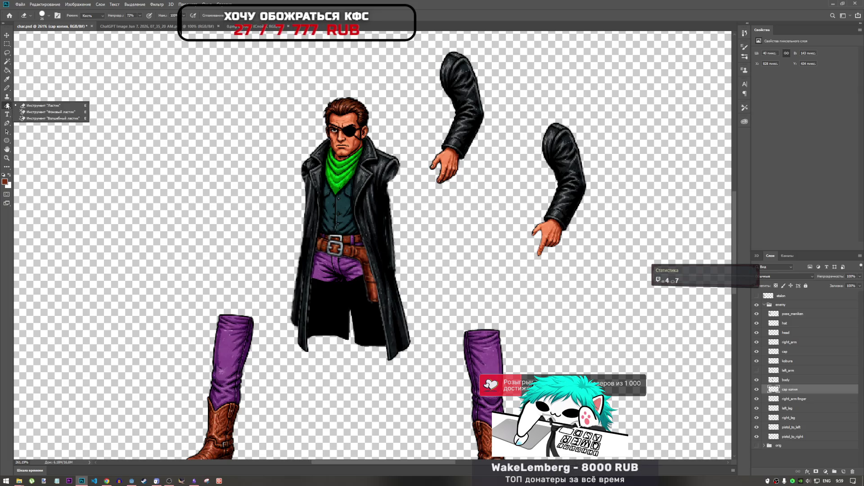
{"action": "left_click", "coordinate": [42, 105]}
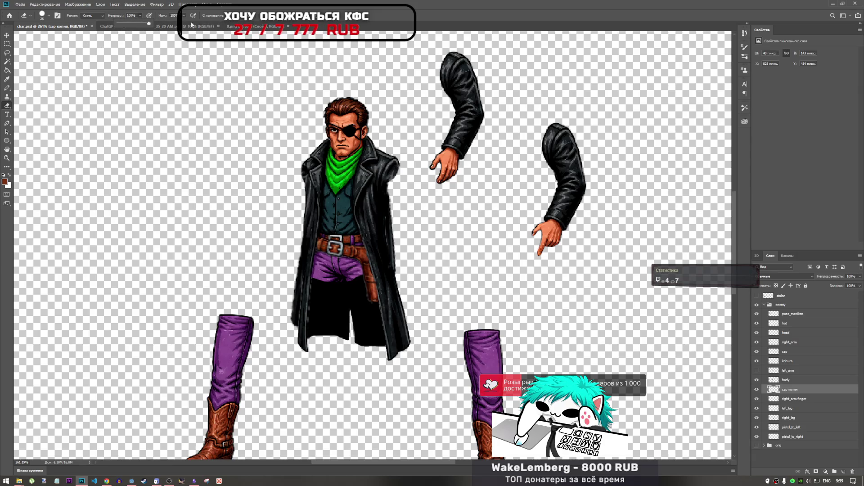
{"action": "scroll", "coordinate": [422, 254], "scroll_direction": "up", "scroll_amount": 3}
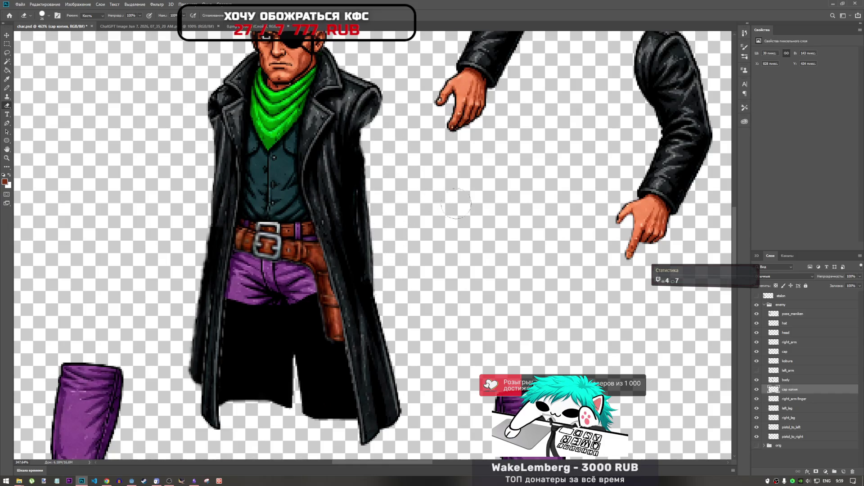
{"action": "scroll", "coordinate": [456, 204], "scroll_direction": "down", "scroll_amount": 5}
{"action": "scroll", "coordinate": [460, 175], "scroll_direction": "up", "scroll_amount": 4}
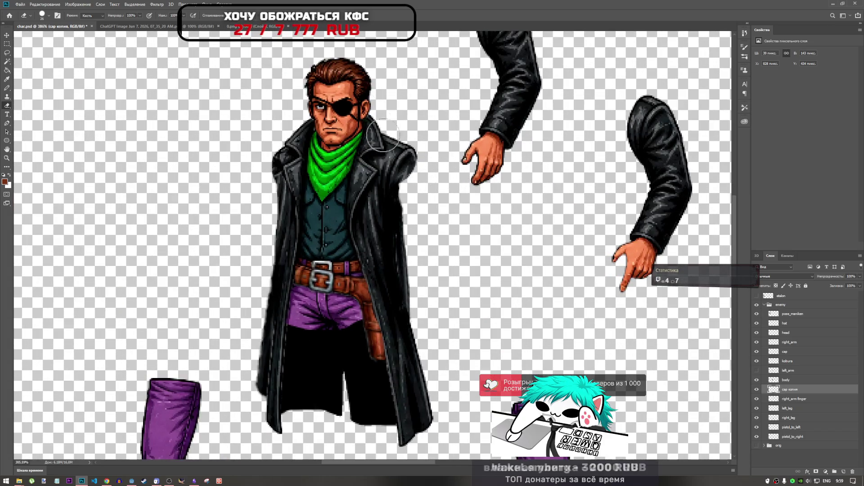
Try a warp on the coat piece's right edge, then undo it.
{"action": "left_click", "coordinate": [7, 44]}
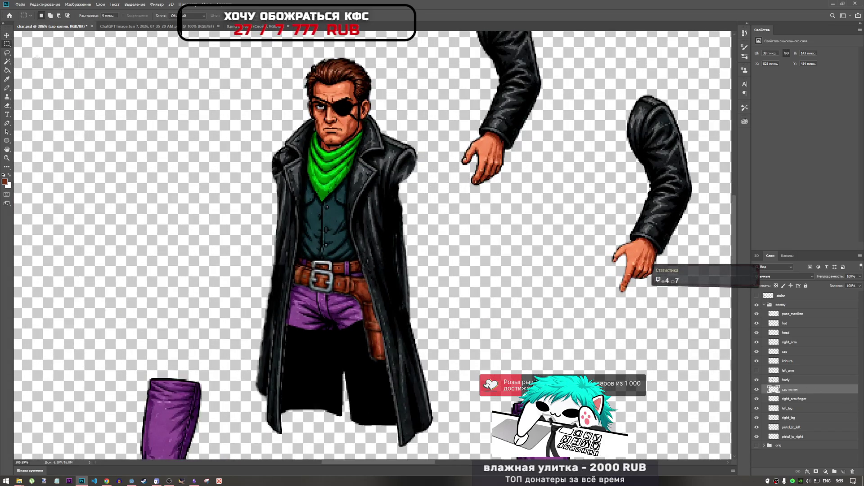
{"action": "key", "text": "ctrl+t"}
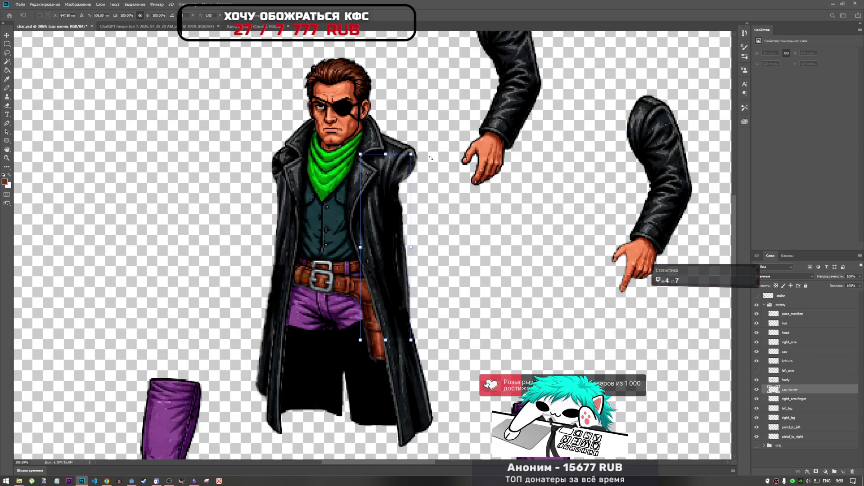
{"action": "right_click", "coordinate": [396, 144]}
{"action": "left_click", "coordinate": [402, 207]}
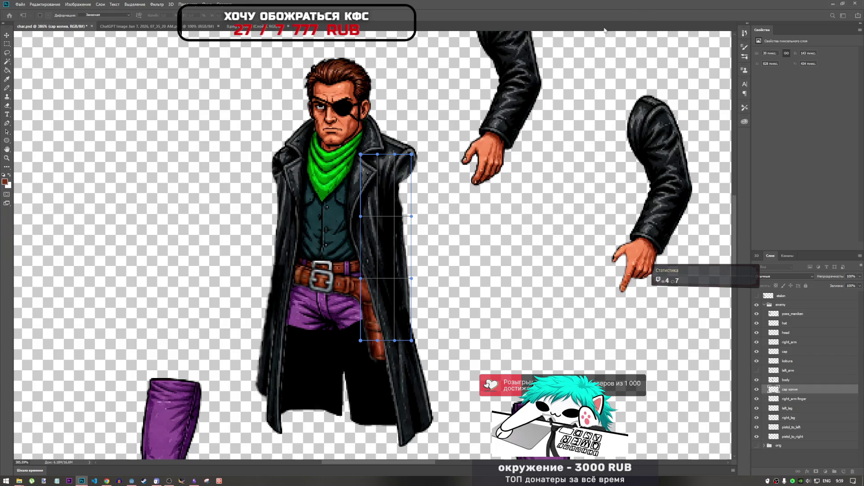
{"action": "left_click_drag", "start_coordinate": [411, 217], "coordinate": [418, 222]}
{"action": "left_click_drag", "start_coordinate": [412, 154], "coordinate": [416, 158]}
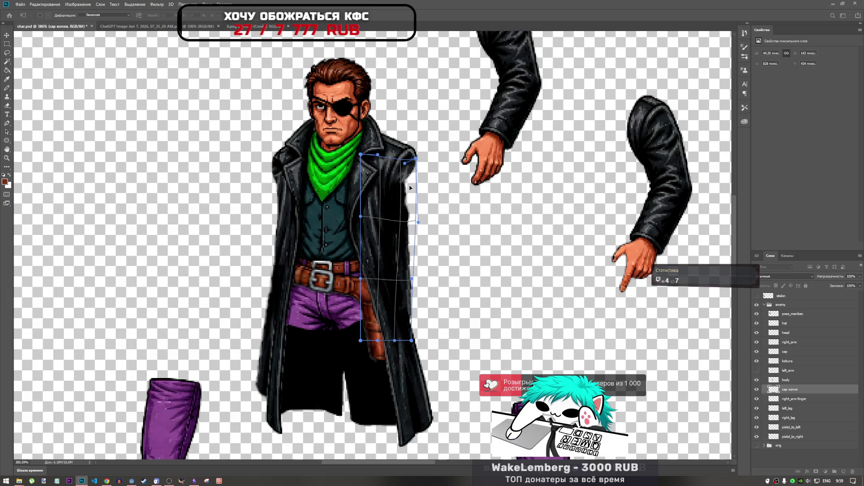
{"action": "key", "text": "ctrl+z"}
{"action": "key", "text": "ctrl+z"}
{"action": "key", "text": "ctrl+z"}
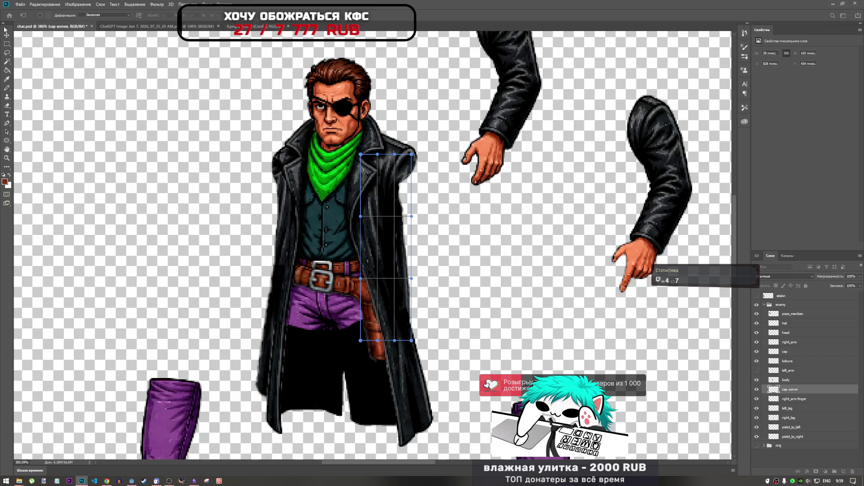
{"action": "key", "text": "l"}
Lasso the coat's right shoulder edge and warp its right side downward.
{"action": "left_click_drag", "start_coordinate": [423, 232], "coordinate": [421, 238]}
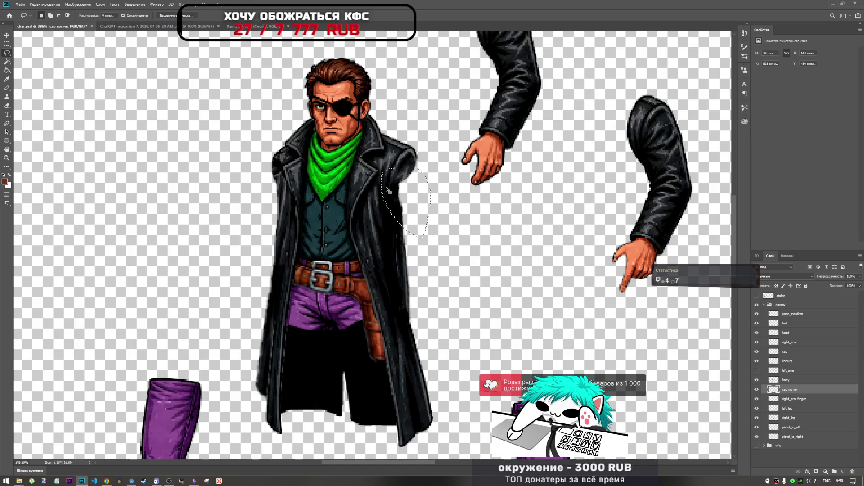
{"action": "key", "text": "ctrl+t"}
{"action": "left_click", "coordinate": [316, 18]}
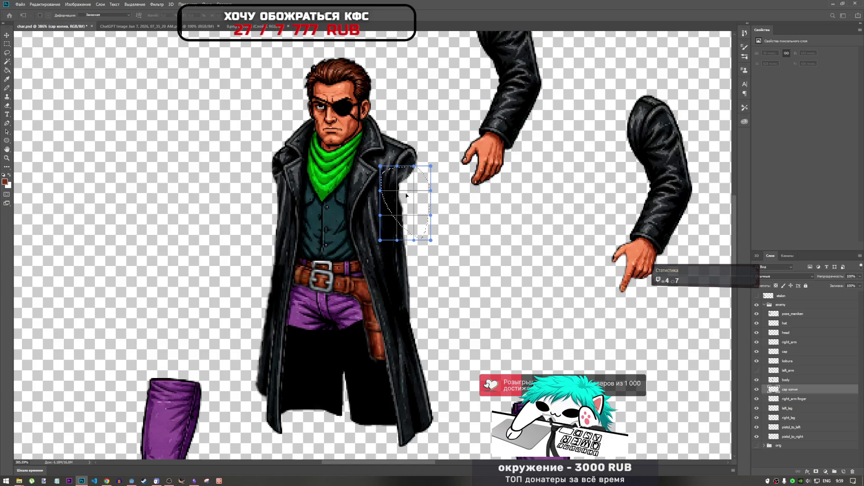
{"action": "left_click_drag", "start_coordinate": [394, 205], "coordinate": [404, 186]}
{"action": "key", "text": "ctrl+z"}
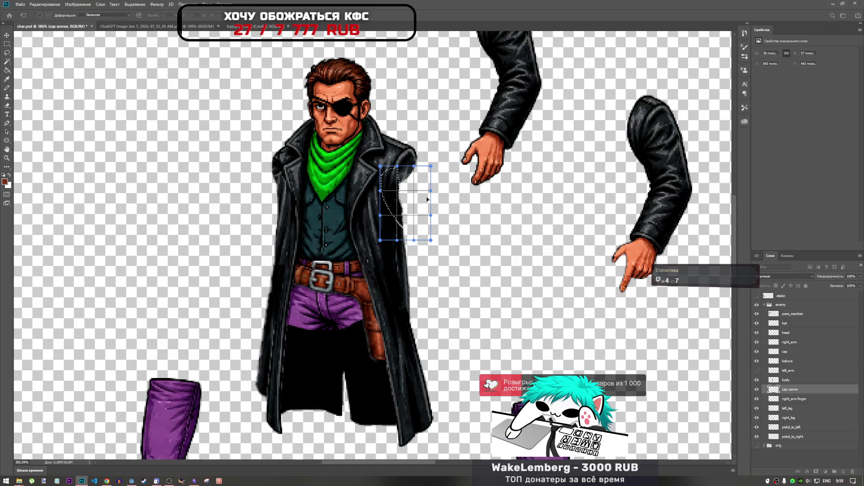
{"action": "mouse_move", "coordinate": [427, 199]}
{"action": "left_mouse_down"}
{"action": "mouse_move", "coordinate": [477, 120]}
{"action": "mouse_move", "coordinate": [450, 171]}
{"action": "mouse_move", "coordinate": [446, 153]}
{"action": "mouse_move", "coordinate": [513, 104]}
{"action": "left_mouse_up"}
{"action": "key", "text": "ctrl+z"}
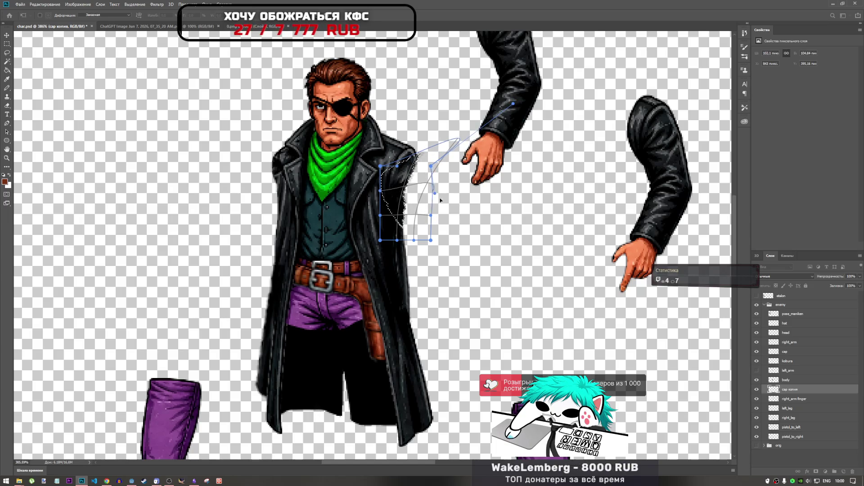
{"action": "left_click_drag", "start_coordinate": [435, 193], "coordinate": [428, 269]}
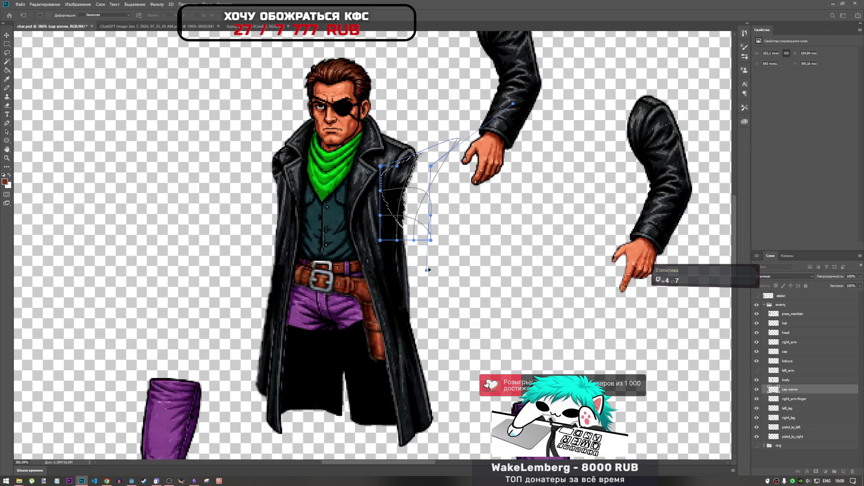
{"action": "key", "text": "Return"}
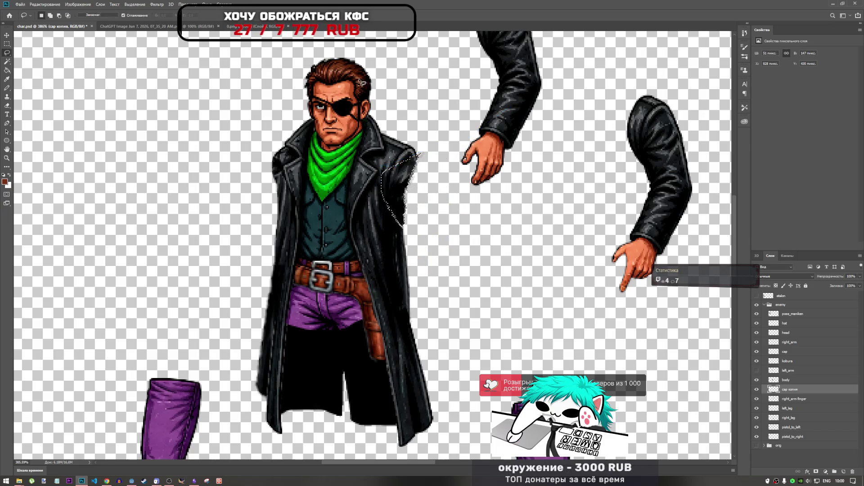
Re-warp the coat-edge selection, curving its bottom and bulging it outward to the right.
{"action": "scroll", "coordinate": [392, 194], "scroll_direction": "up", "scroll_amount": 1}
{"action": "scroll", "coordinate": [415, 194], "scroll_direction": "down", "scroll_amount": 3}
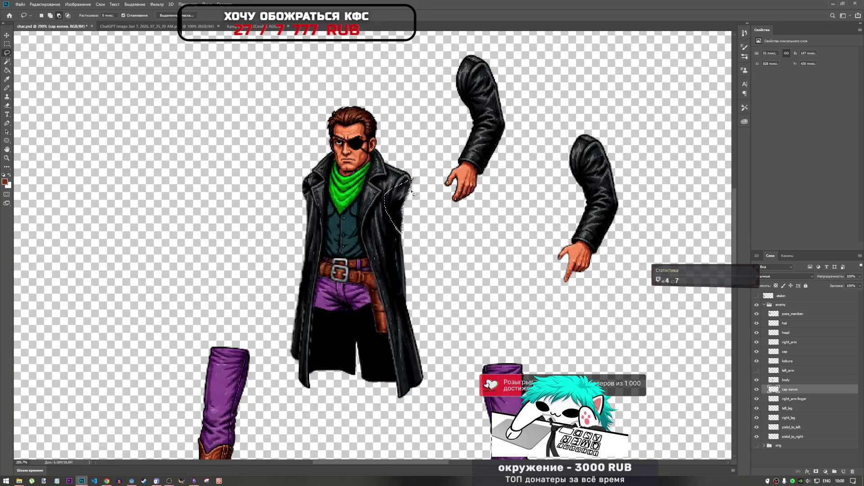
{"action": "scroll", "coordinate": [407, 212], "scroll_direction": "up", "scroll_amount": 5}
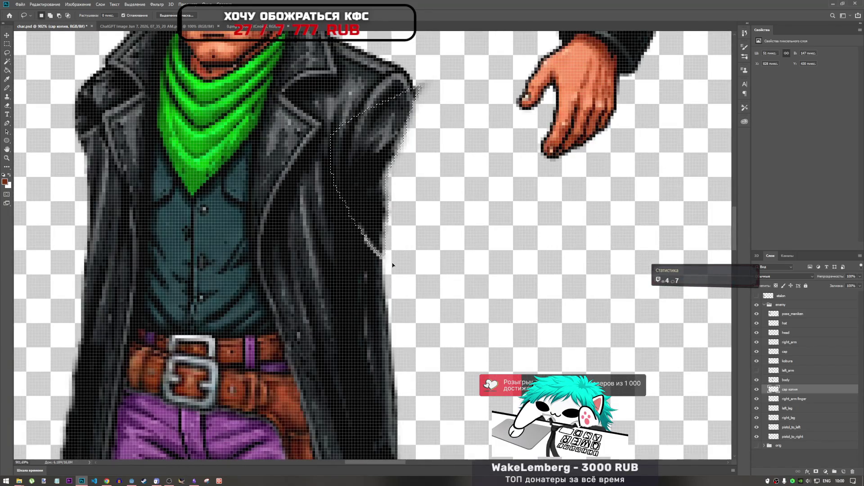
{"action": "key", "text": "ctrl+t"}
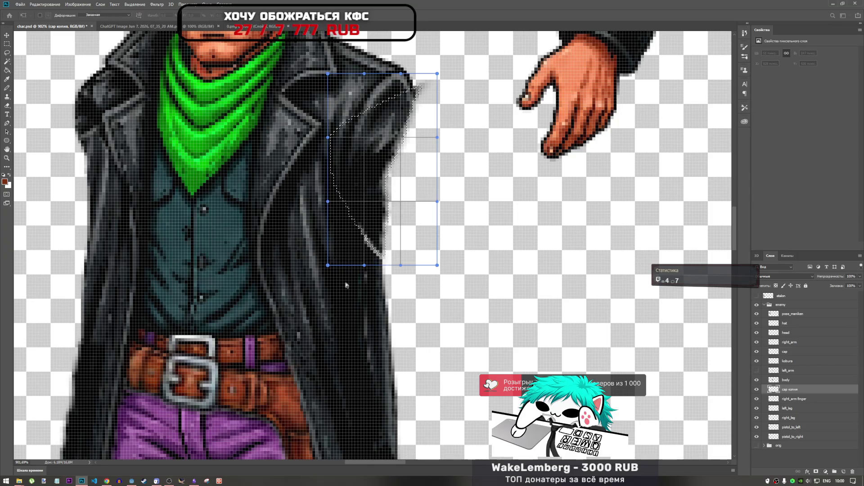
{"action": "mouse_move", "coordinate": [401, 265]}
{"action": "left_mouse_down"}
{"action": "mouse_move", "coordinate": [390, 302]}
{"action": "mouse_move", "coordinate": [398, 305]}
{"action": "left_mouse_up"}
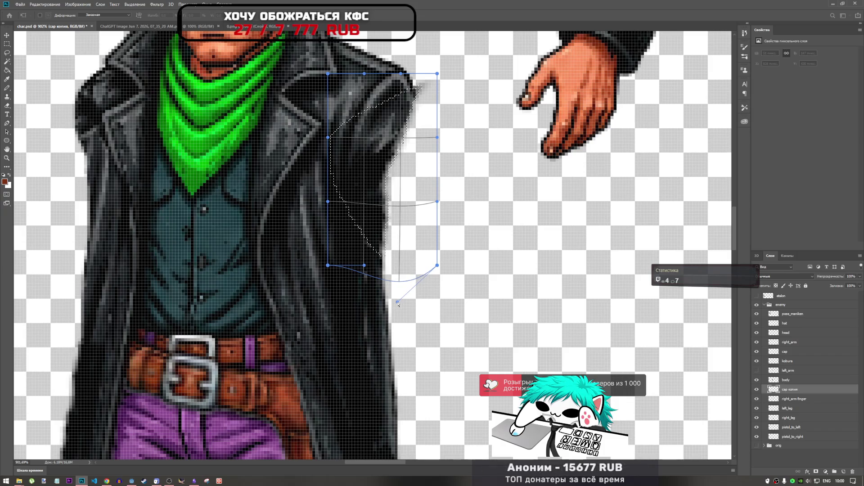
{"action": "mouse_move", "coordinate": [437, 201]}
{"action": "left_mouse_down"}
{"action": "mouse_move", "coordinate": [565, 225]}
{"action": "mouse_move", "coordinate": [558, 224]}
{"action": "left_mouse_up"}
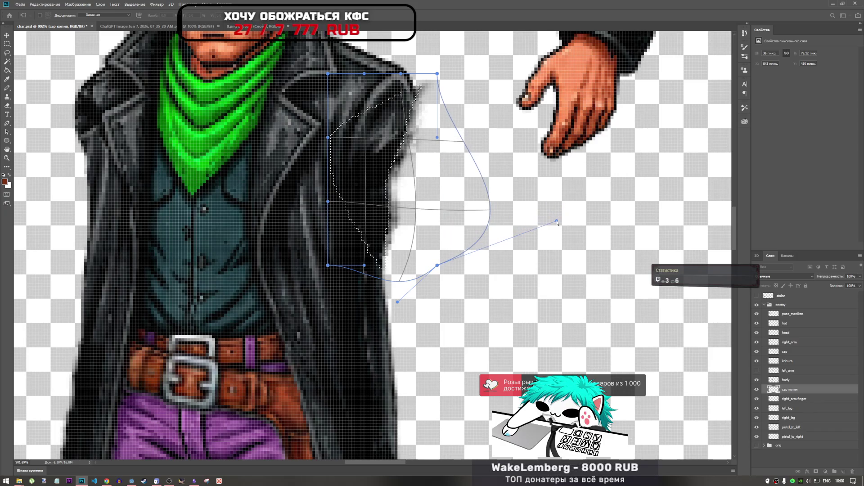
{"action": "key", "text": "Escape"}
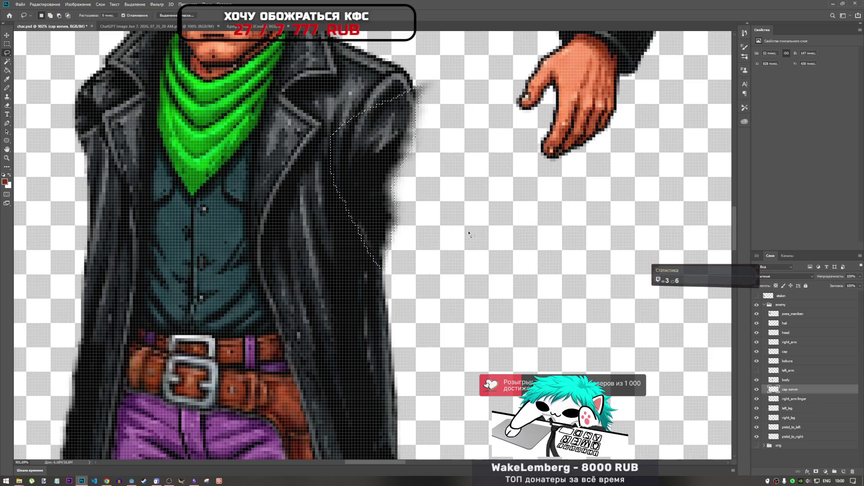
{"action": "scroll", "coordinate": [489, 245], "scroll_direction": "down", "scroll_amount": 4}
{"action": "scroll", "coordinate": [459, 238], "scroll_direction": "down", "scroll_amount": 1}
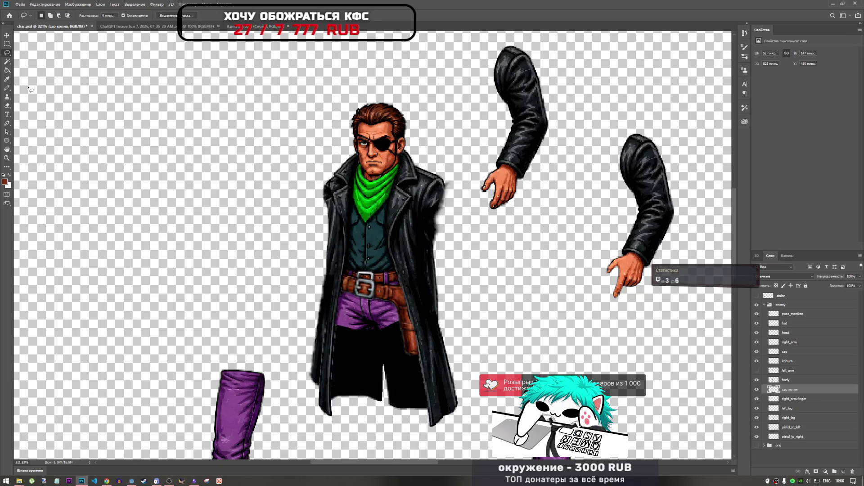
{"action": "left_click", "coordinate": [8, 97]}
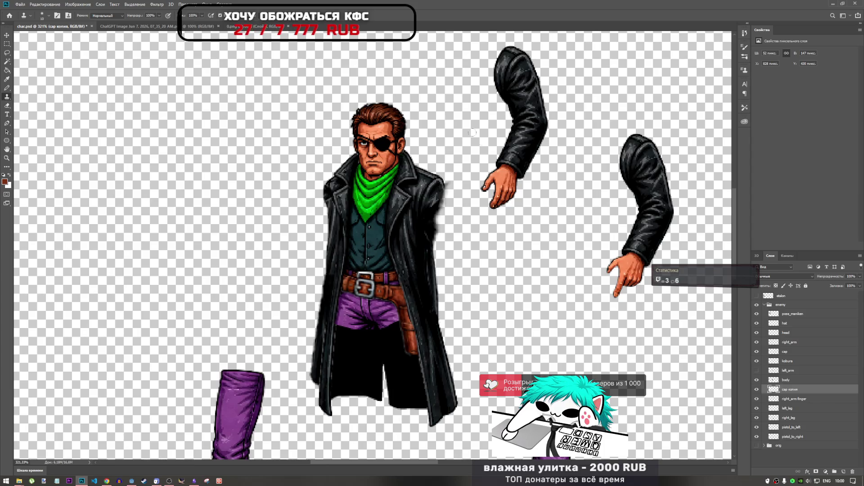
{"action": "left_click", "coordinate": [5, 106]}
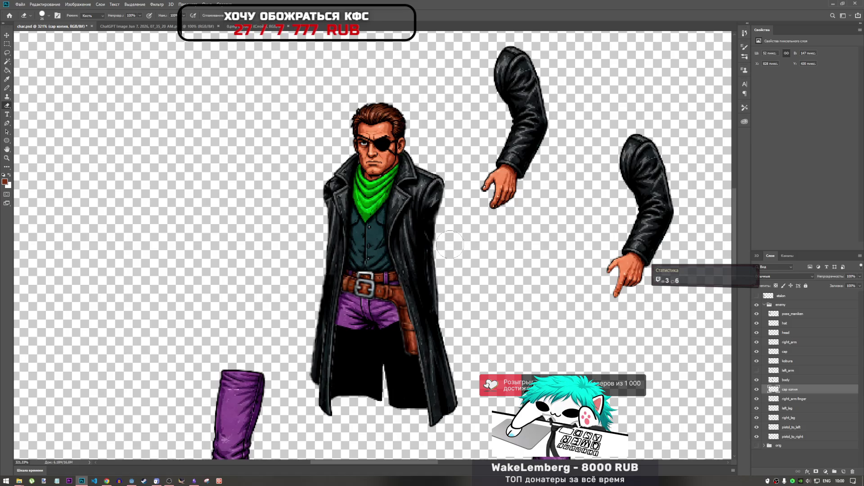
{"action": "left_click_drag", "start_coordinate": [452, 225], "coordinate": [473, 219]}
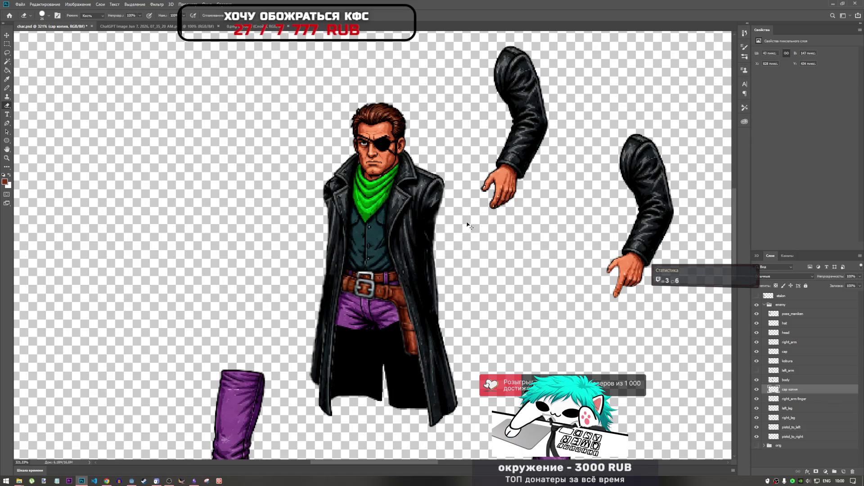
{"action": "key", "text": "ctrl+z"}
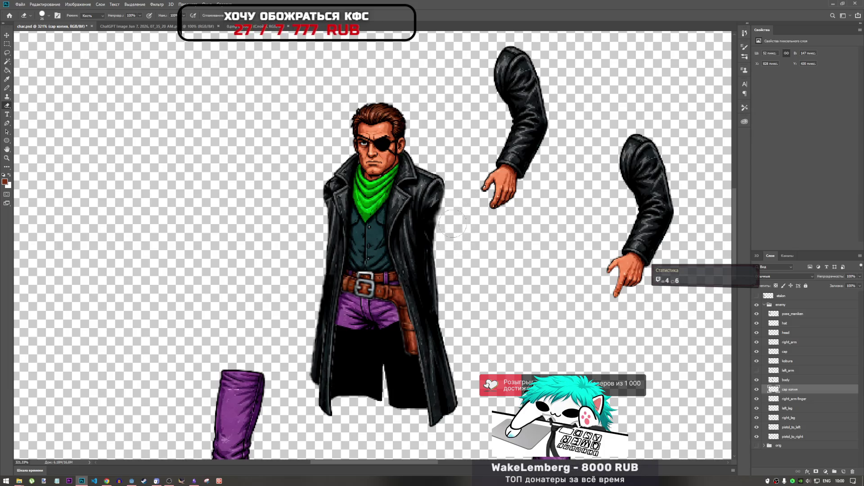
Lasso a thin strip along the coat's right edge below the shoulder.
{"action": "scroll", "coordinate": [474, 253], "scroll_direction": "down", "scroll_amount": 5}
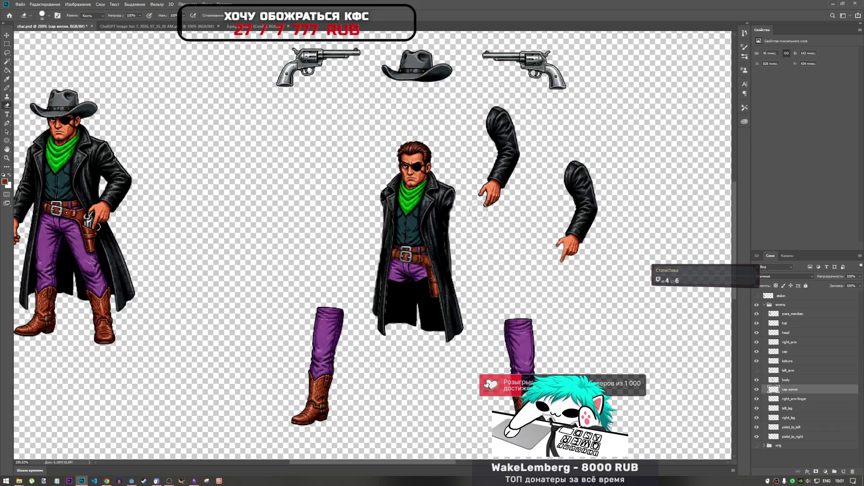
{"action": "scroll", "coordinate": [325, 212], "scroll_direction": "up", "scroll_amount": 6}
{"action": "scroll", "coordinate": [325, 211], "scroll_direction": "up", "scroll_amount": 1}
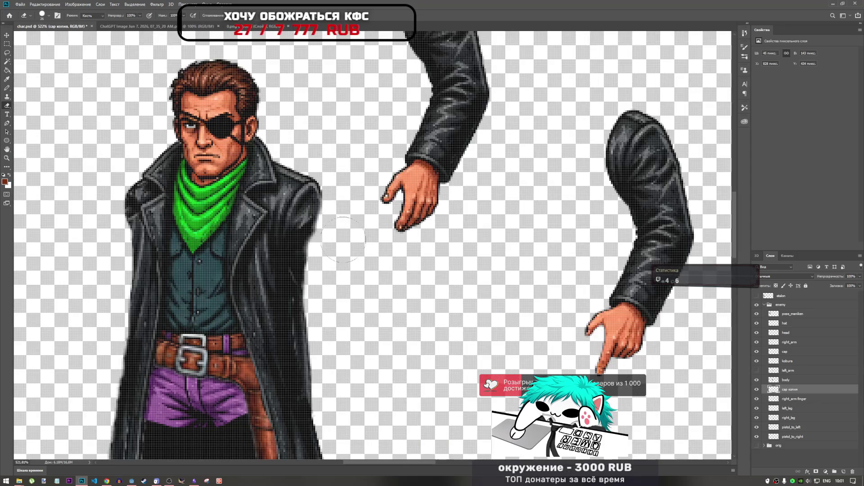
{"action": "scroll", "coordinate": [369, 238], "scroll_direction": "down", "scroll_amount": 1}
{"action": "scroll", "coordinate": [318, 263], "scroll_direction": "up", "scroll_amount": 2}
{"action": "scroll", "coordinate": [318, 263], "scroll_direction": "up", "scroll_amount": 2}
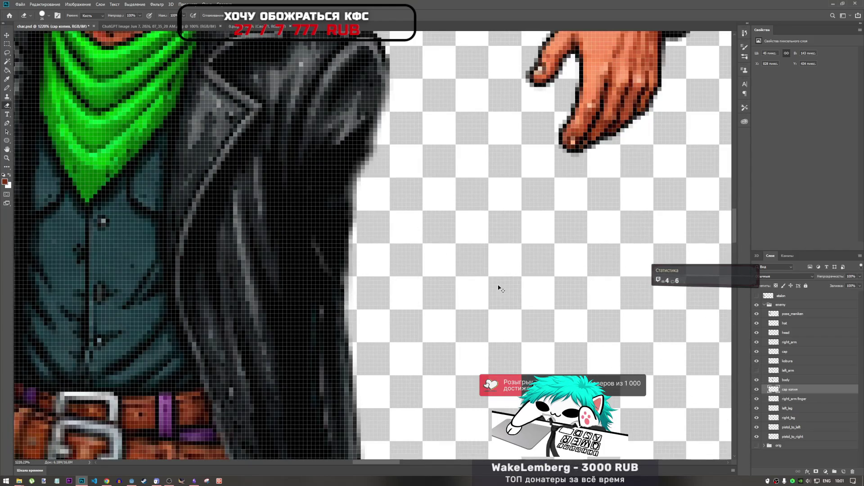
{"action": "key", "text": "ctrl+t"}
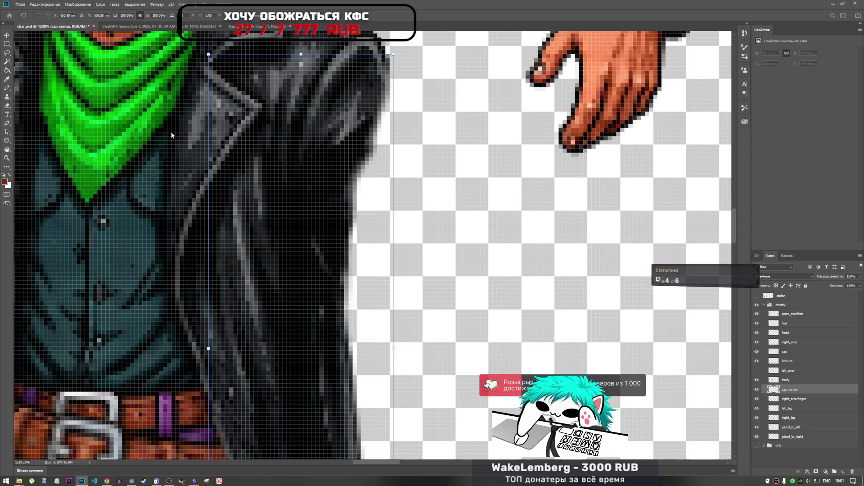
{"action": "key", "text": "Return"}
{"action": "key", "text": "l"}
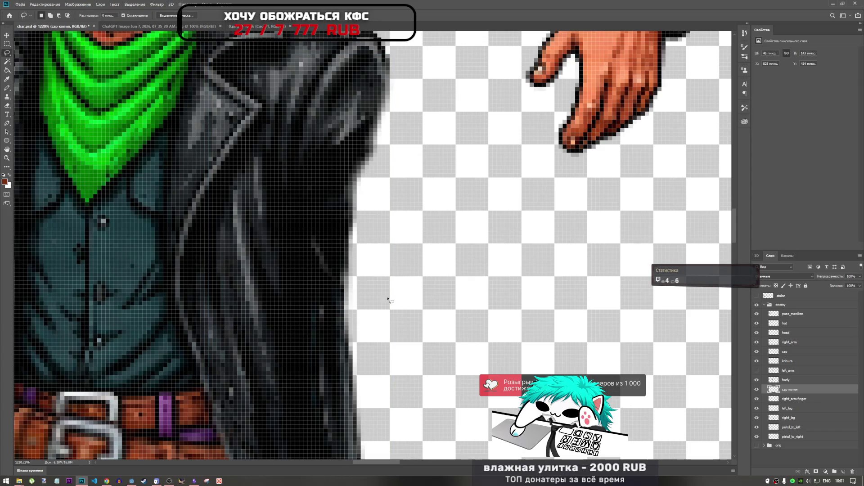
{"action": "mouse_move", "coordinate": [388, 299]}
{"action": "left_mouse_down"}
{"action": "mouse_move", "coordinate": [351, 193]}
{"action": "mouse_move", "coordinate": [395, 295]}
{"action": "left_mouse_up"}
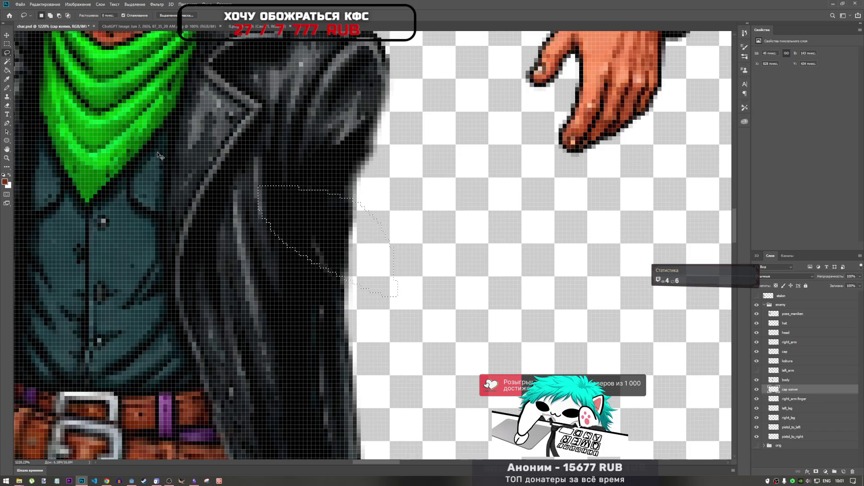
Warp the strip, sagging its middle down and pushing its top edge upward.
{"action": "key", "text": "ctrl+t"}
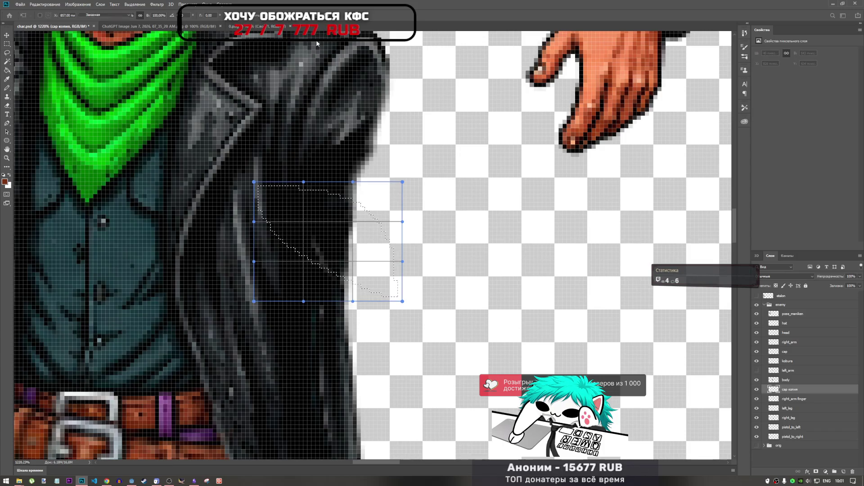
{"action": "left_click_drag", "start_coordinate": [304, 307], "coordinate": [276, 341]}
{"action": "key", "text": "ctrl+z"}
{"action": "left_click_drag", "start_coordinate": [341, 195], "coordinate": [331, 274]}
{"action": "left_click_drag", "start_coordinate": [332, 224], "coordinate": [327, 267]}
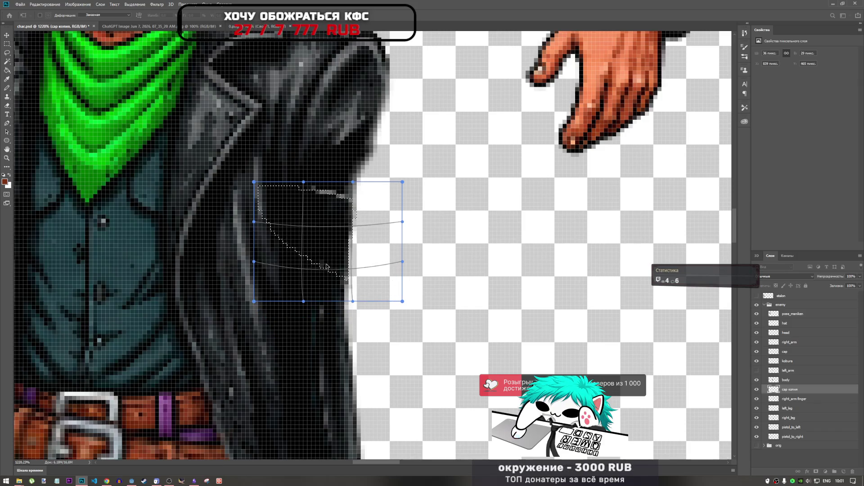
{"action": "left_click_drag", "start_coordinate": [334, 196], "coordinate": [333, 189]}
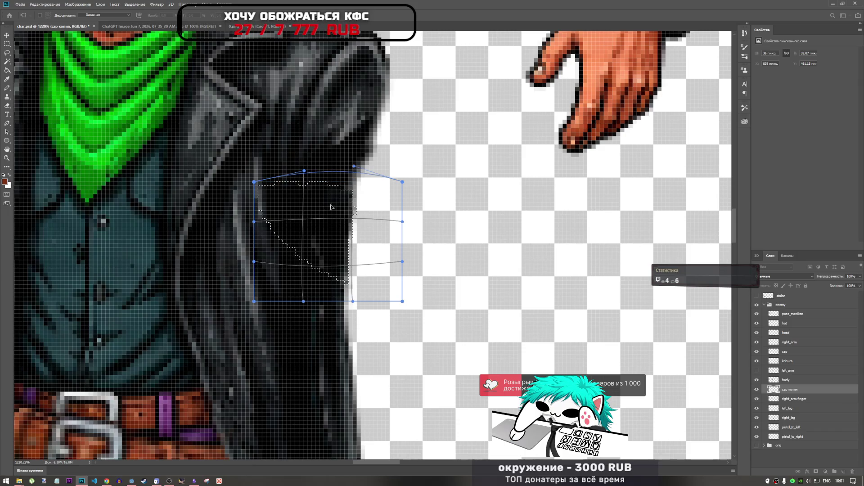
{"action": "key", "text": "Return"}
Extend the selection along the coat's right edge and trial a transform on it.
{"action": "scroll", "coordinate": [397, 235], "scroll_direction": "down", "scroll_amount": 5}
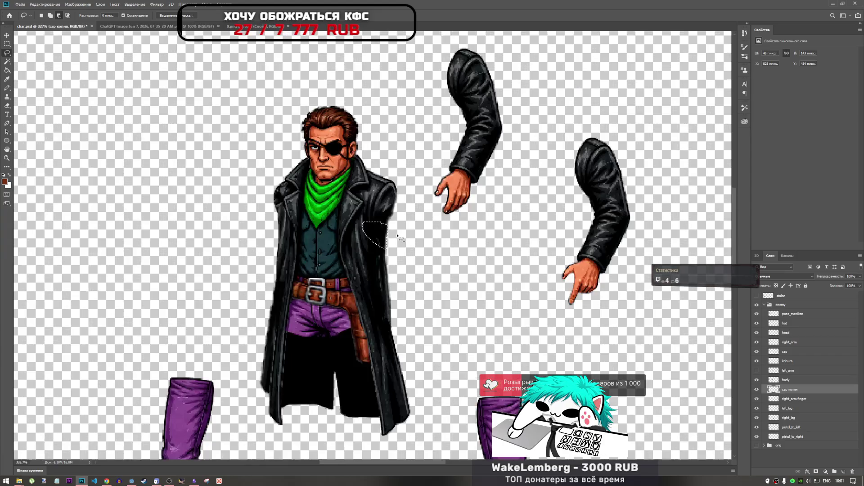
{"action": "scroll", "coordinate": [397, 235], "scroll_direction": "down", "scroll_amount": 2}
{"action": "scroll", "coordinate": [397, 238], "scroll_direction": "up", "scroll_amount": 4}
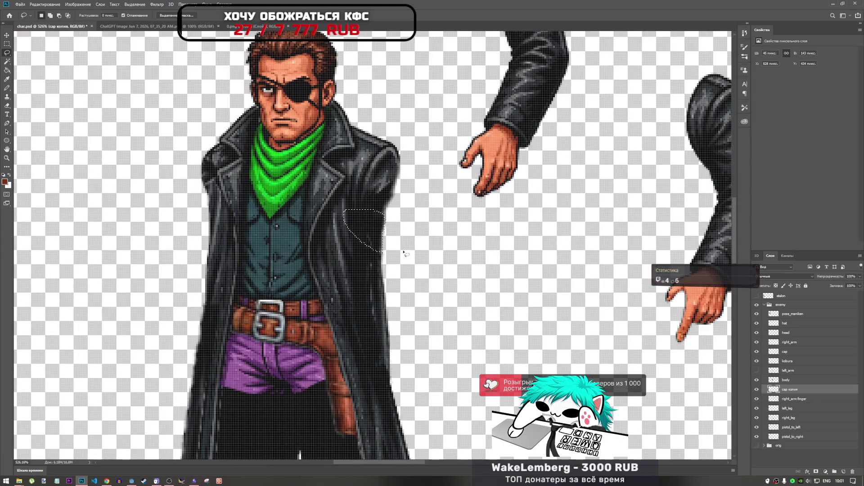
{"action": "left_click_drag", "start_coordinate": [403, 253], "coordinate": [411, 263]}
{"action": "scroll", "coordinate": [385, 249], "scroll_direction": "up", "scroll_amount": 3}
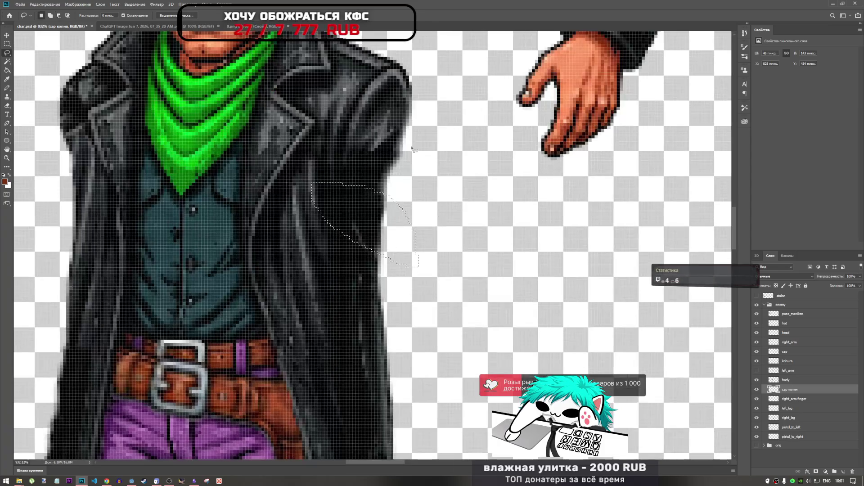
{"action": "scroll", "coordinate": [394, 268], "scroll_direction": "down", "scroll_amount": 3}
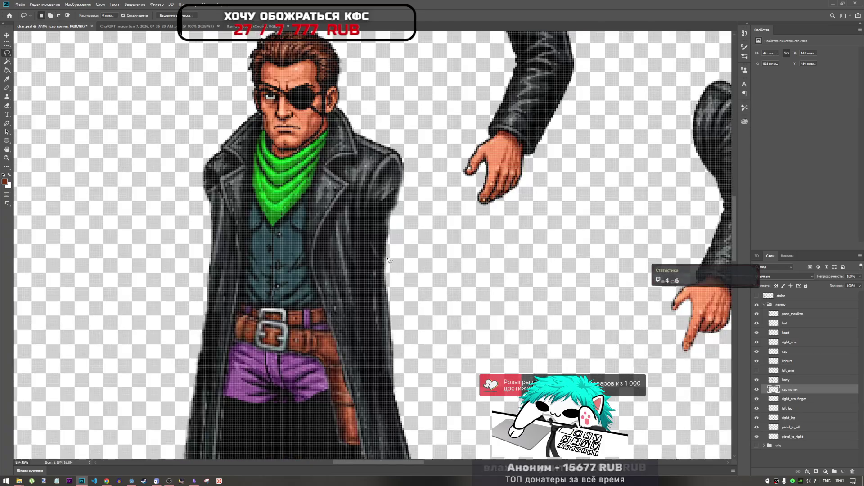
{"action": "scroll", "coordinate": [388, 257], "scroll_direction": "up", "scroll_amount": 3}
{"action": "key", "text": "ctrl+t"}
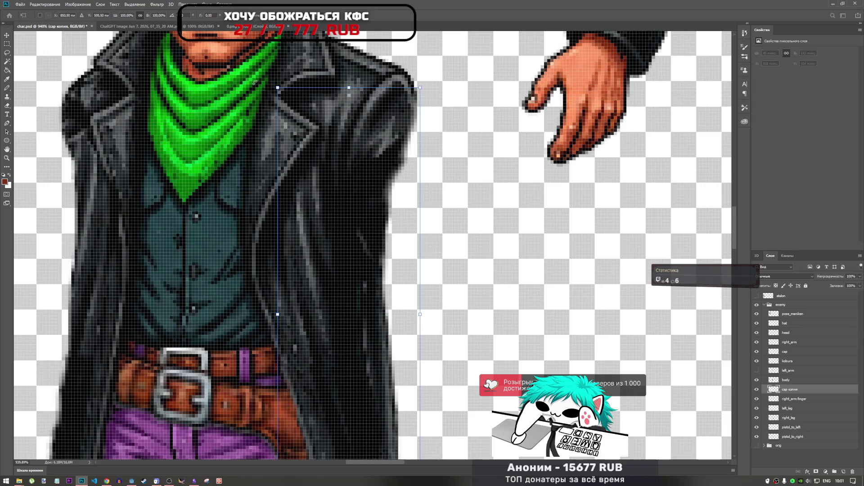
{"action": "left_click", "coordinate": [7, 52]}
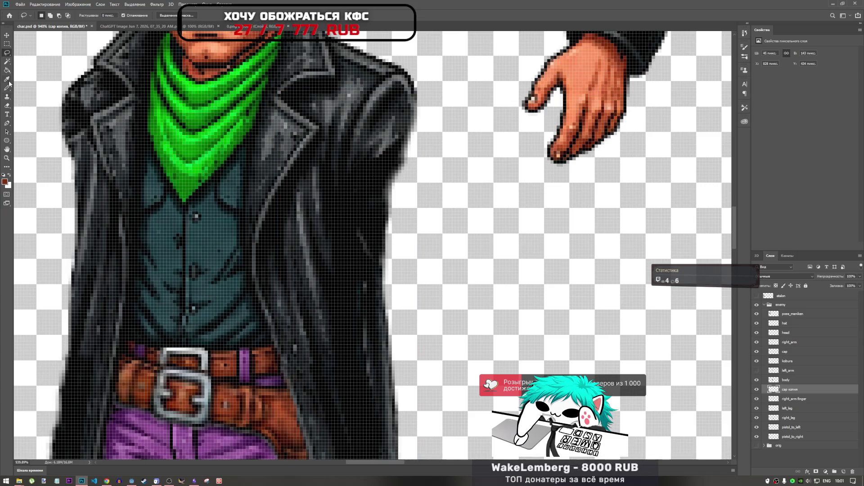
Warp a lassoed coat-edge patch, bending its top up and its lower edge left.
{"action": "left_click_drag", "start_coordinate": [405, 251], "coordinate": [405, 230]}
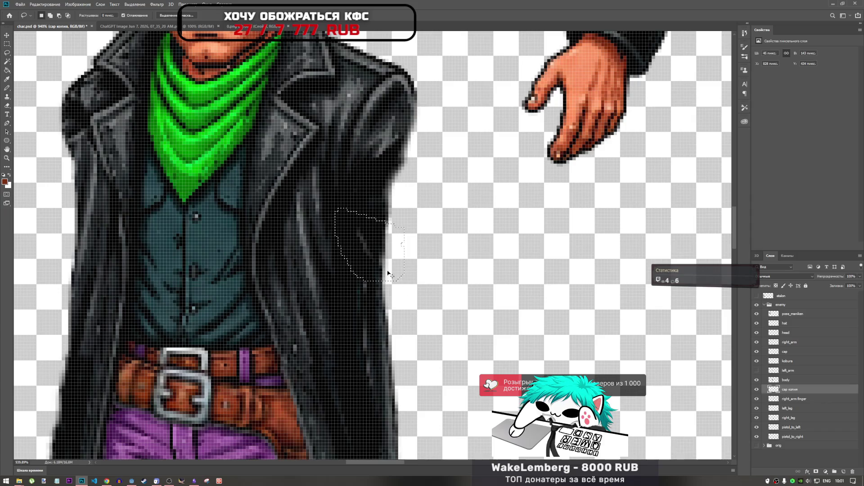
{"action": "key", "text": "ctrl+t"}
{"action": "left_click", "coordinate": [279, 15]}
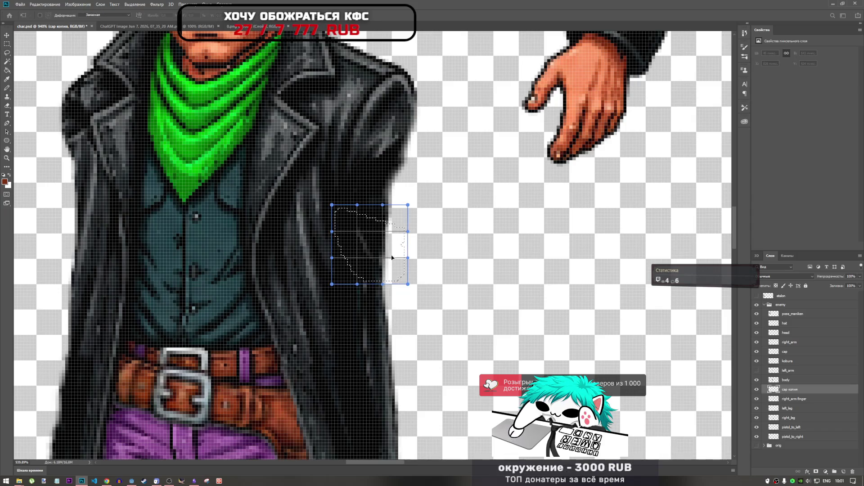
{"action": "key", "text": "ctrl+z"}
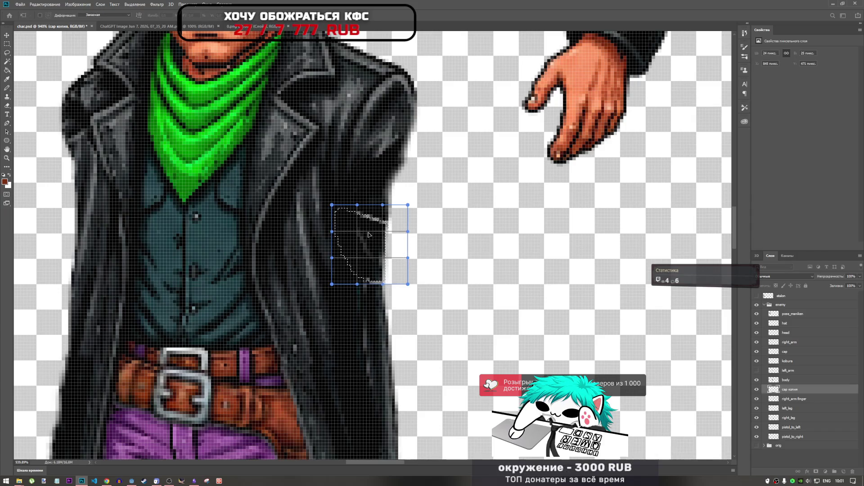
{"action": "left_click_drag", "start_coordinate": [376, 216], "coordinate": [378, 208]}
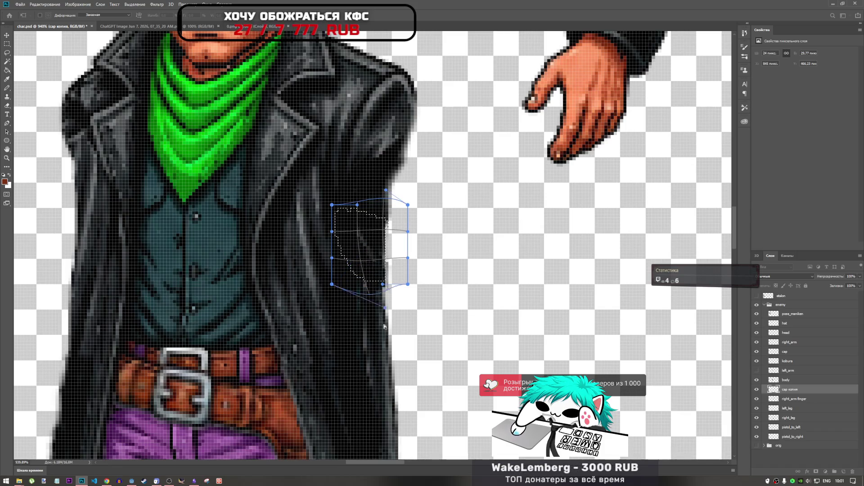
{"action": "mouse_move", "coordinate": [358, 285]}
{"action": "left_mouse_down"}
{"action": "mouse_move", "coordinate": [244, 309]}
{"action": "mouse_move", "coordinate": [464, 311]}
{"action": "mouse_move", "coordinate": [387, 342]}
{"action": "mouse_move", "coordinate": [408, 372]}
{"action": "mouse_move", "coordinate": [272, 252]}
{"action": "left_mouse_up"}
{"action": "key", "text": "Return"}
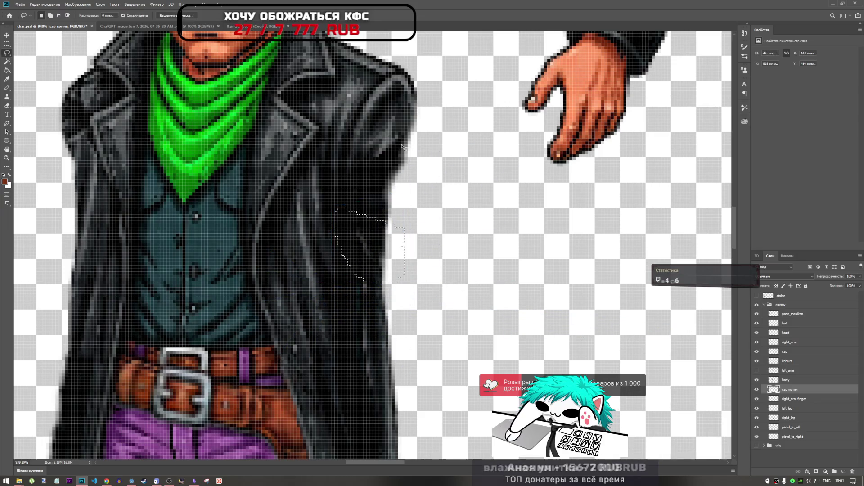
{"action": "scroll", "coordinate": [463, 269], "scroll_direction": "down", "scroll_amount": 5}
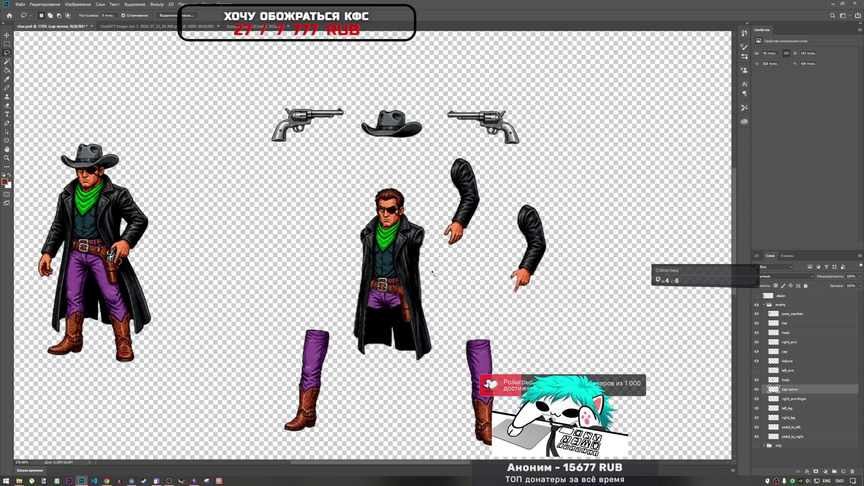
Zoom in on the coat and pick the Clone Stamp tool.
{"action": "scroll", "coordinate": [425, 270], "scroll_direction": "up", "scroll_amount": 4}
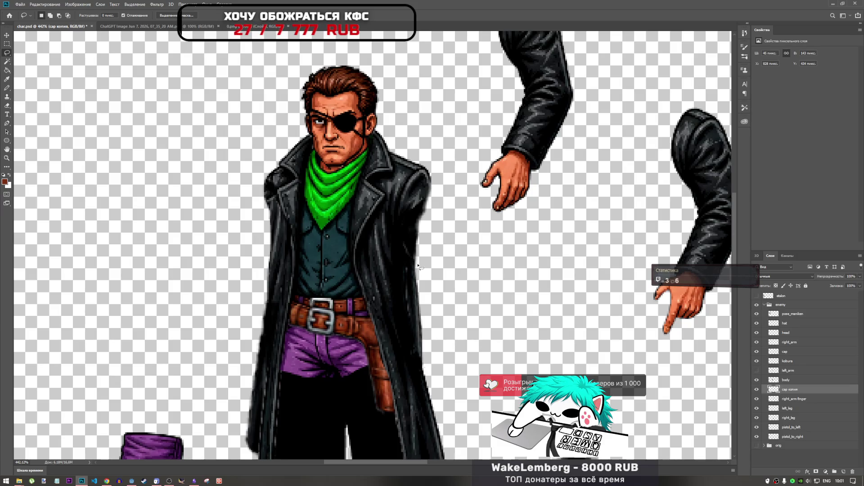
{"action": "scroll", "coordinate": [414, 257], "scroll_direction": "up", "scroll_amount": 3}
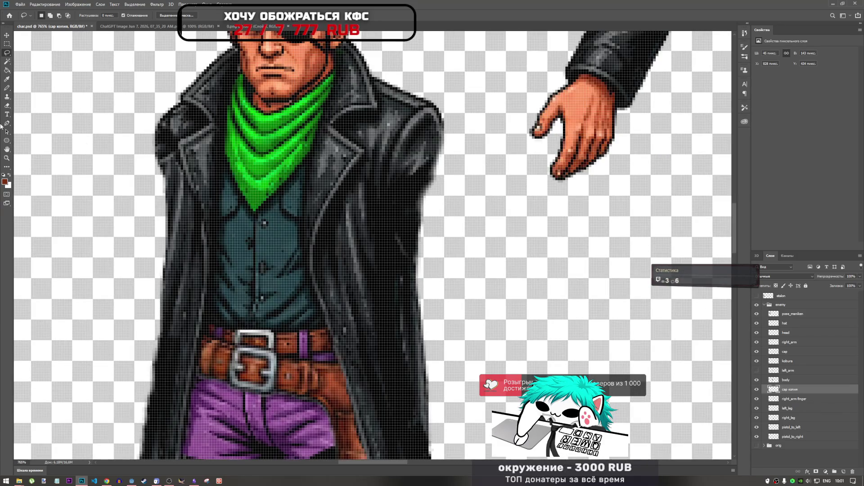
{"action": "left_click", "coordinate": [7, 97]}
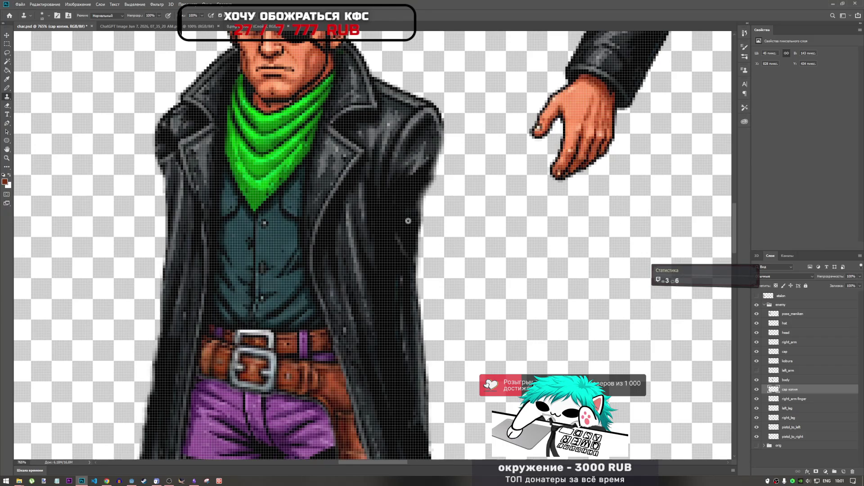
Toggle the cap копия layer's visibility to compare the coat with and without it.
{"action": "scroll", "coordinate": [400, 270], "scroll_direction": "down", "scroll_amount": 3}
{"action": "scroll", "coordinate": [405, 294], "scroll_direction": "up", "scroll_amount": 3}
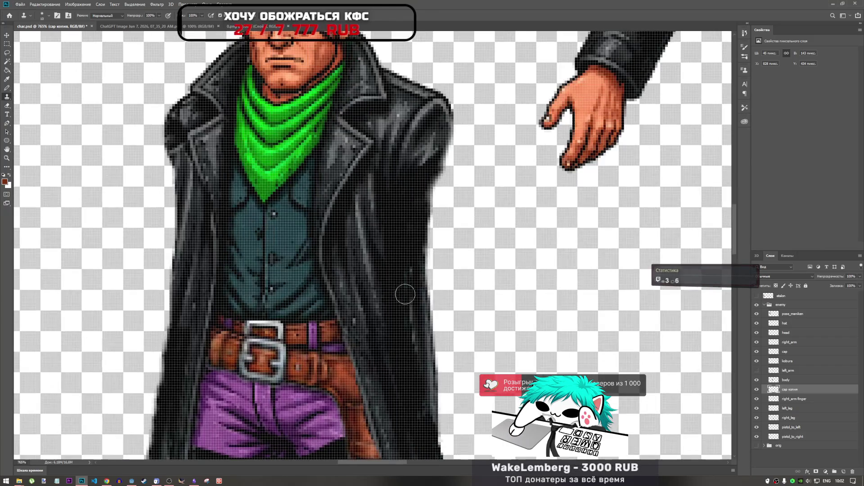
{"action": "scroll", "coordinate": [415, 301], "scroll_direction": "down", "scroll_amount": 3}
{"action": "scroll", "coordinate": [418, 335], "scroll_direction": "up", "scroll_amount": 4}
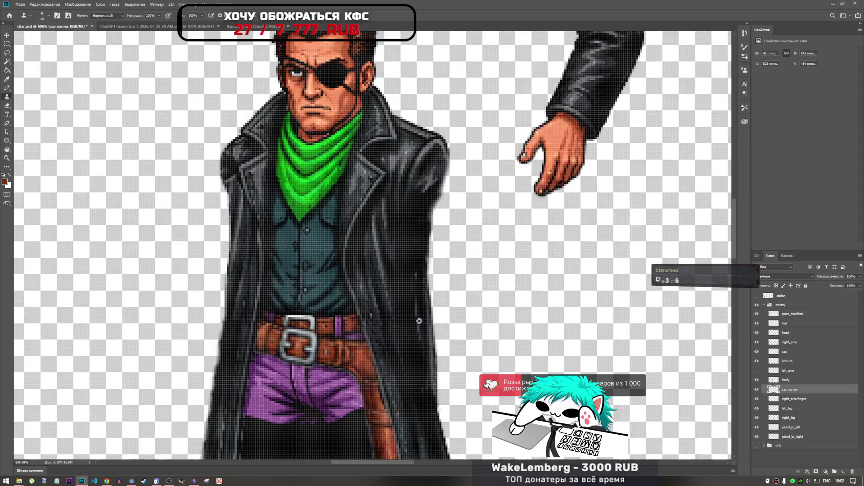
{"action": "scroll", "coordinate": [414, 297], "scroll_direction": "down", "scroll_amount": 3}
{"action": "scroll", "coordinate": [410, 279], "scroll_direction": "up", "scroll_amount": 3}
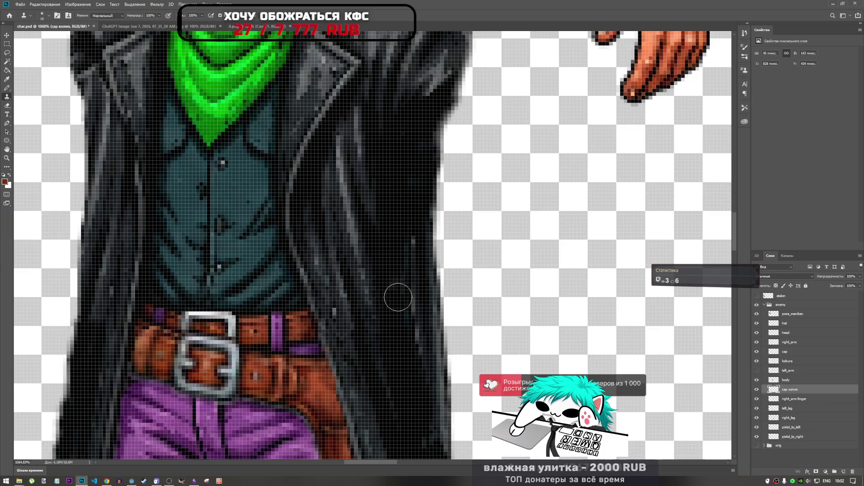
{"action": "scroll", "coordinate": [398, 295], "scroll_direction": "down", "scroll_amount": 3}
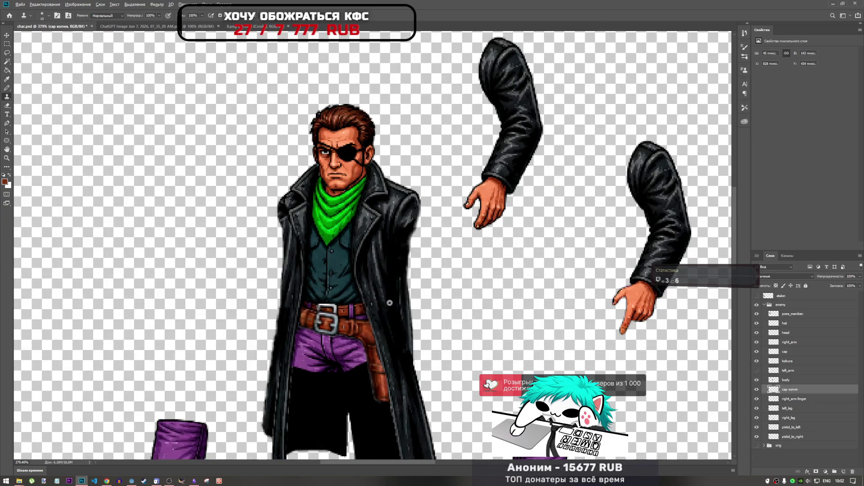
{"action": "scroll", "coordinate": [389, 303], "scroll_direction": "up", "scroll_amount": 3}
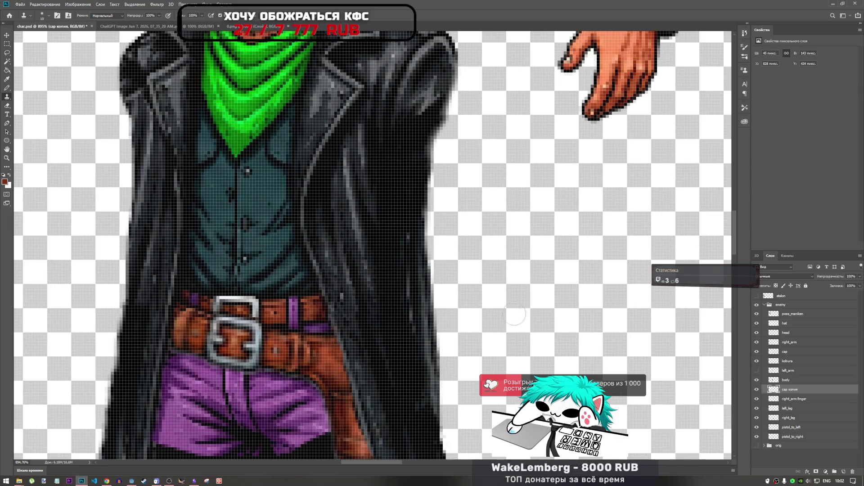
{"action": "scroll", "coordinate": [433, 306], "scroll_direction": "down", "scroll_amount": 4}
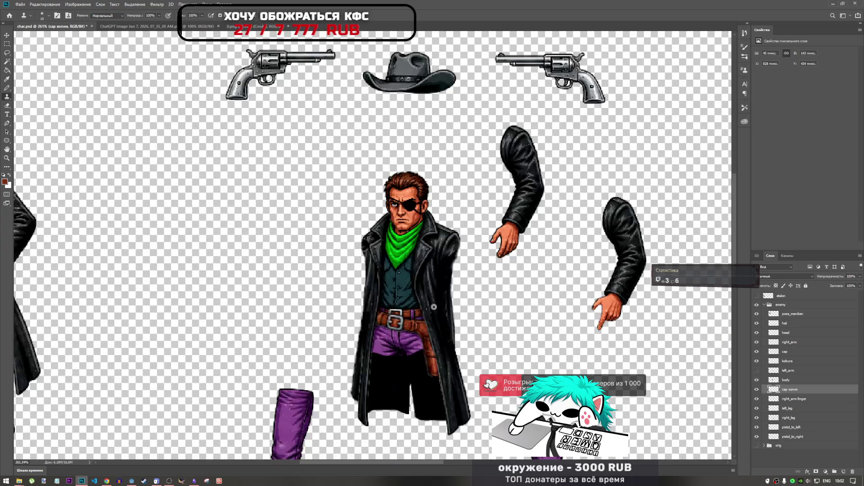
{"action": "left_click", "coordinate": [757, 390]}
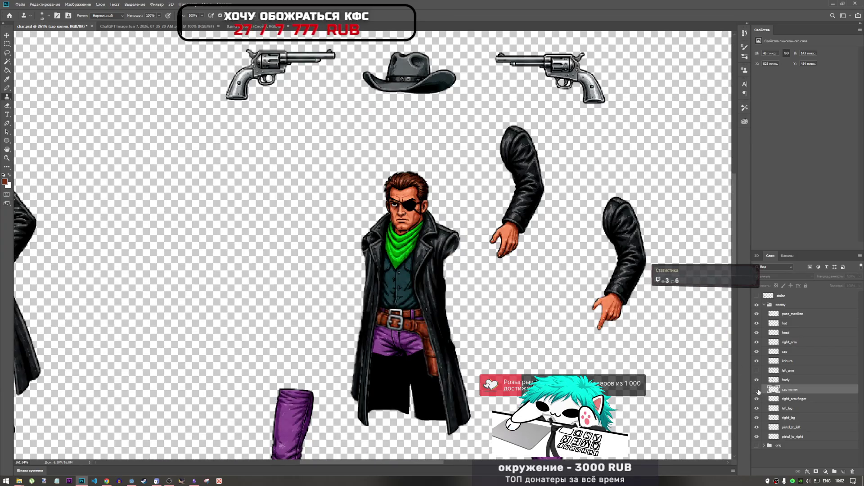
{"action": "left_click", "coordinate": [757, 390]}
{"action": "left_click", "coordinate": [757, 391]}
{"action": "left_click", "coordinate": [757, 390]}
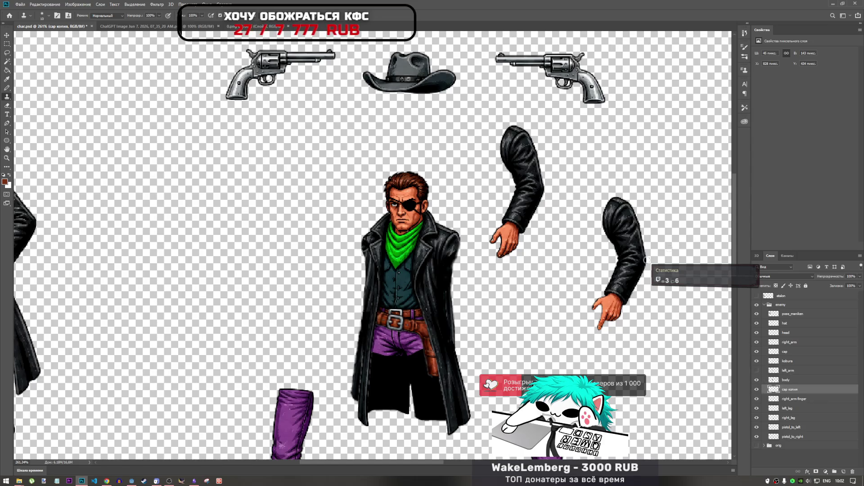
{"action": "scroll", "coordinate": [457, 339], "scroll_direction": "up", "scroll_amount": 5}
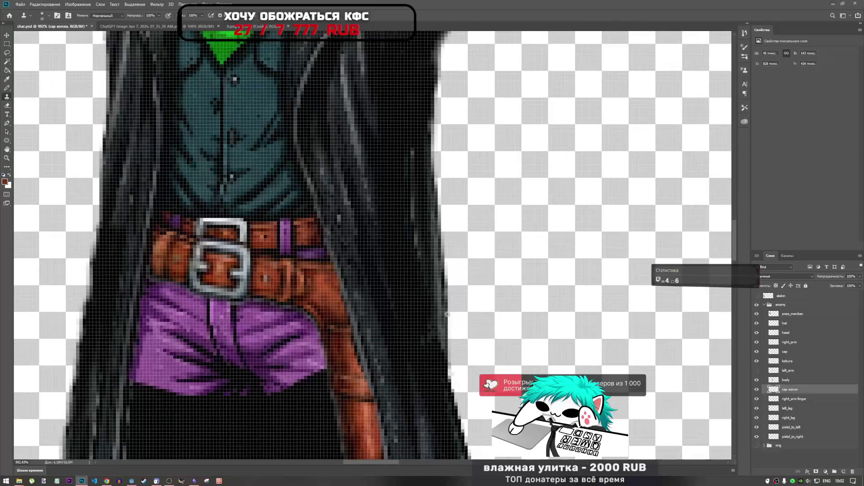
{"action": "key", "text": "ctrl+t"}
{"action": "scroll", "coordinate": [391, 262], "scroll_direction": "down", "scroll_amount": 4}
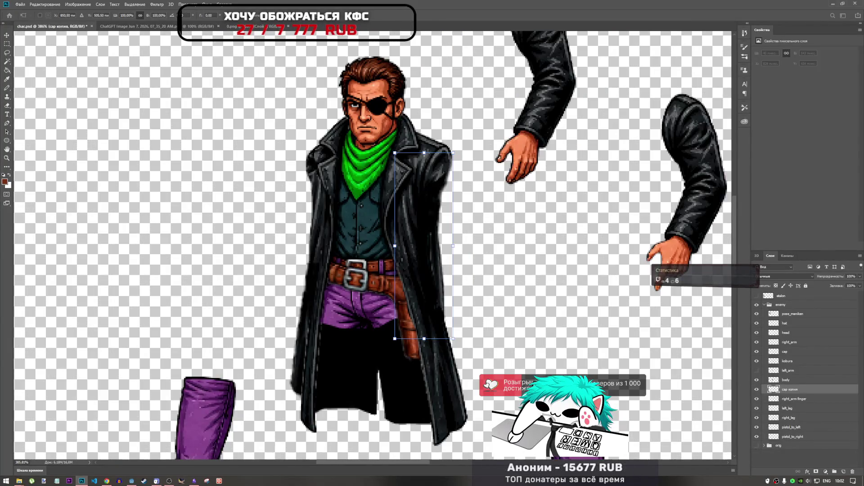
{"action": "left_click", "coordinate": [297, 15]}
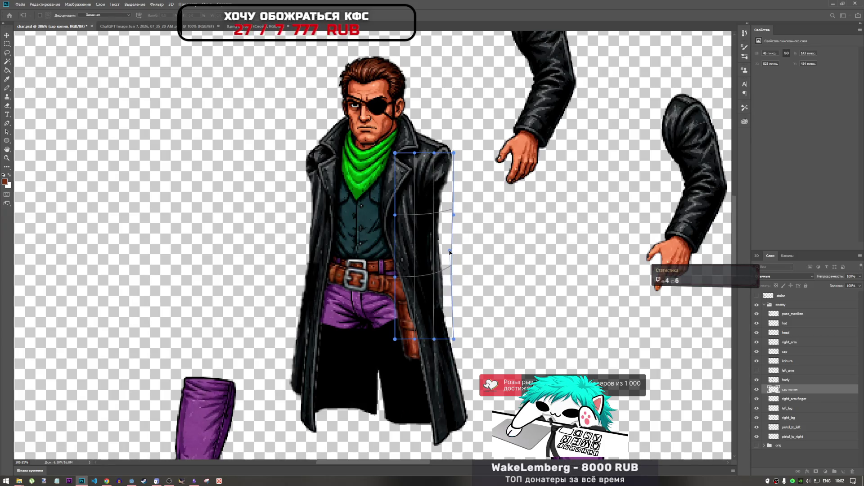
{"action": "left_click_drag", "start_coordinate": [456, 278], "coordinate": [434, 209]}
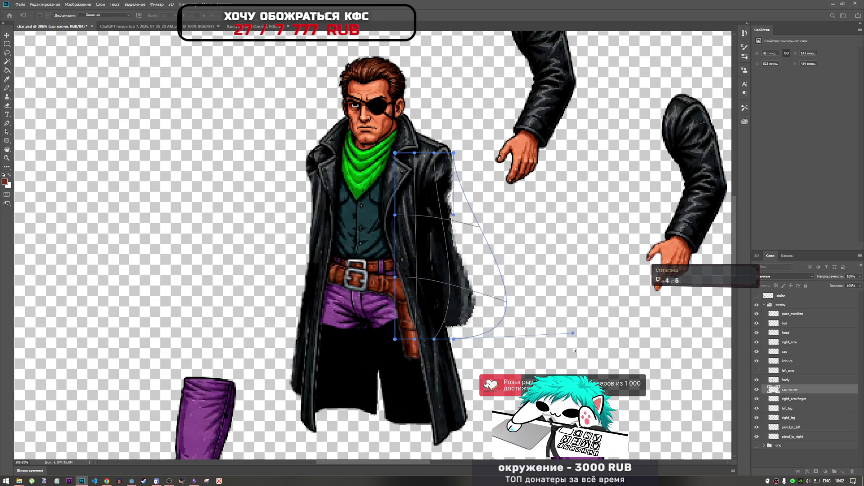
{"action": "key", "text": "ctrl+z"}
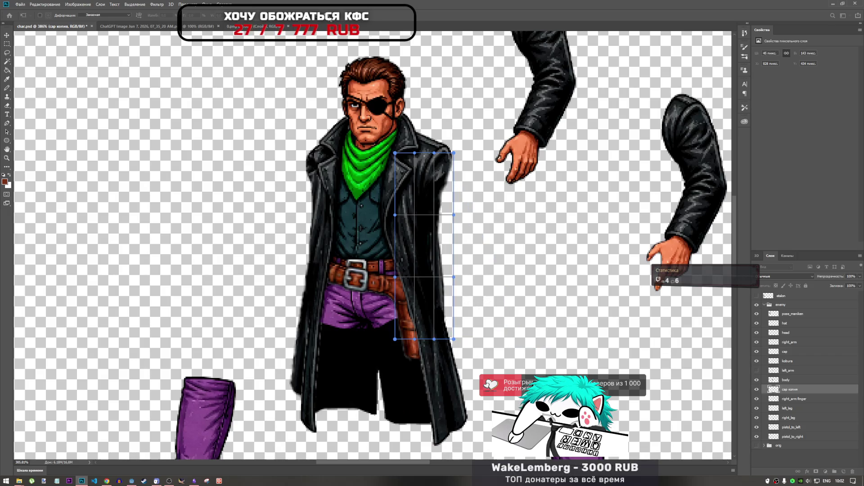
{"action": "key", "text": "ctrl+t"}
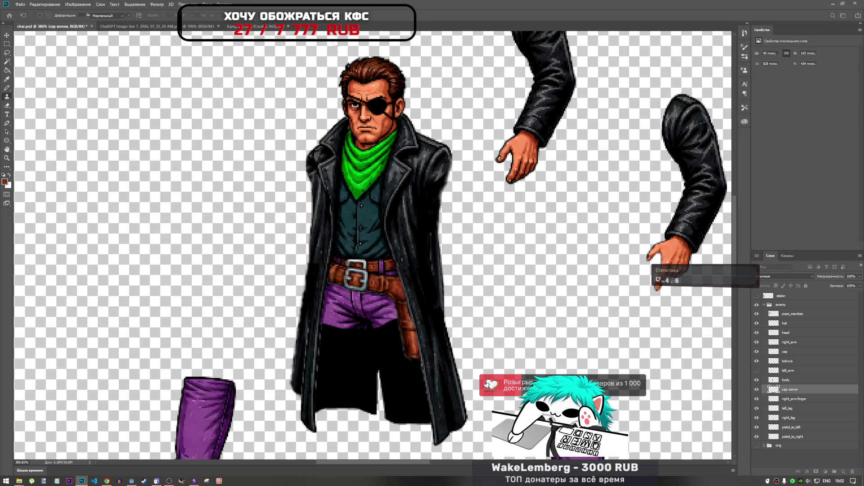
{"action": "left_click_drag", "start_coordinate": [455, 245], "coordinate": [449, 244]}
{"action": "key", "text": "ctrl+z"}
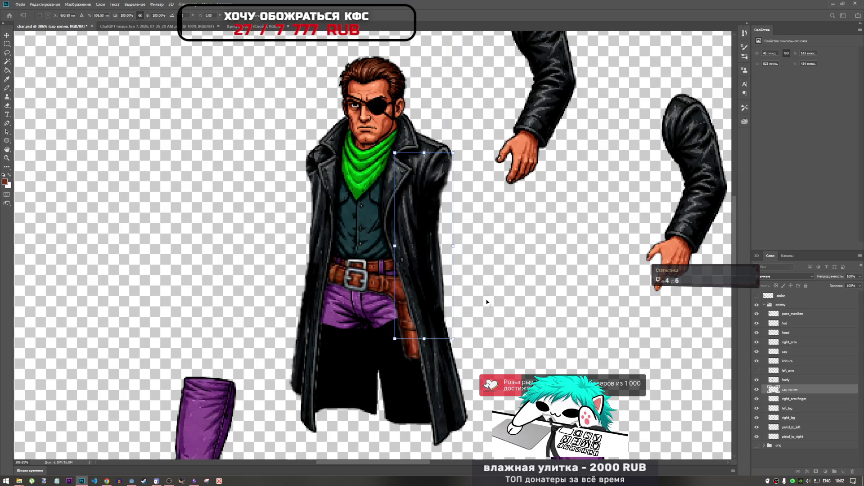
{"action": "key", "text": "Return"}
{"action": "scroll", "coordinate": [482, 301], "scroll_direction": "down", "scroll_amount": 5}
{"action": "scroll", "coordinate": [482, 301], "scroll_direction": "up", "scroll_amount": 6}
{"action": "key", "text": "s"}
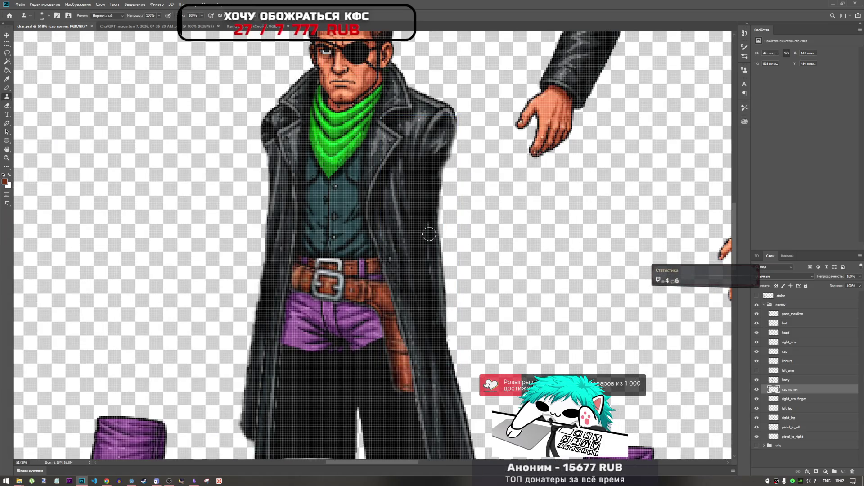
{"action": "scroll", "coordinate": [429, 234], "scroll_direction": "up", "scroll_amount": 3}
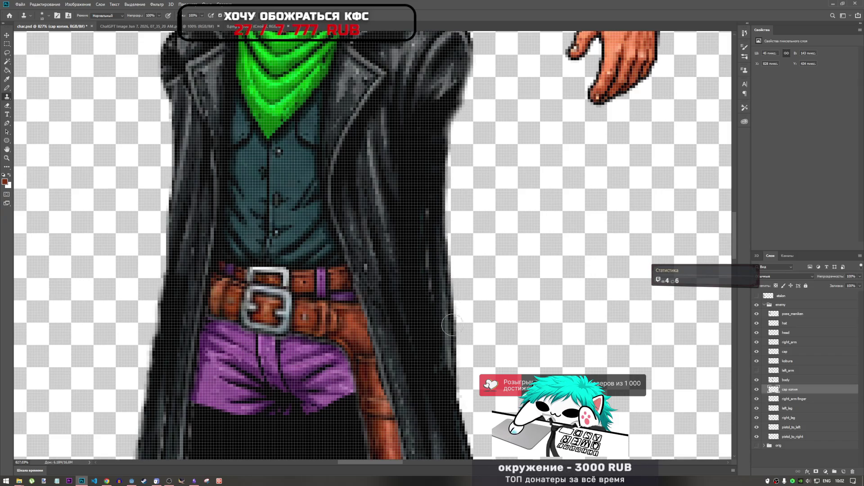
{"action": "scroll", "coordinate": [422, 261], "scroll_direction": "down", "scroll_amount": 5}
{"action": "scroll", "coordinate": [433, 304], "scroll_direction": "up", "scroll_amount": 4}
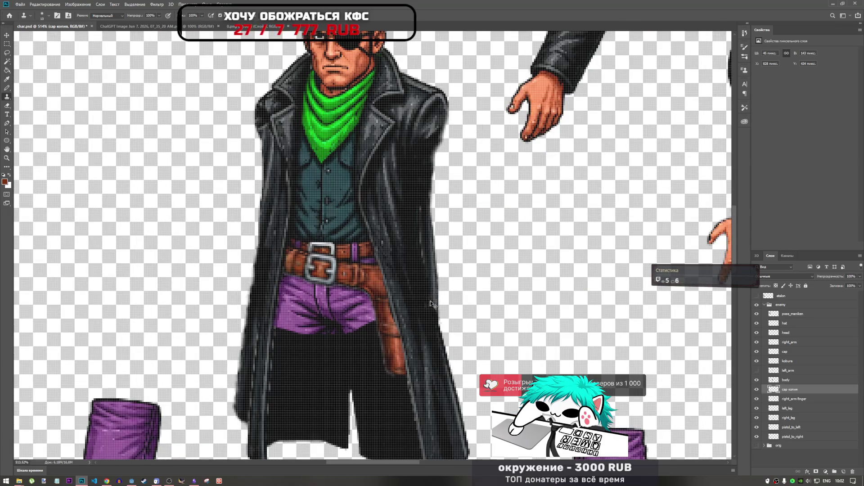
{"action": "scroll", "coordinate": [437, 318], "scroll_direction": "down", "scroll_amount": 5}
{"action": "scroll", "coordinate": [425, 265], "scroll_direction": "up", "scroll_amount": 6}
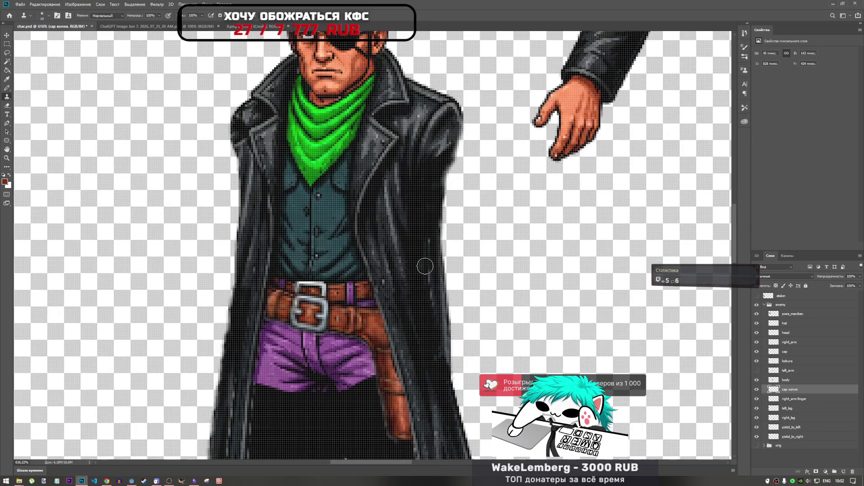
{"action": "scroll", "coordinate": [428, 279], "scroll_direction": "down", "scroll_amount": 5}
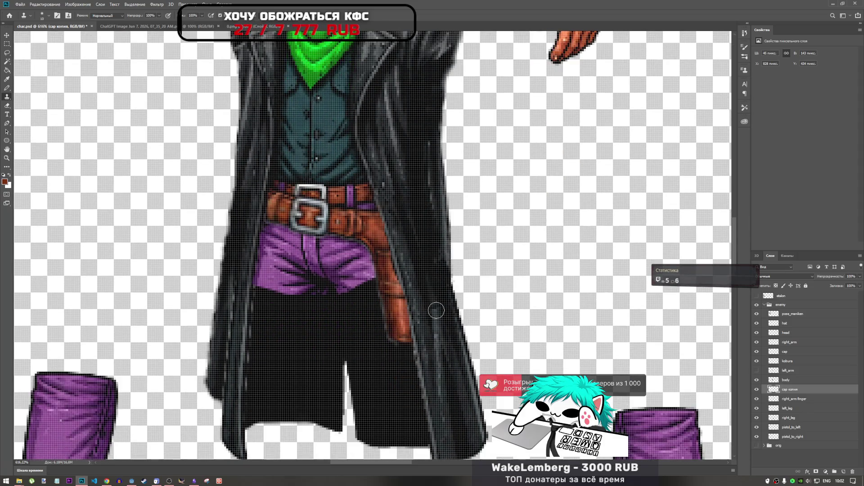
{"action": "left_click", "coordinate": [762, 352]}
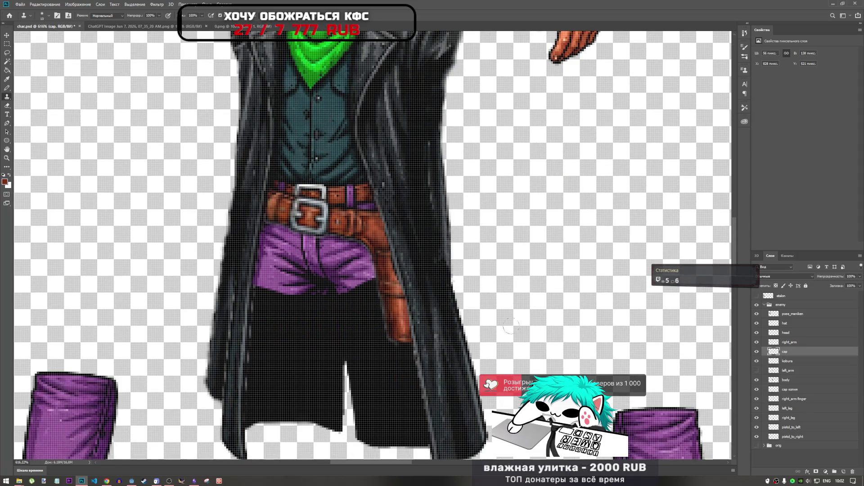
{"action": "scroll", "coordinate": [510, 325], "scroll_direction": "down", "scroll_amount": 5}
{"action": "scroll", "coordinate": [393, 288], "scroll_direction": "up", "scroll_amount": 3}
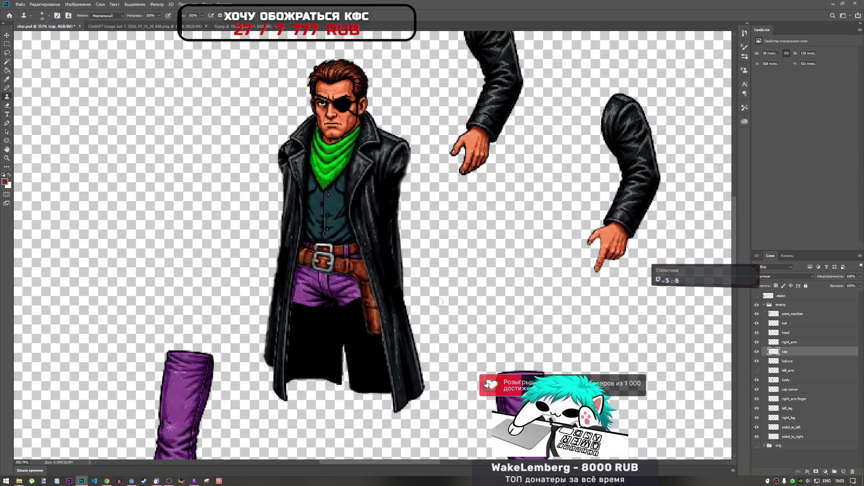
Smudge the coat edge beside the holster with a 51 px soft Smudge brush.
{"action": "key", "text": "r"}
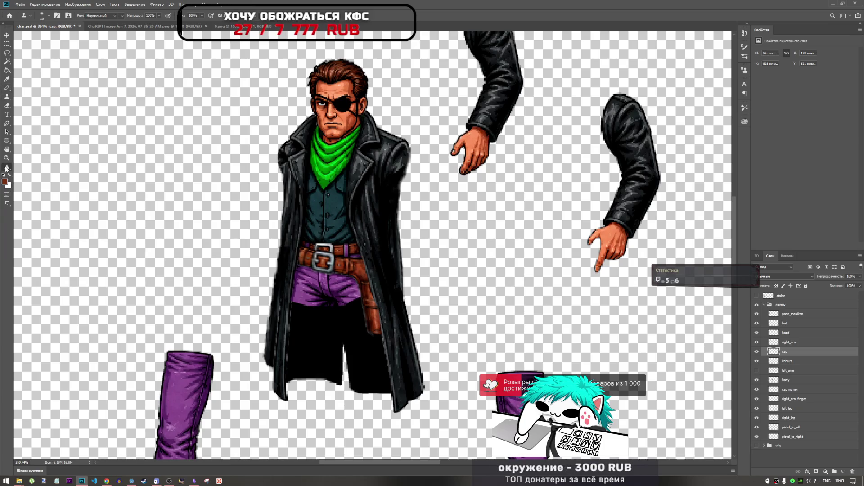
{"action": "right_click", "coordinate": [6, 169]}
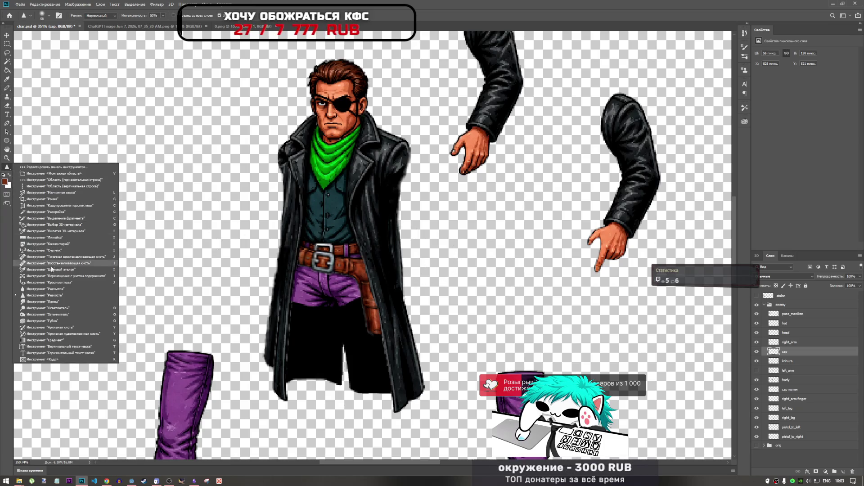
{"action": "left_click", "coordinate": [50, 303]}
{"action": "right_click", "coordinate": [434, 273]}
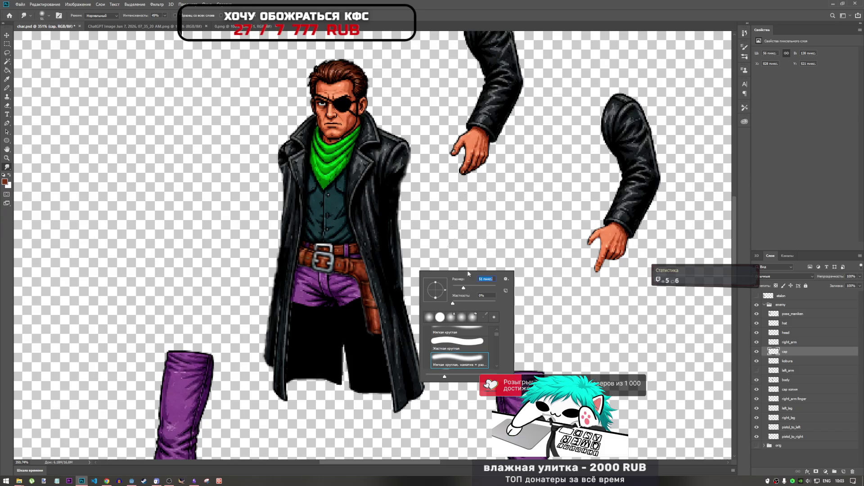
{"action": "key", "text": "Return"}
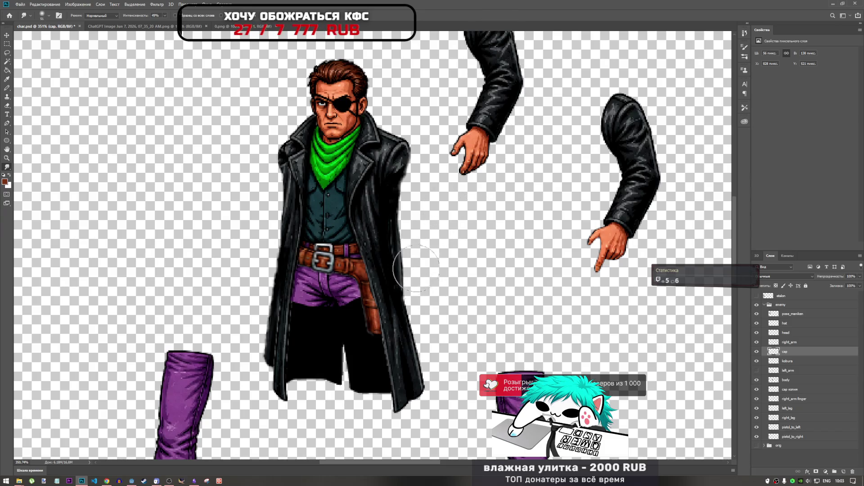
{"action": "left_click_drag", "start_coordinate": [416, 269], "coordinate": [413, 253]}
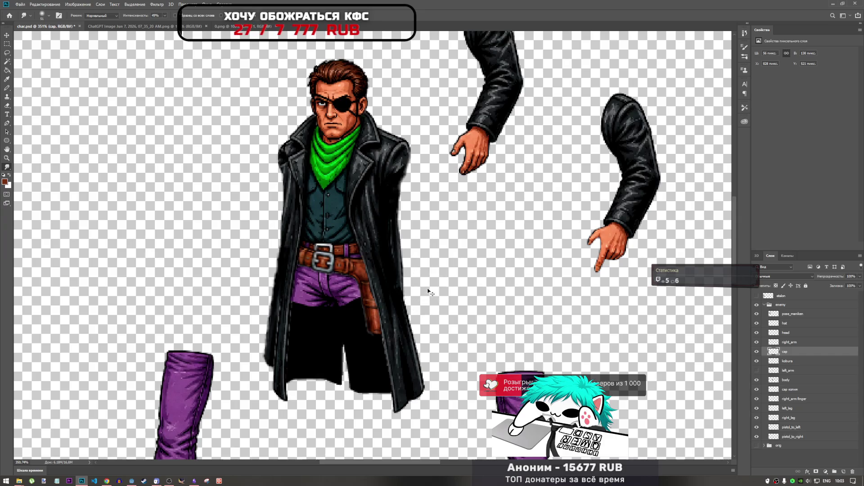
Select the 'cap копия' layer.
{"action": "left_click", "coordinate": [792, 371]}
{"action": "left_click", "coordinate": [793, 380]}
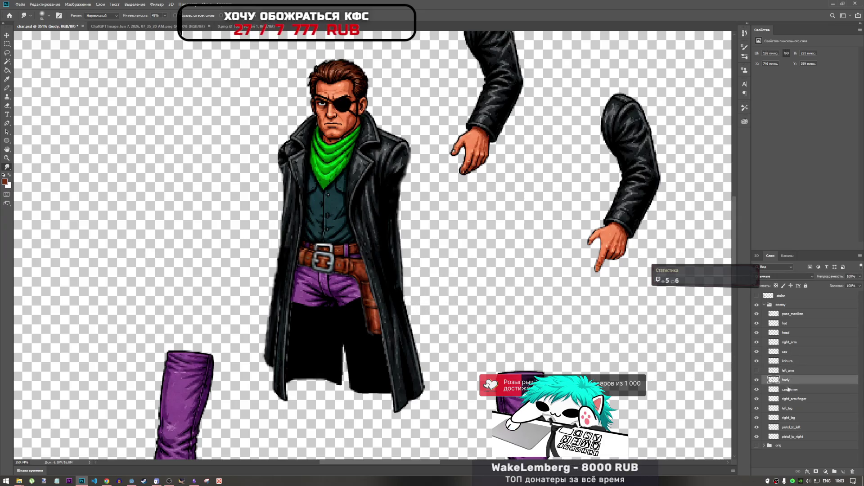
{"action": "left_click", "coordinate": [788, 390]}
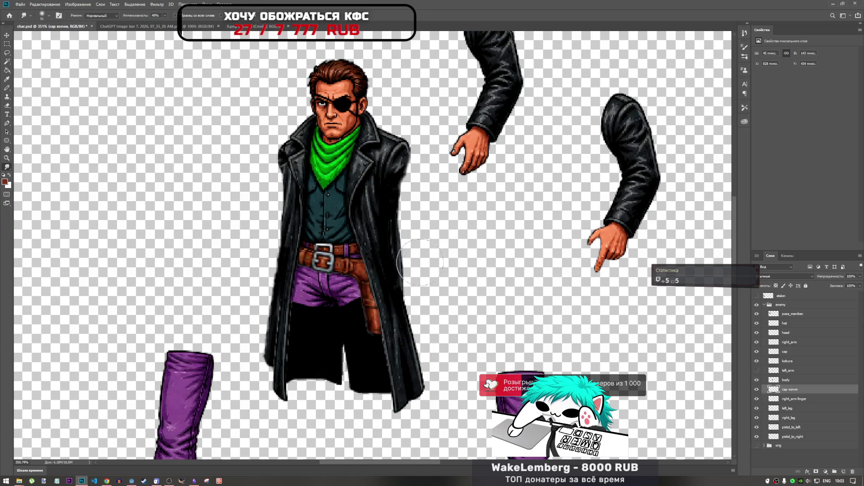
Smudge the coat's ragged right edge by the belt at 100% strength, then lower strength to 55%.
{"action": "scroll", "coordinate": [418, 261], "scroll_direction": "up", "scroll_amount": 5}
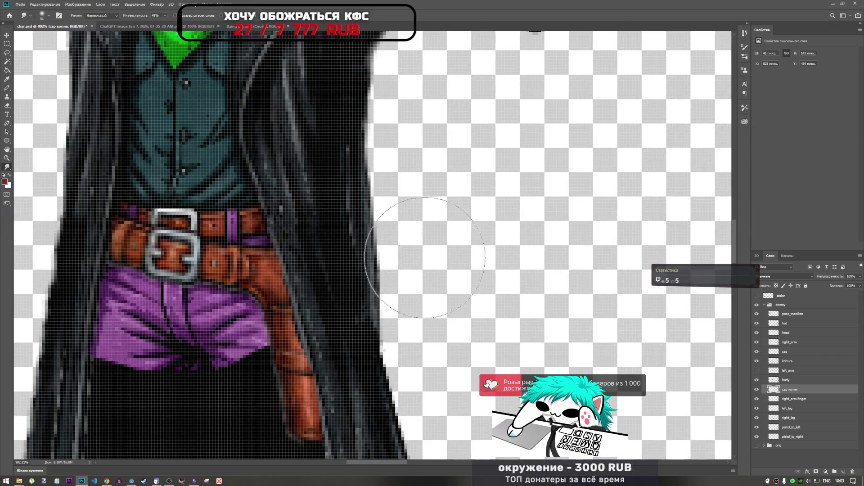
{"action": "left_click", "coordinate": [165, 15]}
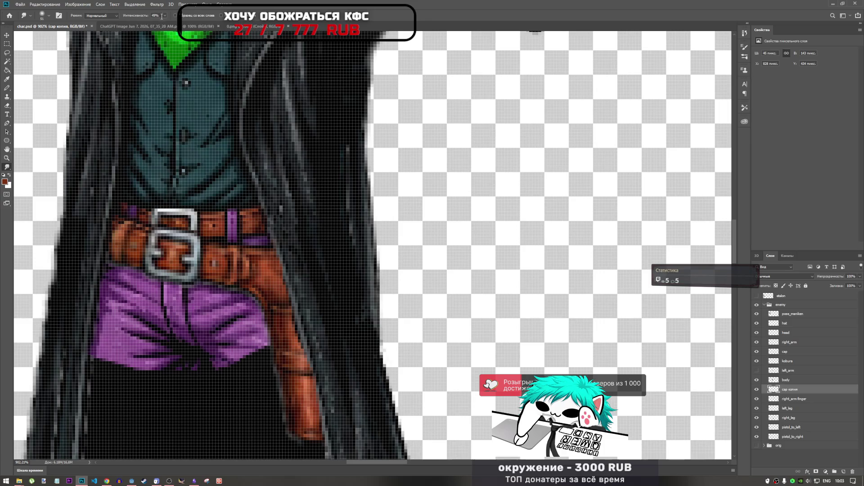
{"action": "left_click_drag", "start_coordinate": [163, 22], "coordinate": [392, 2]}
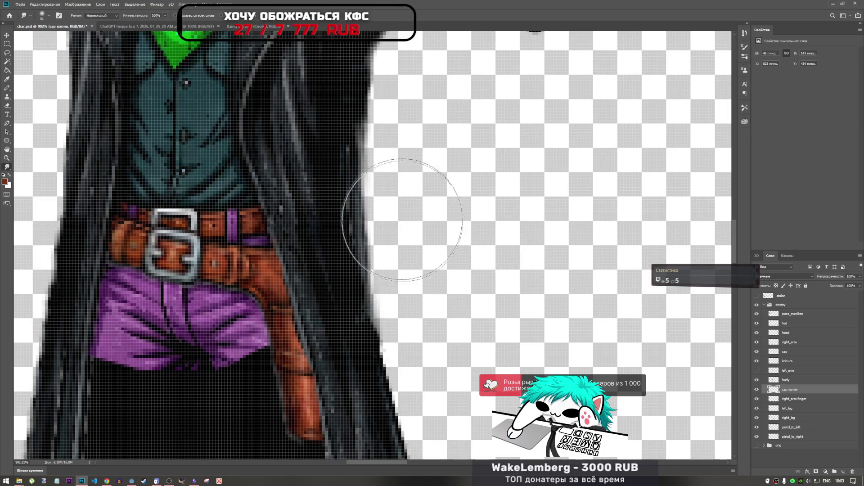
{"action": "left_click", "coordinate": [165, 16]}
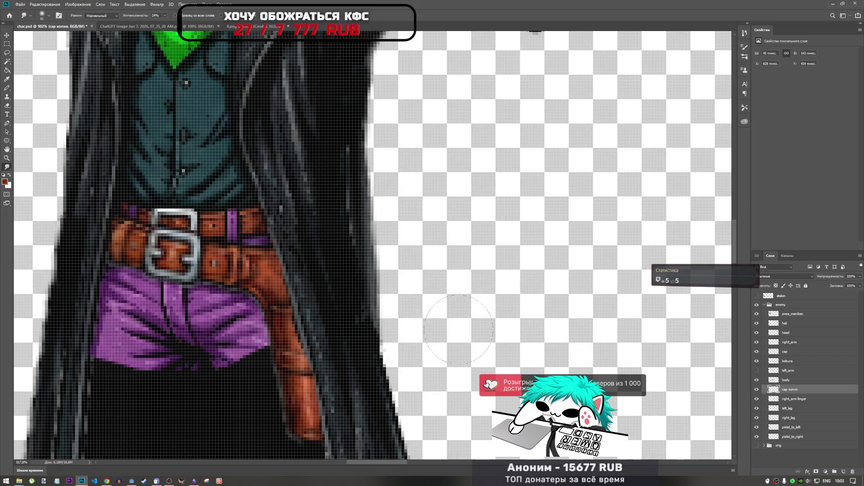
{"action": "scroll", "coordinate": [457, 327], "scroll_direction": "down", "scroll_amount": 5}
{"action": "scroll", "coordinate": [457, 328], "scroll_direction": "up", "scroll_amount": 2}
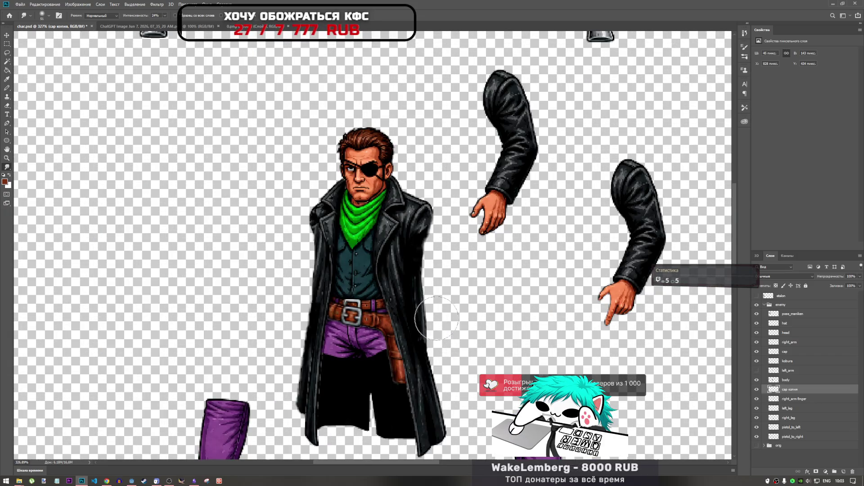
{"action": "scroll", "coordinate": [430, 329], "scroll_direction": "up", "scroll_amount": 2}
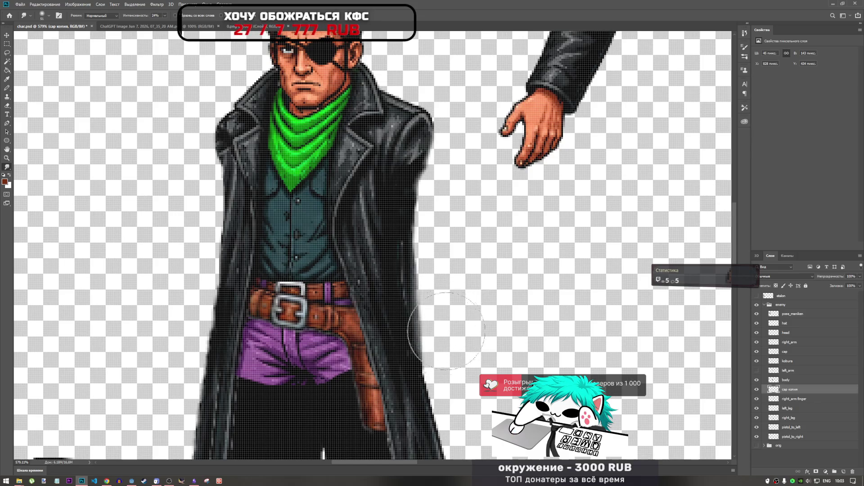
{"action": "scroll", "coordinate": [450, 317], "scroll_direction": "down", "scroll_amount": 3}
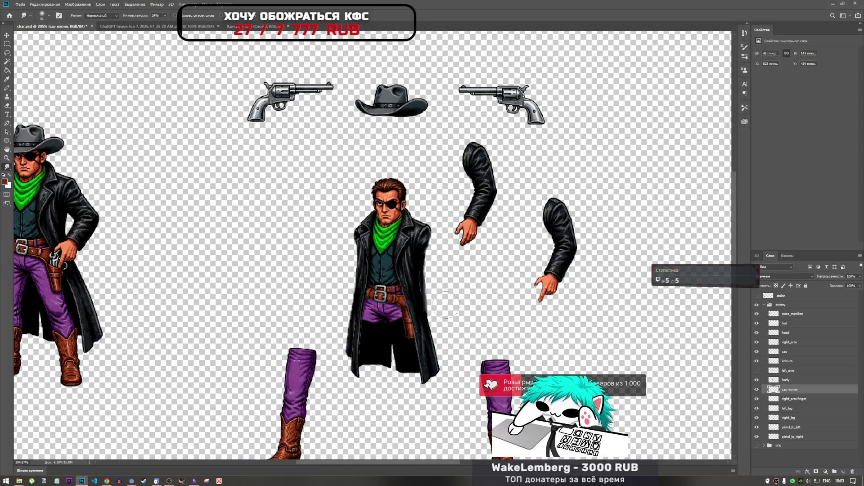
{"action": "scroll", "coordinate": [448, 311], "scroll_direction": "up", "scroll_amount": 5}
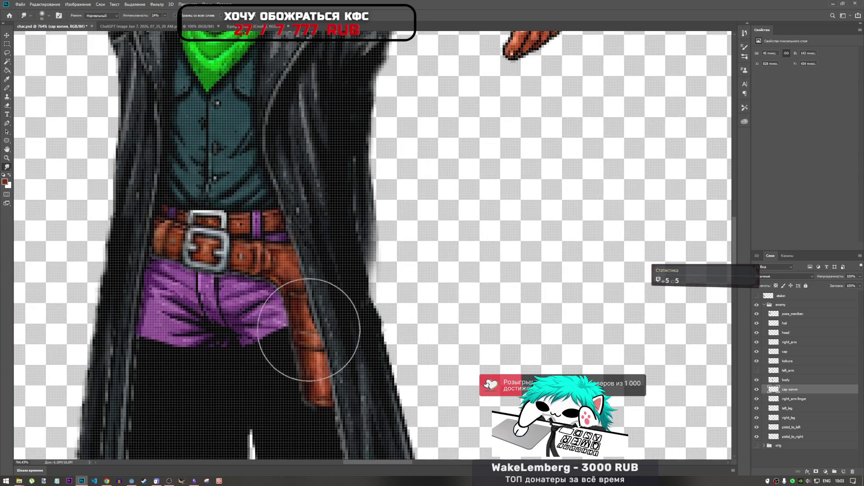
{"action": "left_click_drag", "start_coordinate": [347, 260], "coordinate": [411, 251]}
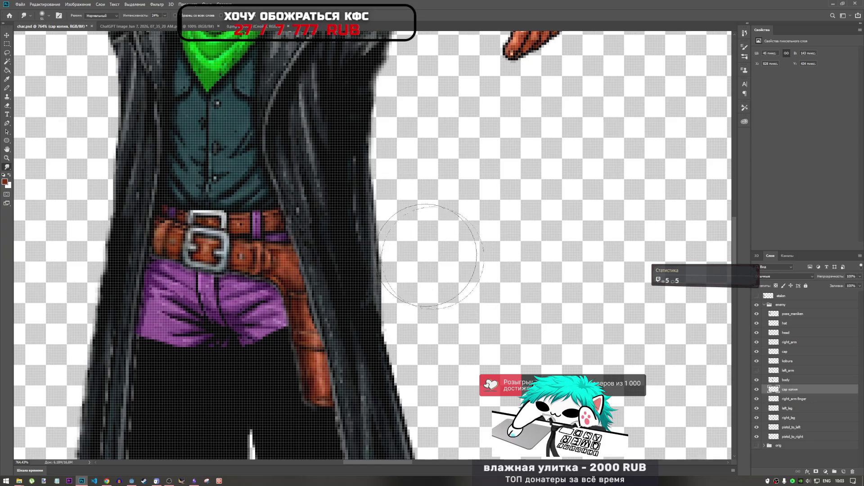
{"action": "scroll", "coordinate": [448, 263], "scroll_direction": "down", "scroll_amount": 3}
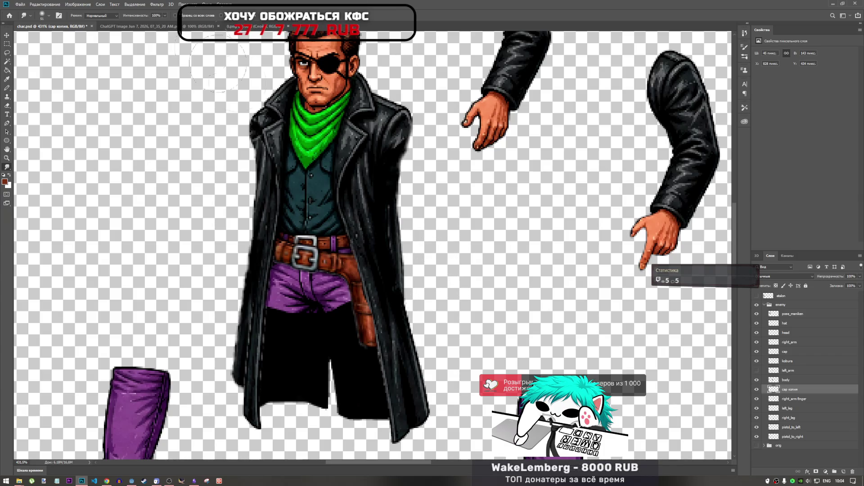
{"action": "left_click_drag", "start_coordinate": [164, 16], "coordinate": [143, 23]}
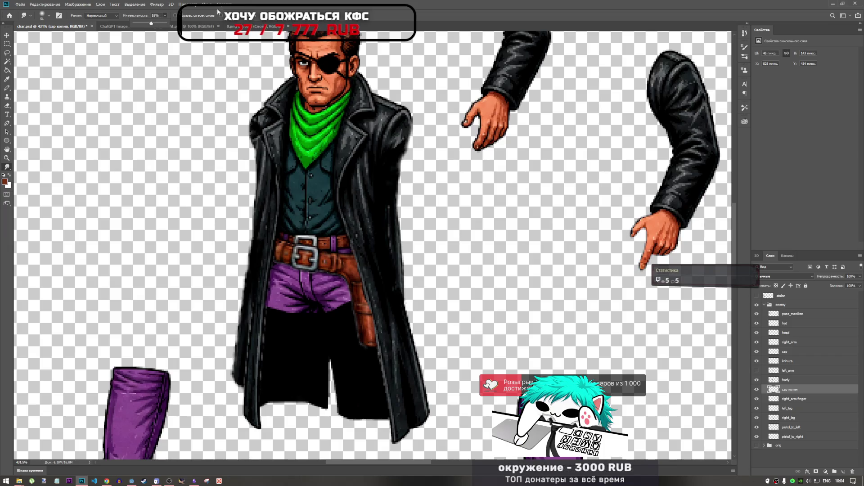
Smudge further down along the coat's right edge.
{"action": "right_click", "coordinate": [433, 272]}
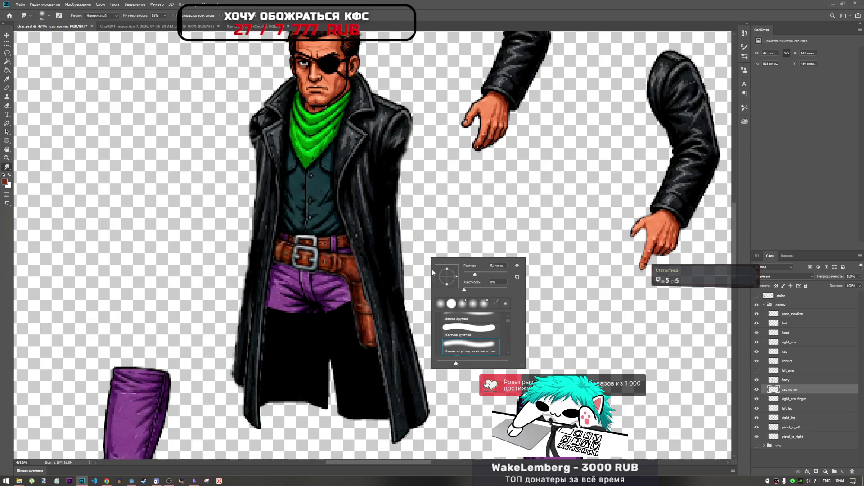
{"action": "key", "text": "Return"}
{"action": "scroll", "coordinate": [392, 269], "scroll_direction": "up", "scroll_amount": 2}
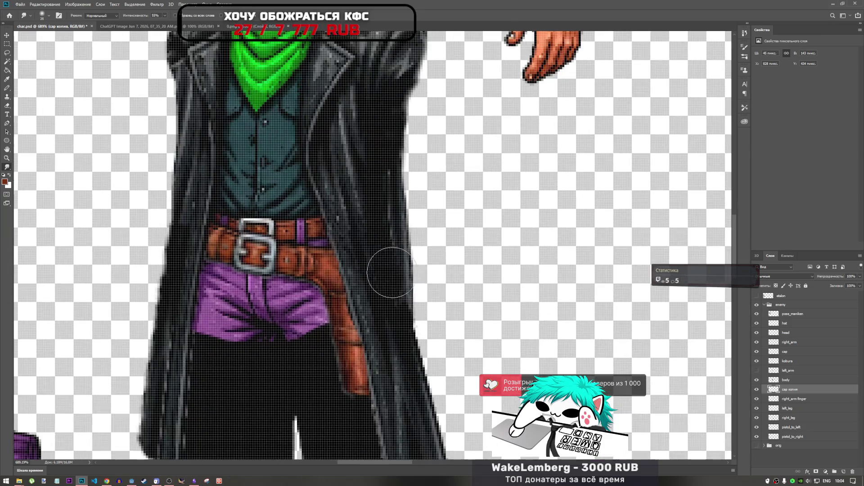
{"action": "mouse_move", "coordinate": [424, 279]}
{"action": "left_mouse_down"}
{"action": "mouse_move", "coordinate": [396, 251]}
{"action": "mouse_move", "coordinate": [409, 288]}
{"action": "mouse_move", "coordinate": [425, 280]}
{"action": "mouse_move", "coordinate": [407, 297]}
{"action": "mouse_move", "coordinate": [405, 276]}
{"action": "mouse_move", "coordinate": [423, 296]}
{"action": "mouse_move", "coordinate": [413, 298]}
{"action": "mouse_move", "coordinate": [414, 357]}
{"action": "left_mouse_up"}
{"action": "scroll", "coordinate": [415, 356], "scroll_direction": "down", "scroll_amount": 3}
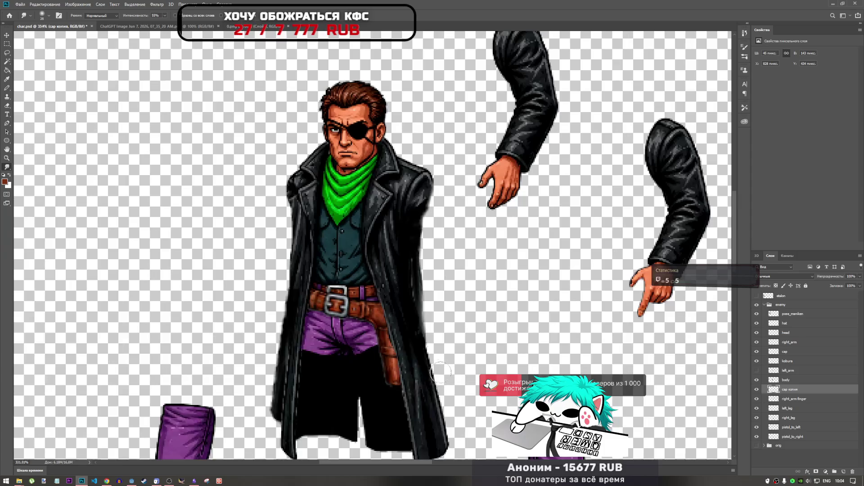
{"action": "scroll", "coordinate": [434, 298], "scroll_direction": "up", "scroll_amount": 3}
{"action": "mouse_move", "coordinate": [434, 298]}
{"action": "left_mouse_down"}
{"action": "mouse_move", "coordinate": [419, 279]}
{"action": "mouse_move", "coordinate": [432, 347]}
{"action": "mouse_move", "coordinate": [443, 347]}
{"action": "mouse_move", "coordinate": [430, 332]}
{"action": "left_mouse_up"}
{"action": "scroll", "coordinate": [450, 351], "scroll_direction": "down", "scroll_amount": 2}
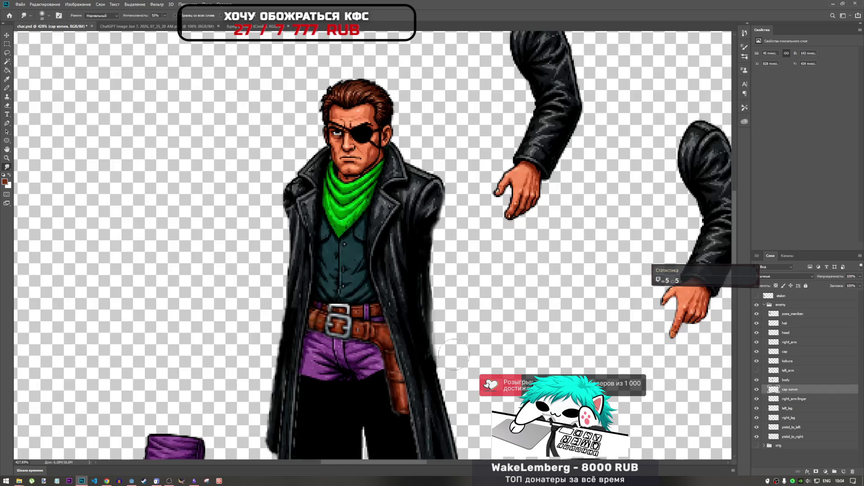
{"action": "scroll", "coordinate": [444, 347], "scroll_direction": "down", "scroll_amount": 2}
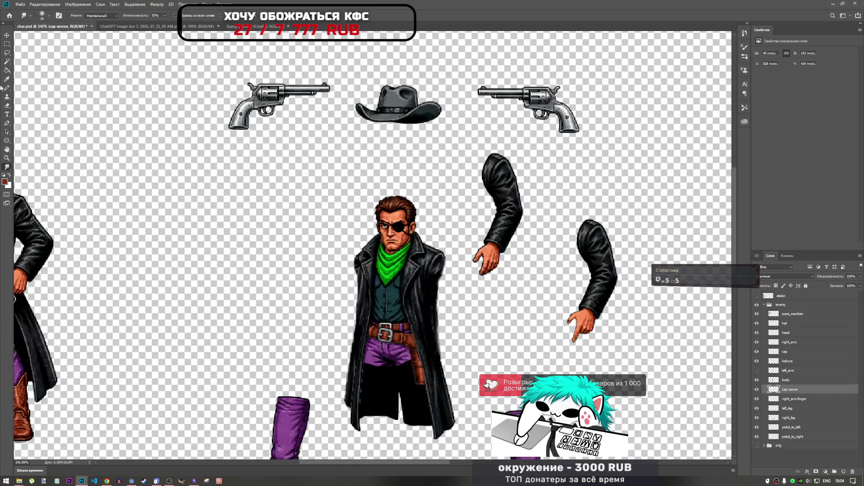
Try the Blur and Sharpen tools on the coat edge, undoing the sharpen stroke.
{"action": "left_click", "coordinate": [8, 167]}
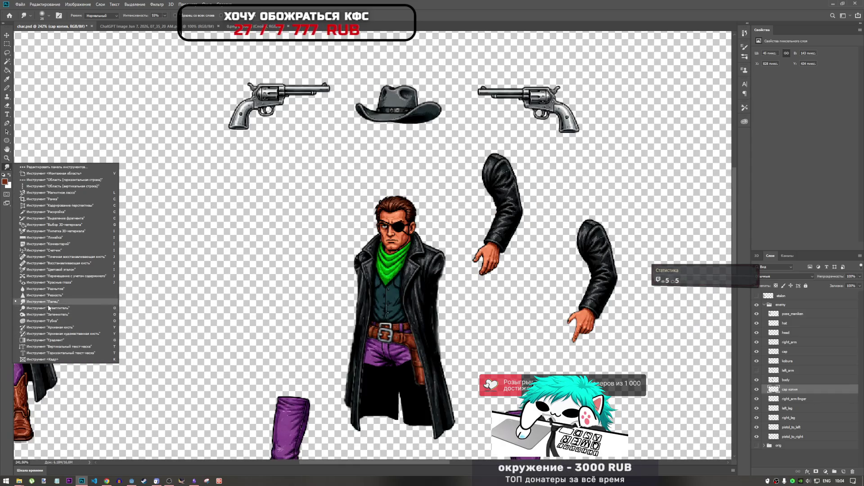
{"action": "left_click", "coordinate": [47, 289]}
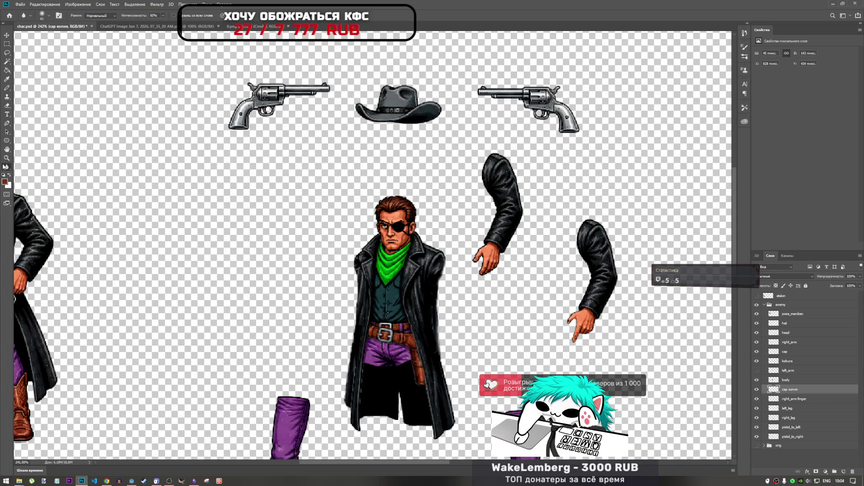
{"action": "right_click", "coordinate": [6, 167]}
{"action": "left_click", "coordinate": [45, 299]}
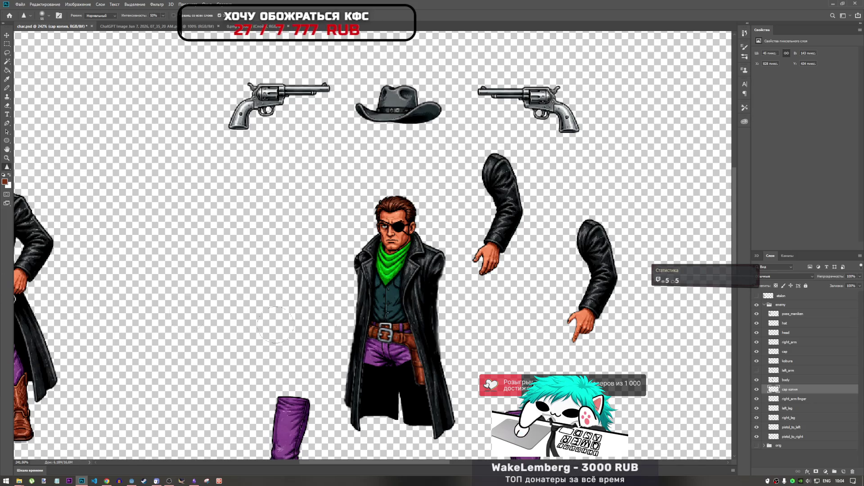
{"action": "scroll", "coordinate": [466, 362], "scroll_direction": "up", "scroll_amount": 3}
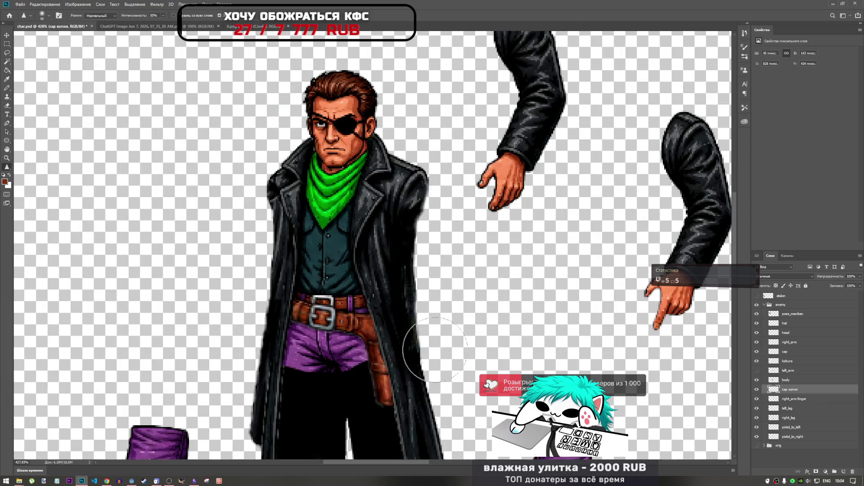
{"action": "mouse_move", "coordinate": [435, 350]}
{"action": "left_mouse_down"}
{"action": "mouse_move", "coordinate": [396, 266]}
{"action": "mouse_move", "coordinate": [409, 309]}
{"action": "mouse_move", "coordinate": [462, 361]}
{"action": "left_mouse_up"}
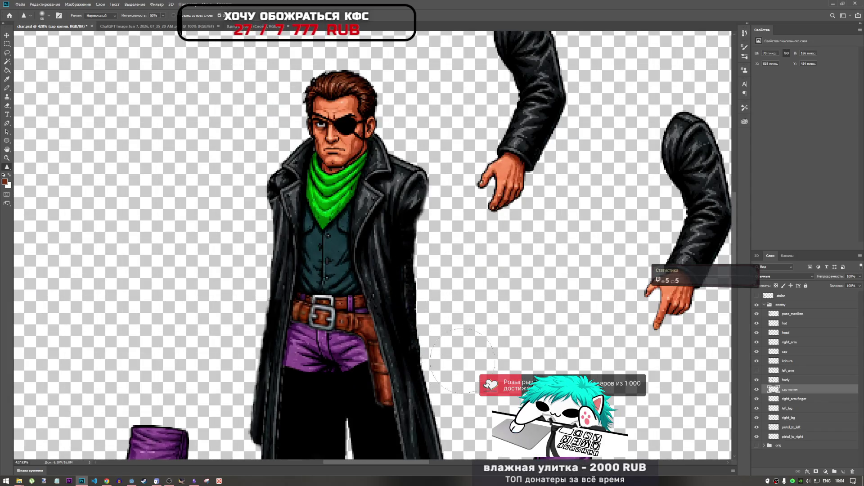
{"action": "key", "text": "ctrl+z"}
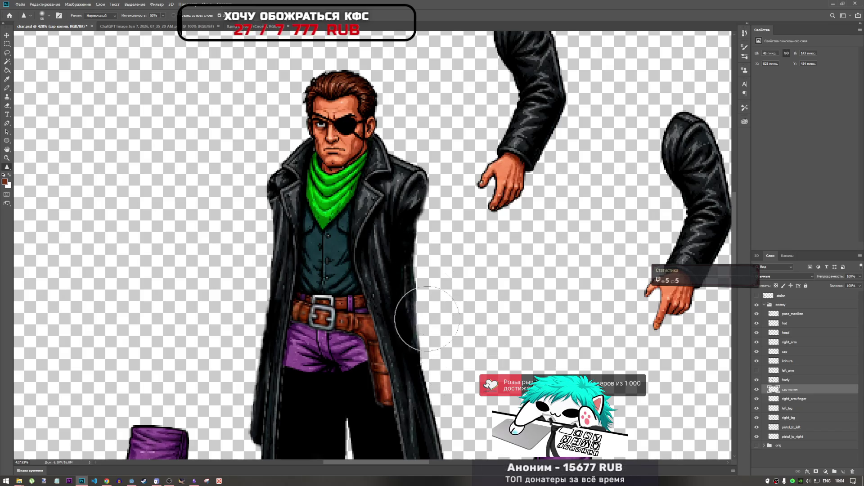
{"action": "mouse_move", "coordinate": [440, 348]}
{"action": "left_mouse_down"}
{"action": "mouse_move", "coordinate": [437, 320]}
{"action": "mouse_move", "coordinate": [408, 302]}
{"action": "mouse_move", "coordinate": [411, 360]}
{"action": "mouse_move", "coordinate": [410, 288]}
{"action": "mouse_move", "coordinate": [430, 363]}
{"action": "mouse_move", "coordinate": [399, 289]}
{"action": "mouse_move", "coordinate": [405, 356]}
{"action": "mouse_move", "coordinate": [396, 283]}
{"action": "mouse_move", "coordinate": [411, 360]}
{"action": "mouse_move", "coordinate": [405, 310]}
{"action": "mouse_move", "coordinate": [423, 331]}
{"action": "left_mouse_up"}
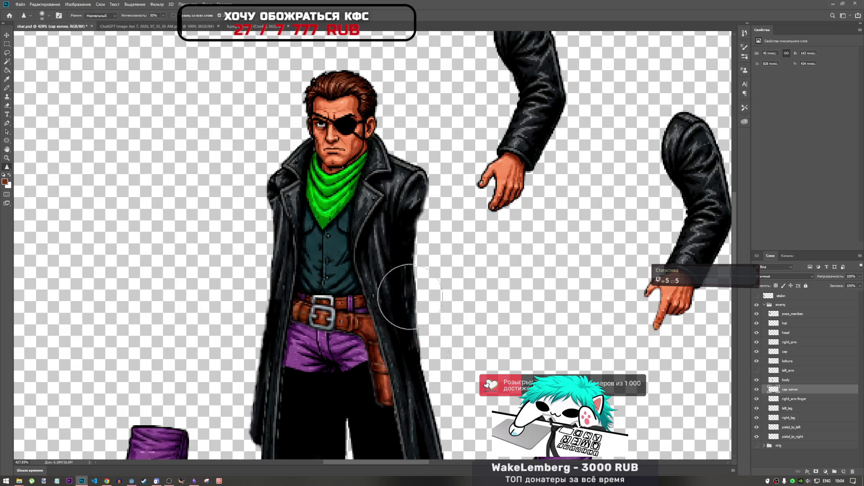
Clone dark coat texture over the coat's right edge with the Clone Stamp.
{"action": "scroll", "coordinate": [430, 329], "scroll_direction": "down", "scroll_amount": 2}
{"action": "scroll", "coordinate": [436, 328], "scroll_direction": "up", "scroll_amount": 3}
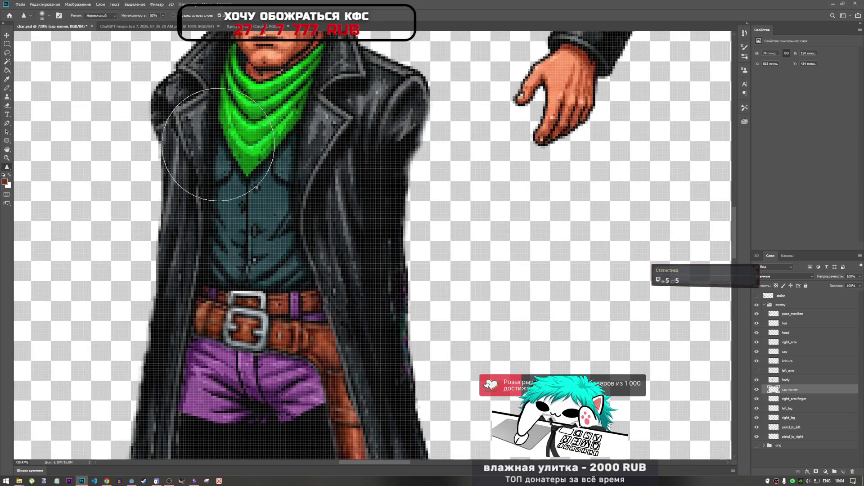
{"action": "left_click", "coordinate": [8, 168]}
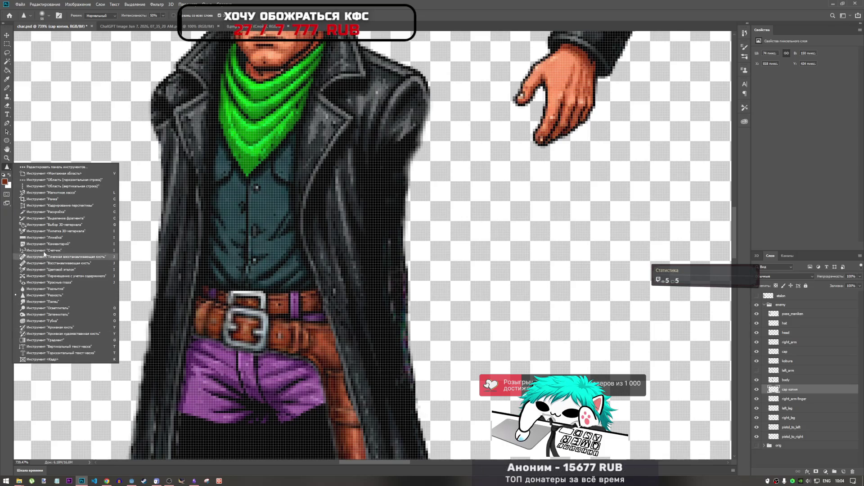
{"action": "left_click", "coordinate": [7, 96]}
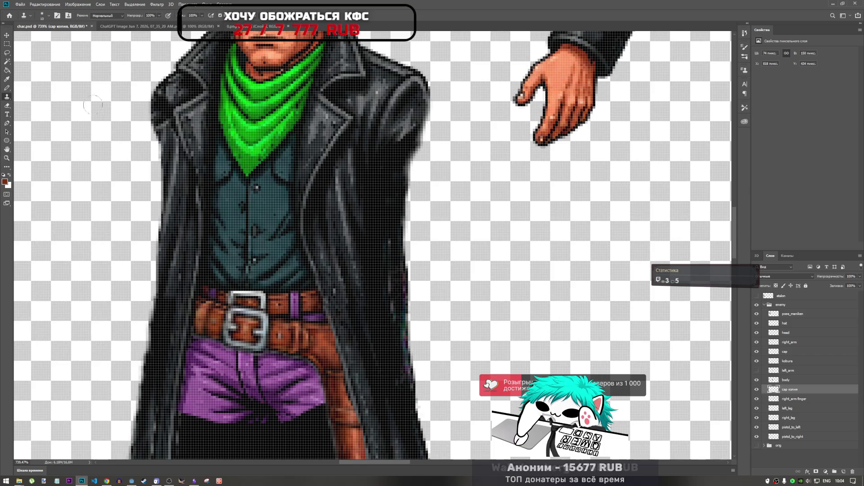
{"action": "left_click", "coordinate": [388, 204], "text": "alt"}
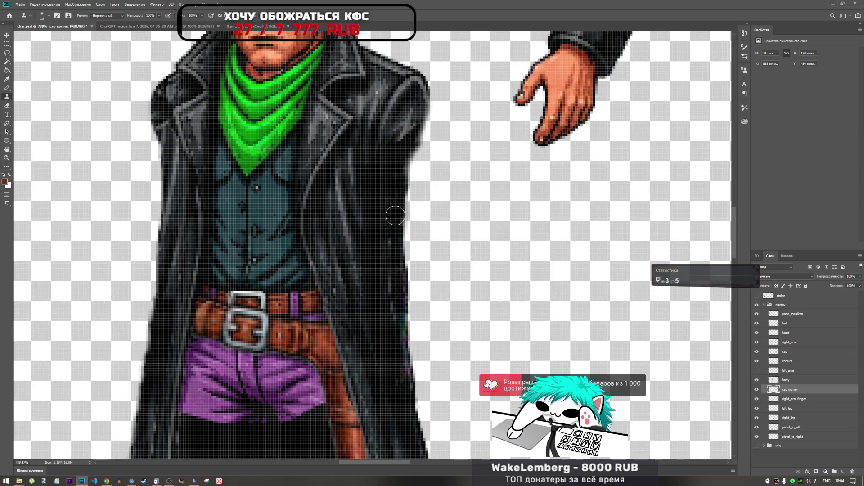
{"action": "left_click_drag", "start_coordinate": [394, 239], "coordinate": [405, 335]}
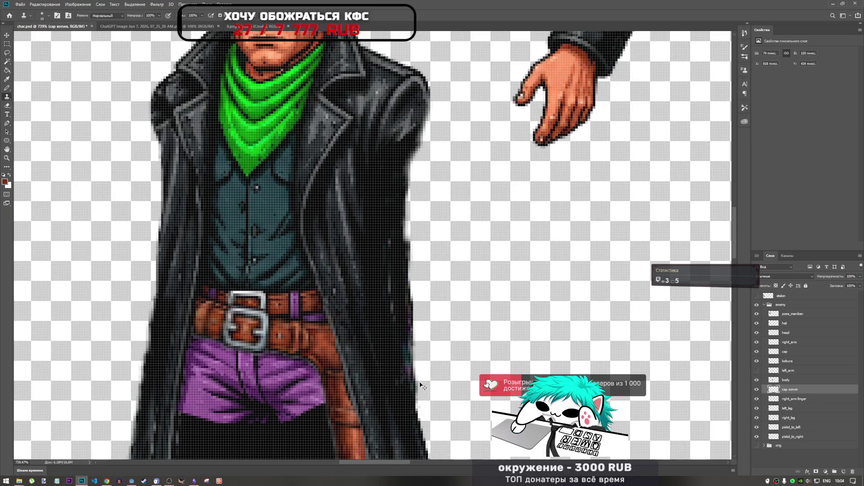
{"action": "scroll", "coordinate": [397, 360], "scroll_direction": "down", "scroll_amount": 3}
{"action": "scroll", "coordinate": [397, 360], "scroll_direction": "up", "scroll_amount": 2}
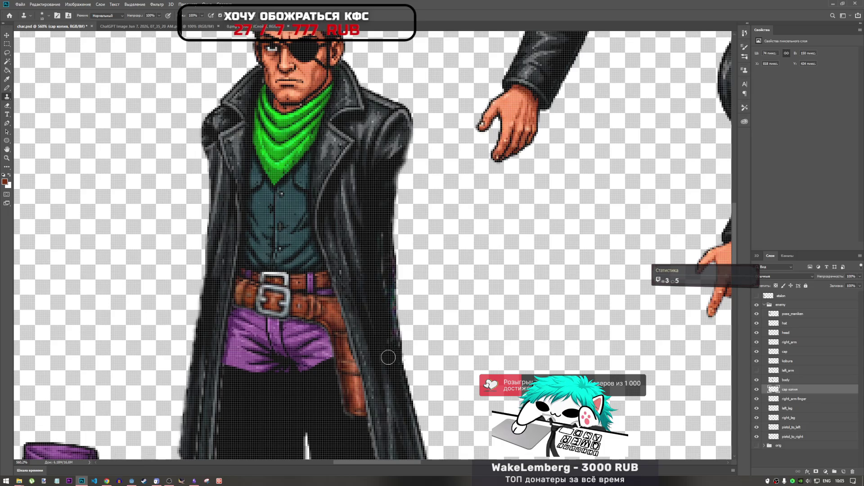
Set a new clone source on the coat edge while switching between cap and cap копия layers.
{"action": "left_click", "coordinate": [786, 351]}
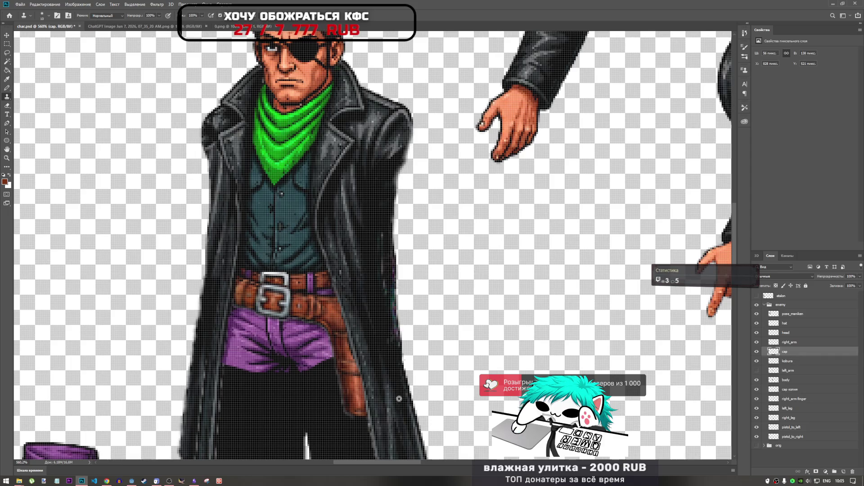
{"action": "left_click", "coordinate": [789, 389]}
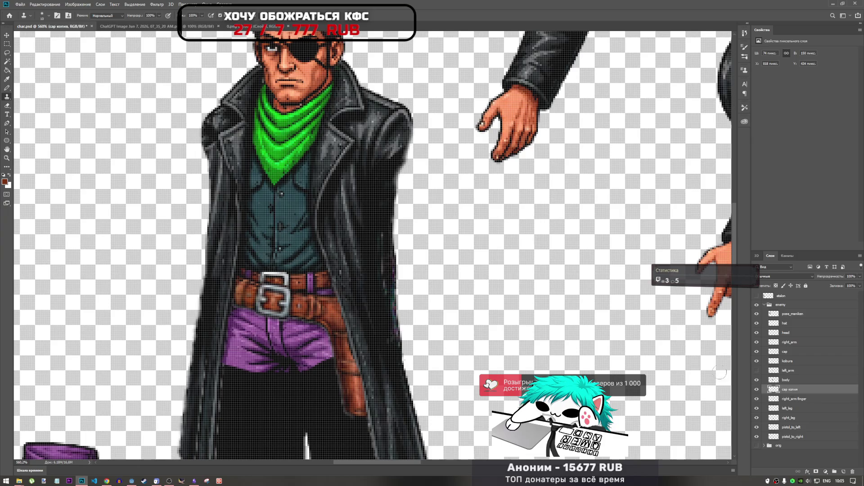
{"action": "left_click", "coordinate": [389, 310]}
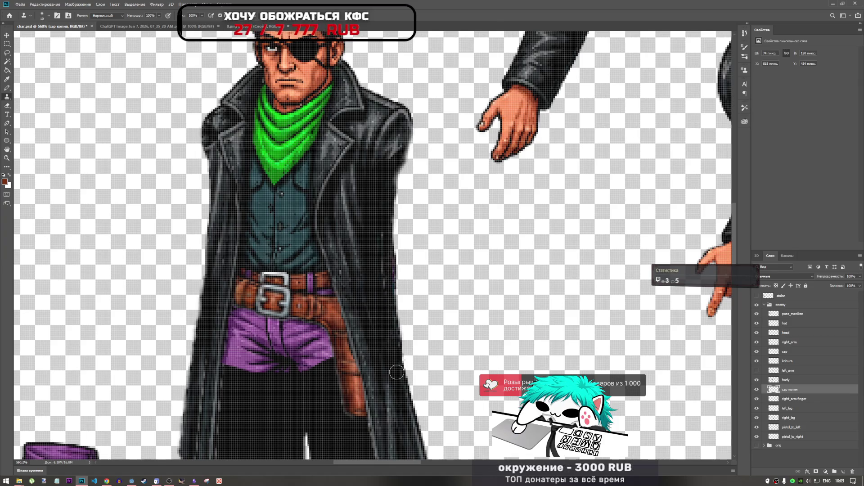
{"action": "left_click", "coordinate": [794, 353]}
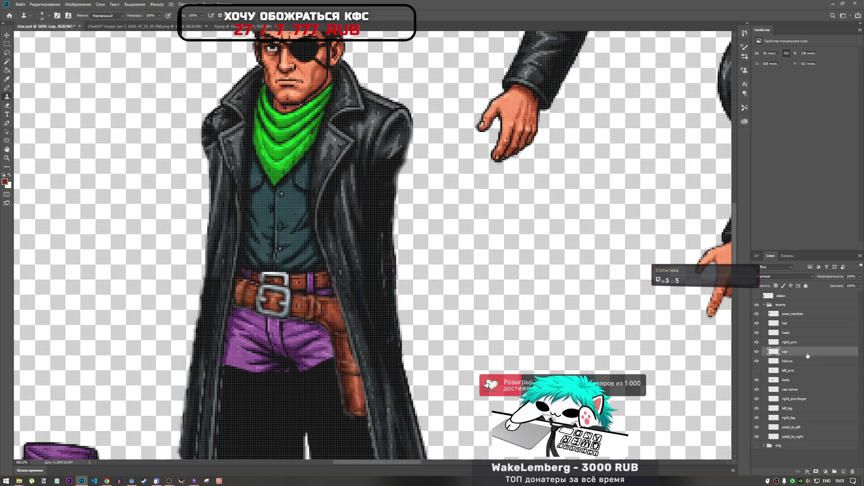
{"action": "left_click", "coordinate": [798, 390]}
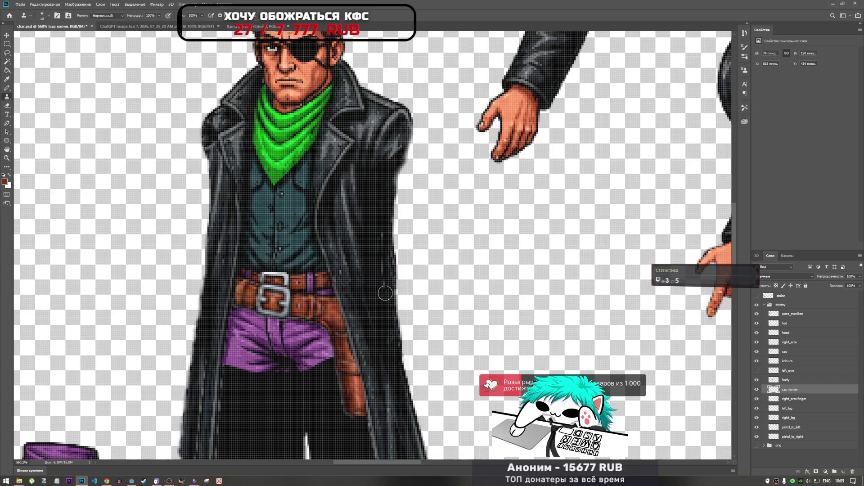
Merge the cap копия patch layer down into the body layer.
{"action": "scroll", "coordinate": [467, 348], "scroll_direction": "down", "scroll_amount": 5}
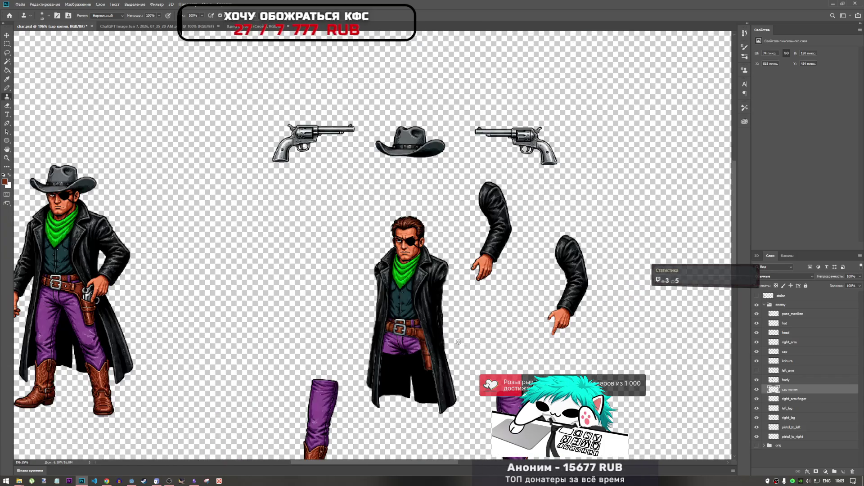
{"action": "scroll", "coordinate": [454, 325], "scroll_direction": "down", "scroll_amount": 3}
{"action": "scroll", "coordinate": [405, 306], "scroll_direction": "up", "scroll_amount": 5}
{"action": "scroll", "coordinate": [361, 288], "scroll_direction": "down", "scroll_amount": 3}
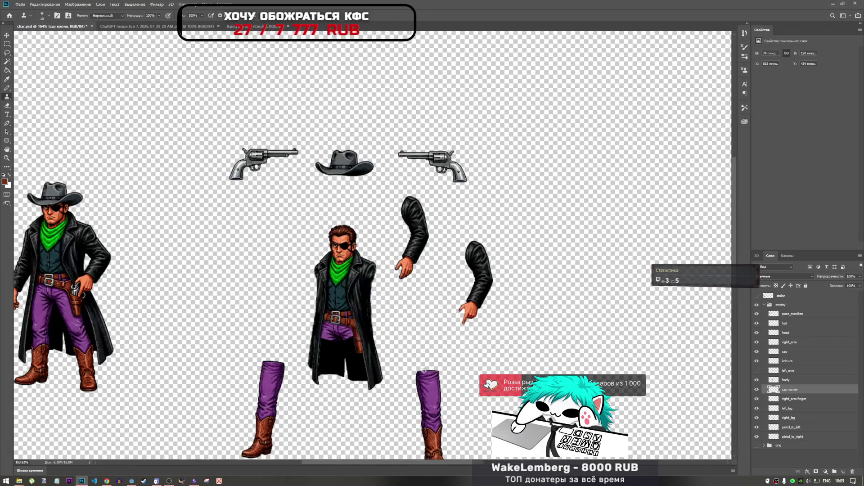
{"action": "scroll", "coordinate": [347, 283], "scroll_direction": "up", "scroll_amount": 2}
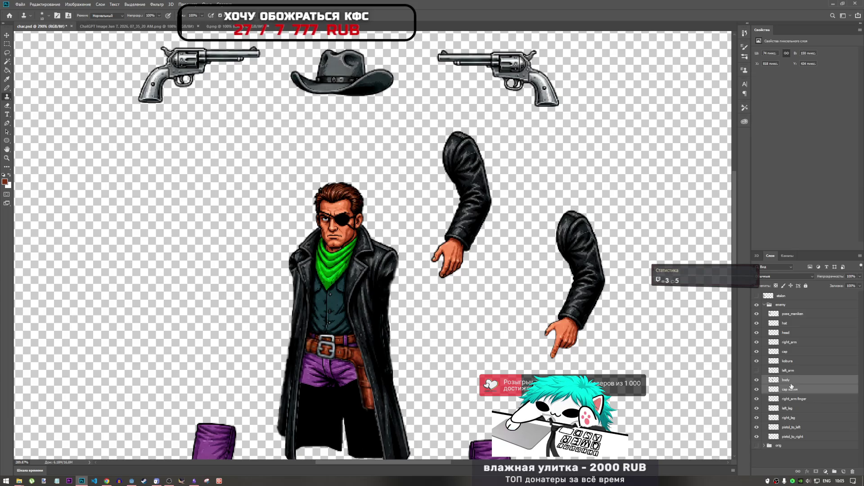
{"action": "right_click", "coordinate": [792, 386]}
{"action": "left_click", "coordinate": [761, 296]}
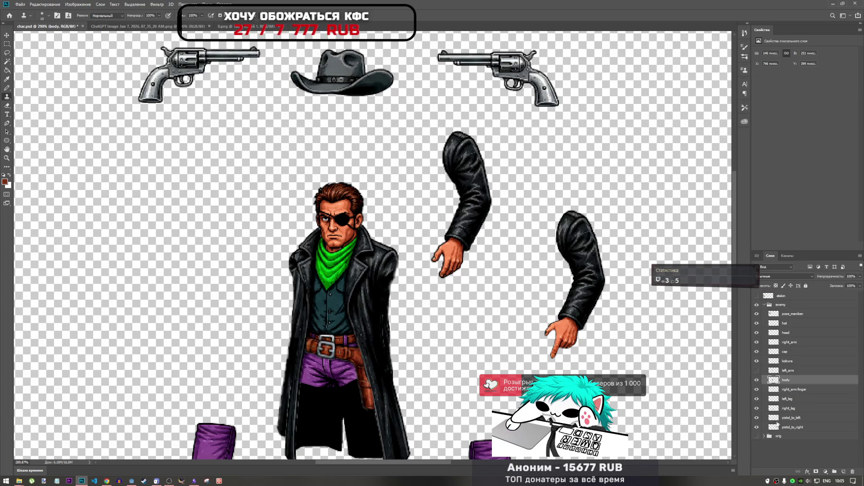
Toggle the body and cap layers' visibility to verify the merge, then select left_leg.
{"action": "left_click", "coordinate": [758, 381]}
{"action": "left_click", "coordinate": [758, 381]}
{"action": "left_click", "coordinate": [759, 381]}
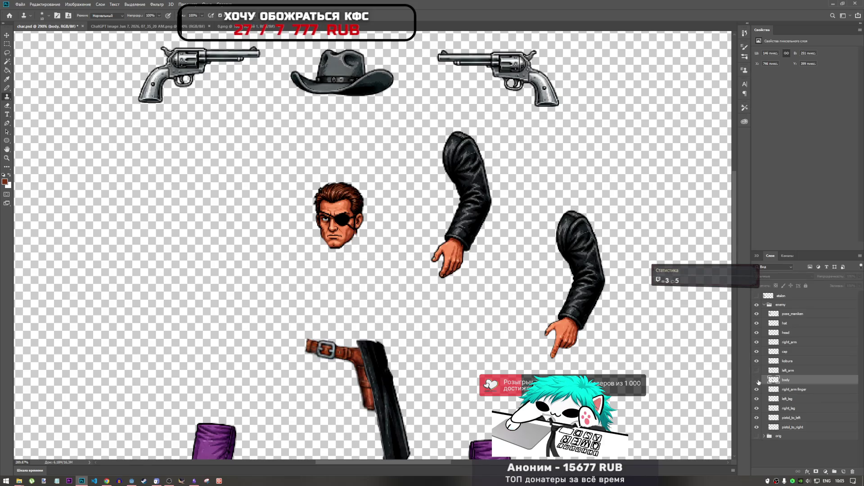
{"action": "left_click", "coordinate": [758, 381]}
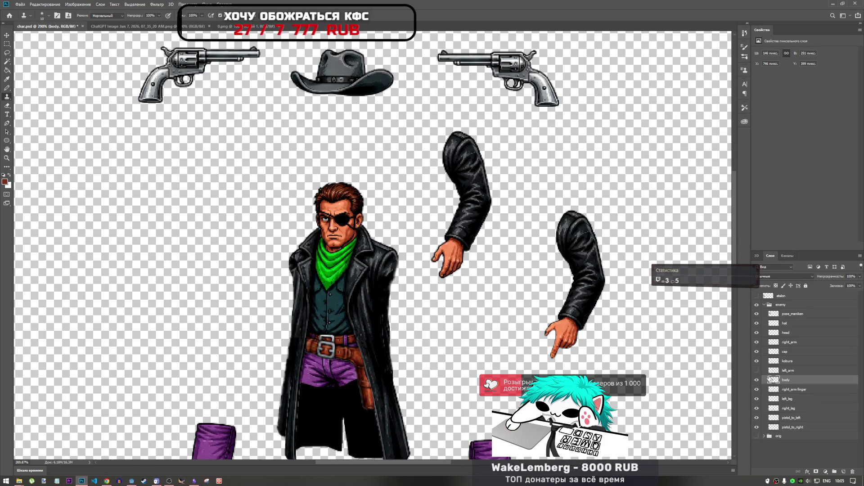
{"action": "left_click", "coordinate": [785, 352]}
{"action": "left_click", "coordinate": [757, 352]}
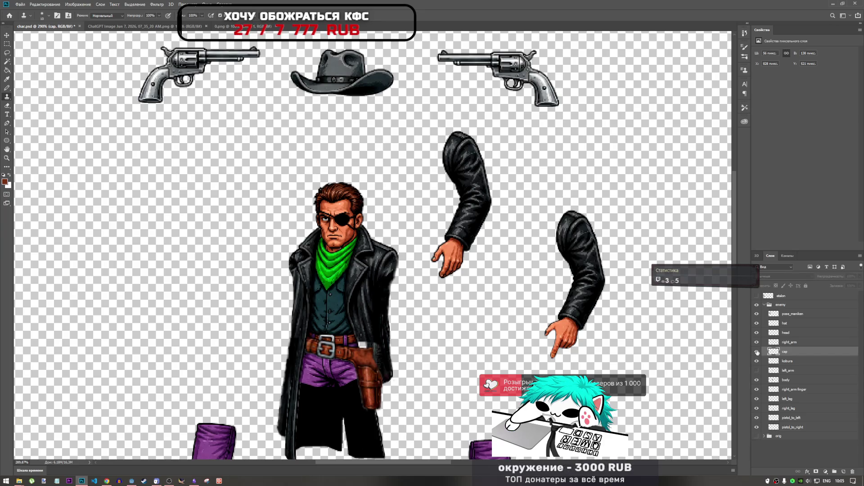
{"action": "left_click", "coordinate": [757, 351]}
{"action": "scroll", "coordinate": [458, 321], "scroll_direction": "down", "scroll_amount": 1}
{"action": "scroll", "coordinate": [403, 322], "scroll_direction": "down", "scroll_amount": 1}
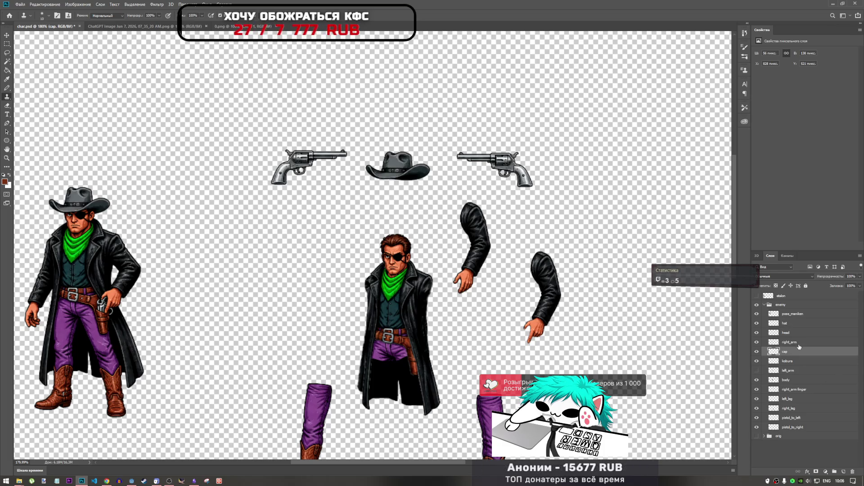
{"action": "left_click", "coordinate": [791, 399]}
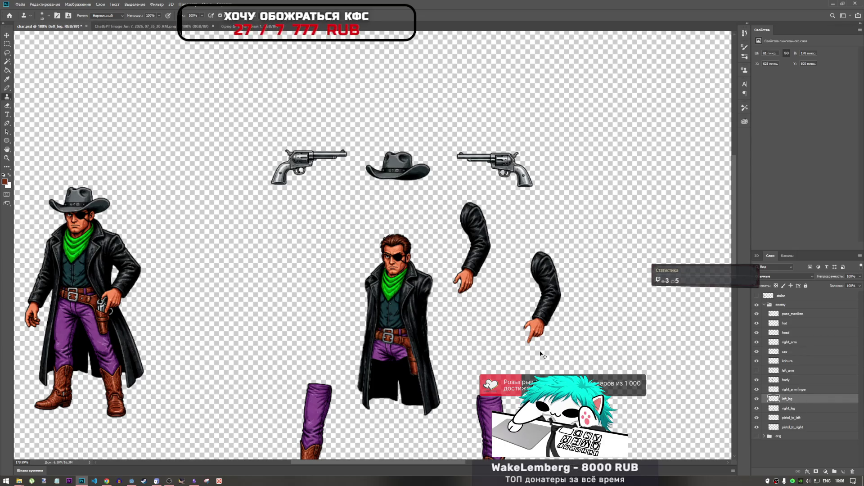
Move the left leg up under the body and raise left_leg above the coat in the stack.
{"action": "key", "text": "ctrl+t"}
{"action": "left_click_drag", "start_coordinate": [314, 415], "coordinate": [377, 386]}
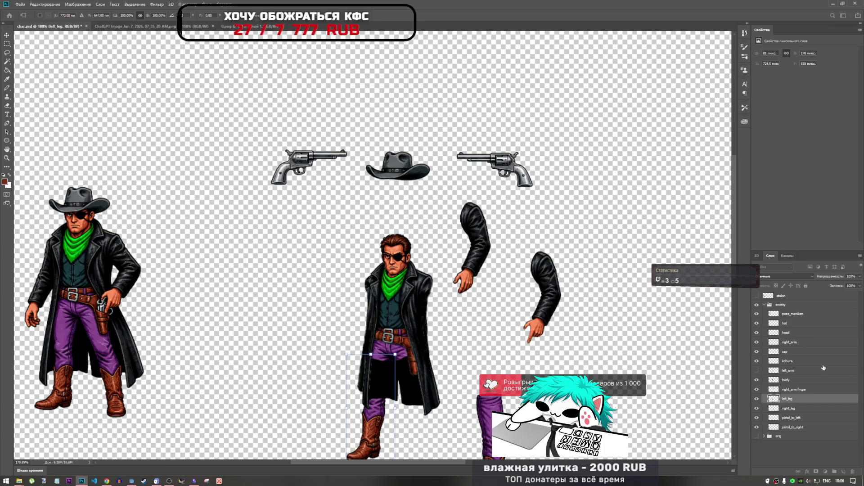
{"action": "mouse_move", "coordinate": [798, 401]}
{"action": "left_mouse_down"}
{"action": "mouse_move", "coordinate": [811, 325]}
{"action": "mouse_move", "coordinate": [819, 355]}
{"action": "mouse_move", "coordinate": [815, 339]}
{"action": "left_mouse_up"}
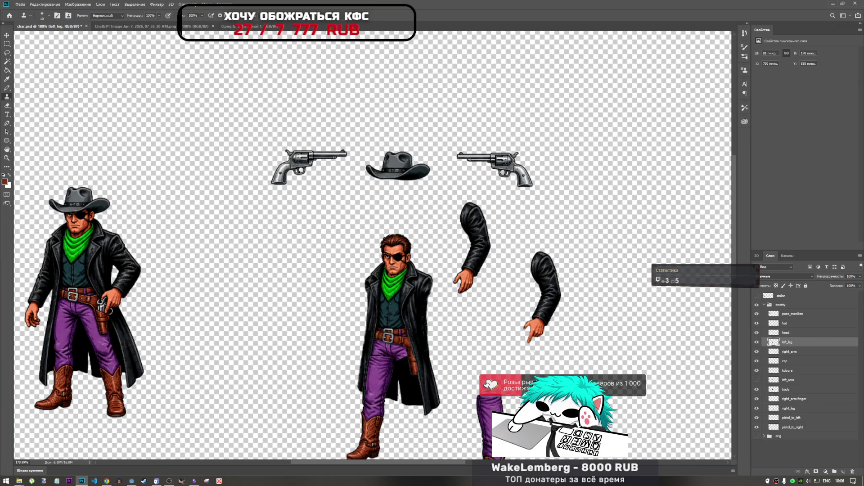
Fine-tune the left leg's position and height under the belt with Free Transform.
{"action": "key", "text": "ctrl+t"}
{"action": "scroll", "coordinate": [376, 393], "scroll_direction": "up", "scroll_amount": 3}
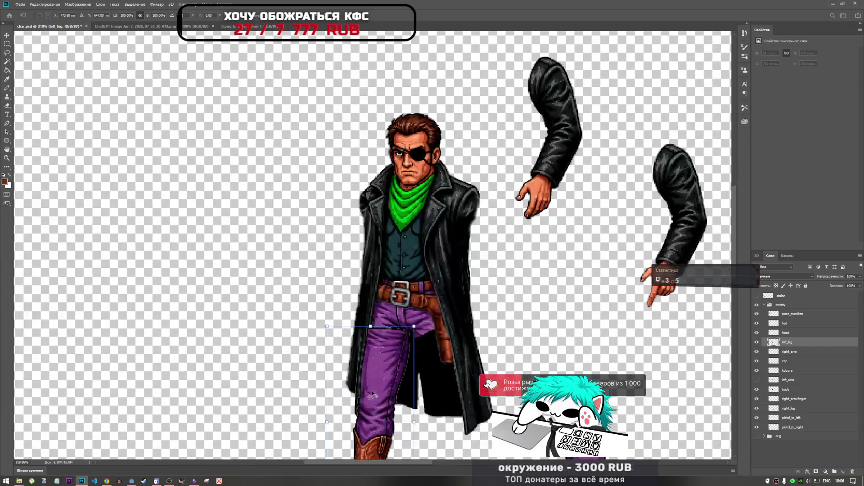
{"action": "mouse_move", "coordinate": [371, 356]}
{"action": "left_mouse_down"}
{"action": "mouse_move", "coordinate": [349, 357]}
{"action": "mouse_move", "coordinate": [395, 358]}
{"action": "mouse_move", "coordinate": [396, 342]}
{"action": "left_mouse_up"}
{"action": "scroll", "coordinate": [396, 344], "scroll_direction": "up", "scroll_amount": 3}
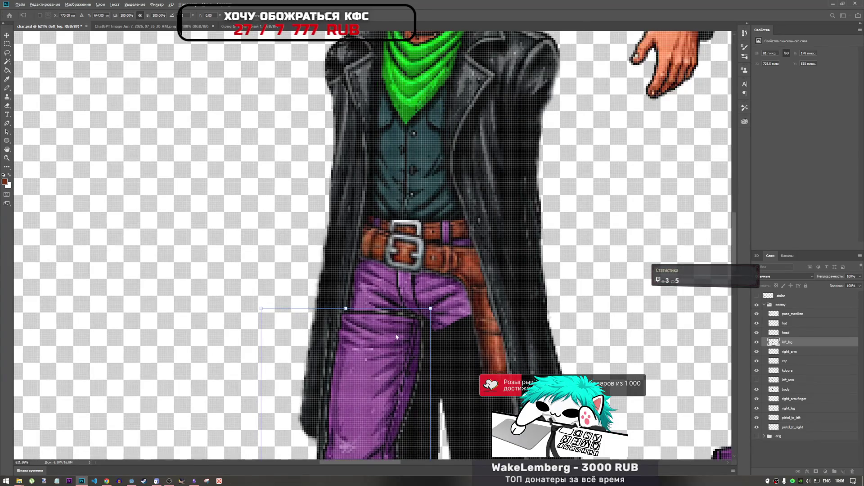
{"action": "scroll", "coordinate": [399, 322], "scroll_direction": "down", "scroll_amount": 1}
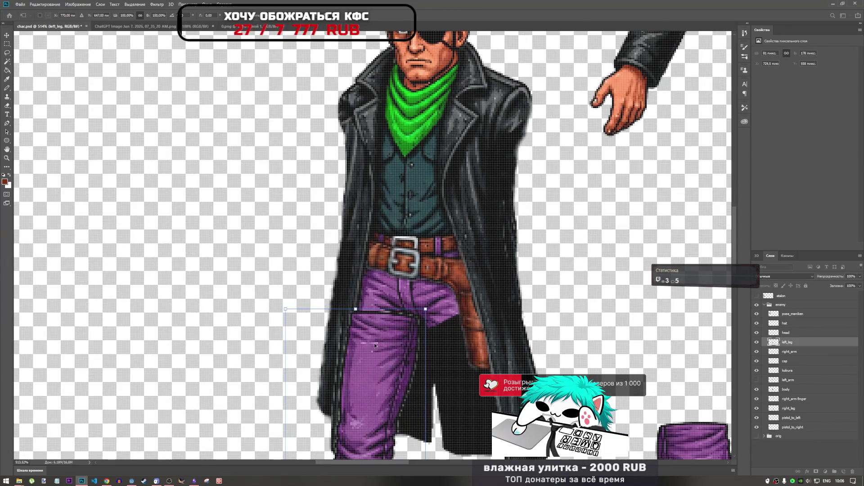
{"action": "mouse_move", "coordinate": [374, 343]}
{"action": "left_mouse_down"}
{"action": "mouse_move", "coordinate": [388, 364]}
{"action": "mouse_move", "coordinate": [390, 337]}
{"action": "left_mouse_up"}
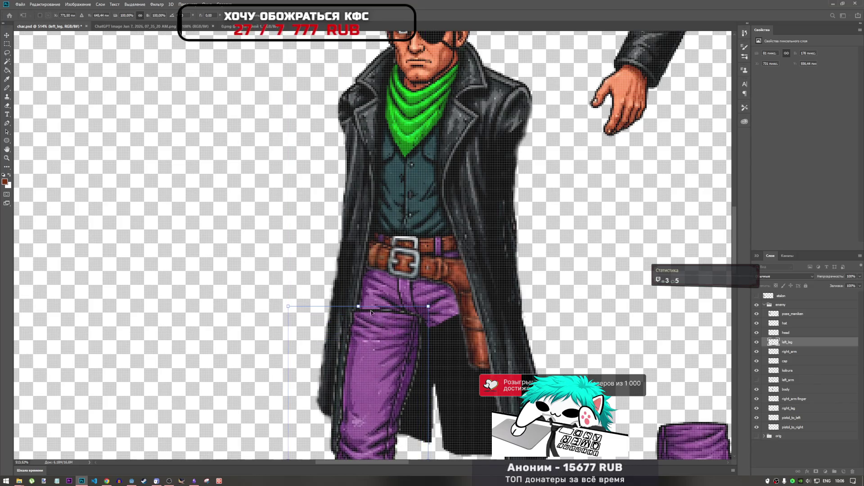
{"action": "mouse_move", "coordinate": [392, 330]}
{"action": "left_mouse_down"}
{"action": "mouse_move", "coordinate": [329, 348]}
{"action": "mouse_move", "coordinate": [385, 329]}
{"action": "mouse_move", "coordinate": [390, 316]}
{"action": "left_mouse_up"}
{"action": "scroll", "coordinate": [389, 317], "scroll_direction": "down", "scroll_amount": 10}
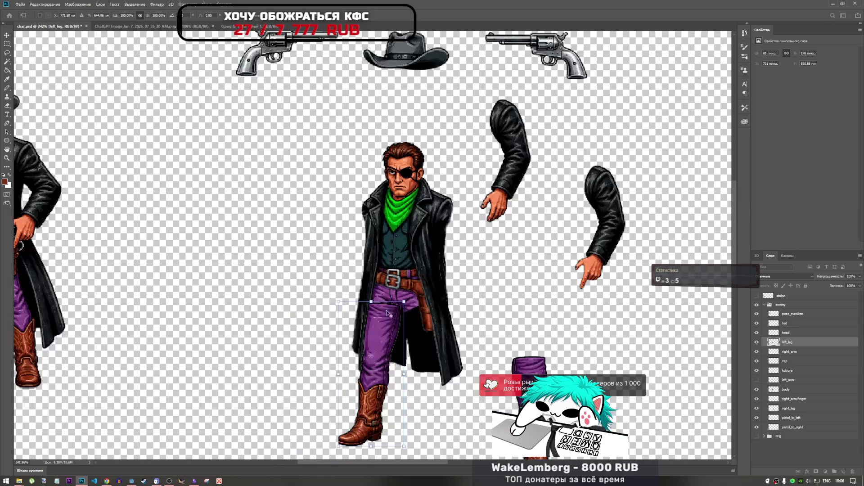
{"action": "scroll", "coordinate": [390, 317], "scroll_direction": "up", "scroll_amount": 9}
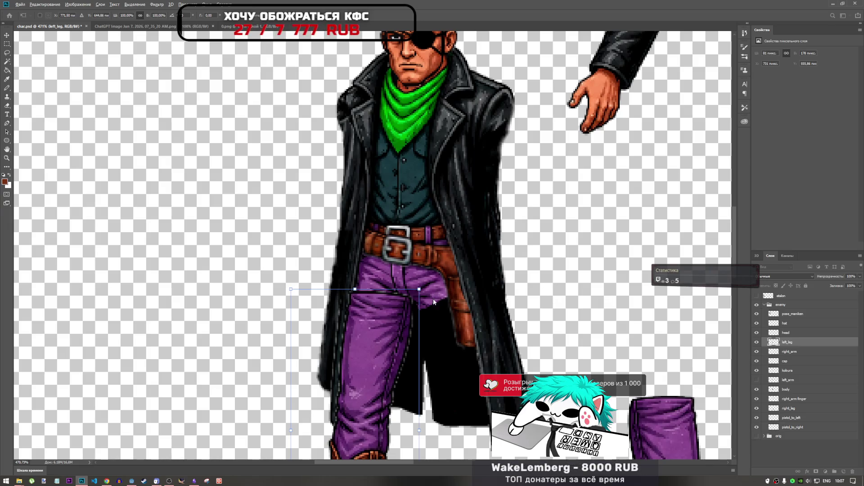
Drag the left leg toward the torso so it sits under the belt.
{"action": "scroll", "coordinate": [433, 302], "scroll_direction": "down", "scroll_amount": 5}
{"action": "scroll", "coordinate": [419, 279], "scroll_direction": "up", "scroll_amount": 3}
{"action": "mouse_move", "coordinate": [424, 309]}
{"action": "left_mouse_down"}
{"action": "mouse_move", "coordinate": [363, 312]}
{"action": "mouse_move", "coordinate": [409, 308]}
{"action": "left_mouse_up"}
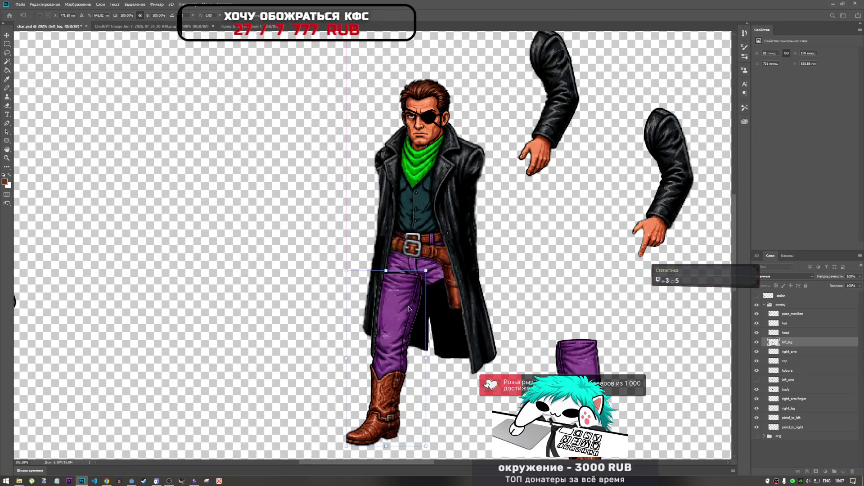
{"action": "scroll", "coordinate": [409, 309], "scroll_direction": "up", "scroll_amount": 3}
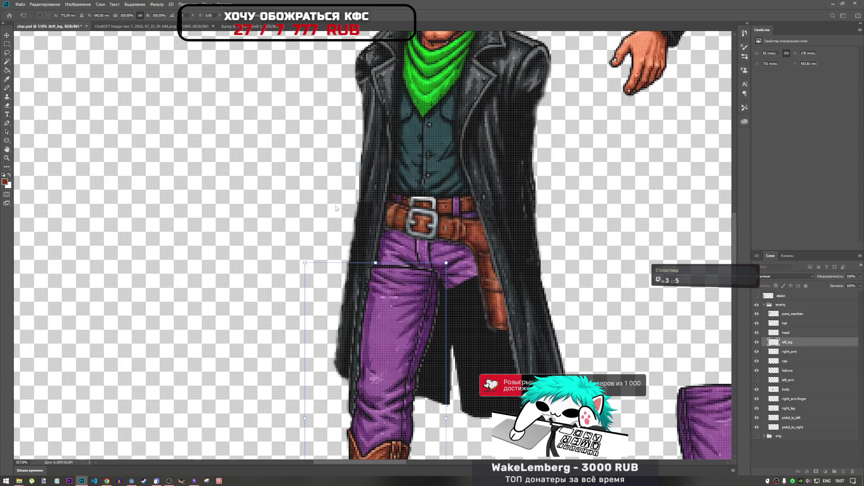
{"action": "mouse_move", "coordinate": [411, 300]}
{"action": "left_mouse_down"}
{"action": "mouse_move", "coordinate": [378, 289]}
{"action": "mouse_move", "coordinate": [401, 306]}
{"action": "mouse_move", "coordinate": [407, 331]}
{"action": "mouse_move", "coordinate": [411, 303]}
{"action": "mouse_move", "coordinate": [396, 304]}
{"action": "mouse_move", "coordinate": [409, 306]}
{"action": "left_mouse_up"}
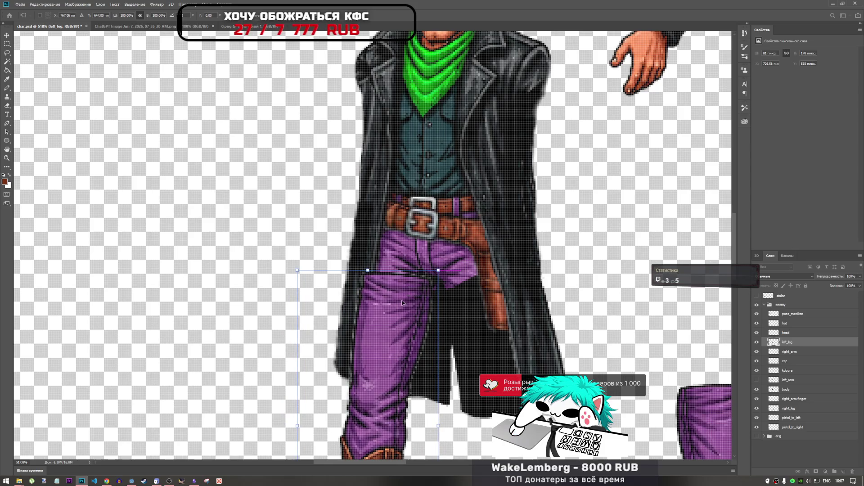
{"action": "scroll", "coordinate": [414, 263], "scroll_direction": "down", "scroll_amount": 3}
{"action": "scroll", "coordinate": [393, 280], "scroll_direction": "up", "scroll_amount": 2}
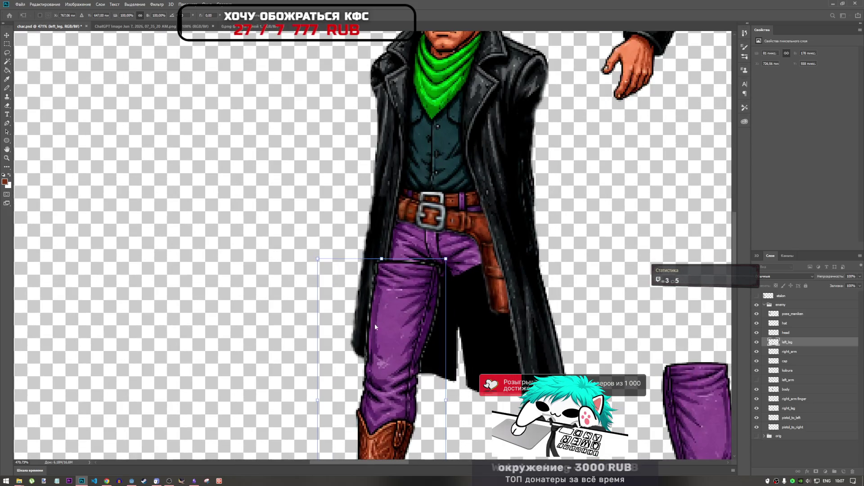
{"action": "mouse_move", "coordinate": [403, 305]}
{"action": "left_mouse_down"}
{"action": "mouse_move", "coordinate": [357, 309]}
{"action": "mouse_move", "coordinate": [416, 310]}
{"action": "left_mouse_up"}
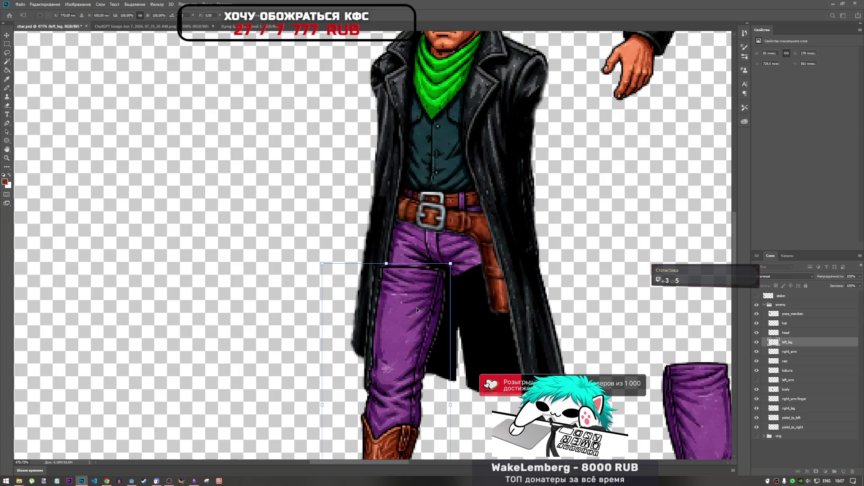
Nudge the left leg pixel by pixel into place and apply the transform.
{"action": "key", "text": "Left"}
{"action": "key", "text": "Left"}
{"action": "key", "text": "Up"}
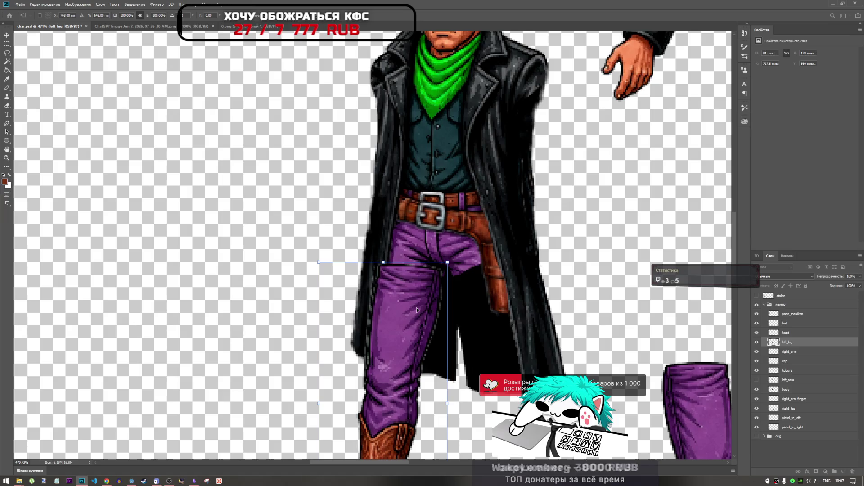
{"action": "key", "text": "Down"}
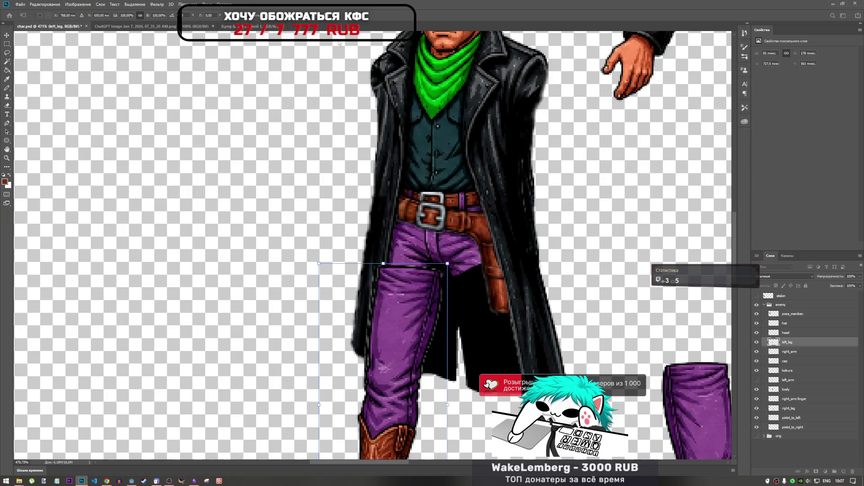
{"action": "key", "text": "Return"}
{"action": "key", "text": "s"}
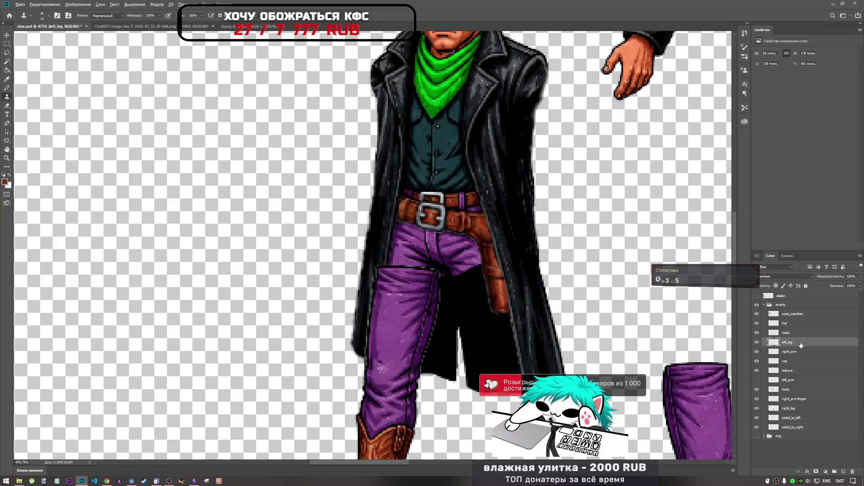
Duplicate the enemy group as enemy копия, then collapse and hide the backup copy.
{"action": "left_click", "coordinate": [792, 314]}
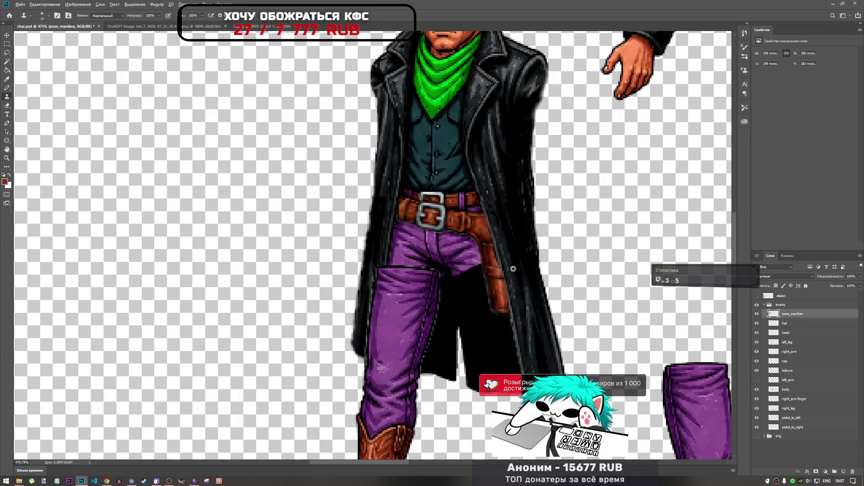
{"action": "scroll", "coordinate": [468, 261], "scroll_direction": "down", "scroll_amount": 3}
{"action": "scroll", "coordinate": [468, 261], "scroll_direction": "down", "scroll_amount": 4}
{"action": "scroll", "coordinate": [495, 167], "scroll_direction": "up", "scroll_amount": 2}
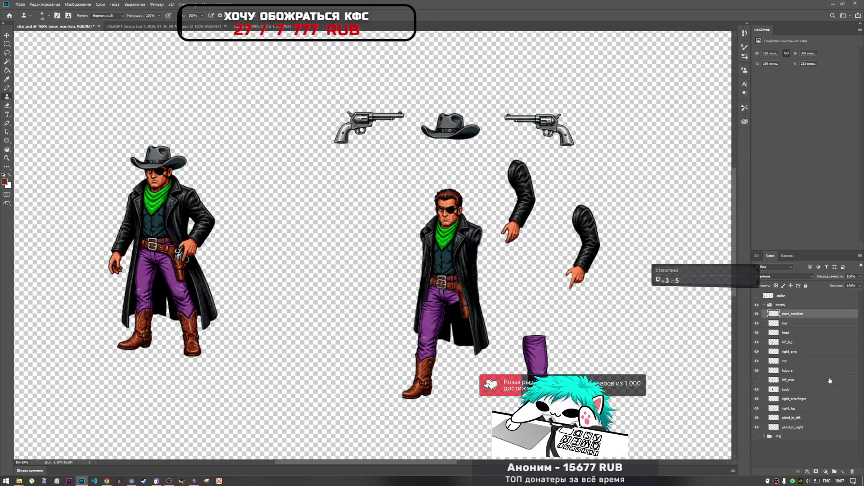
{"action": "left_click", "coordinate": [795, 427]}
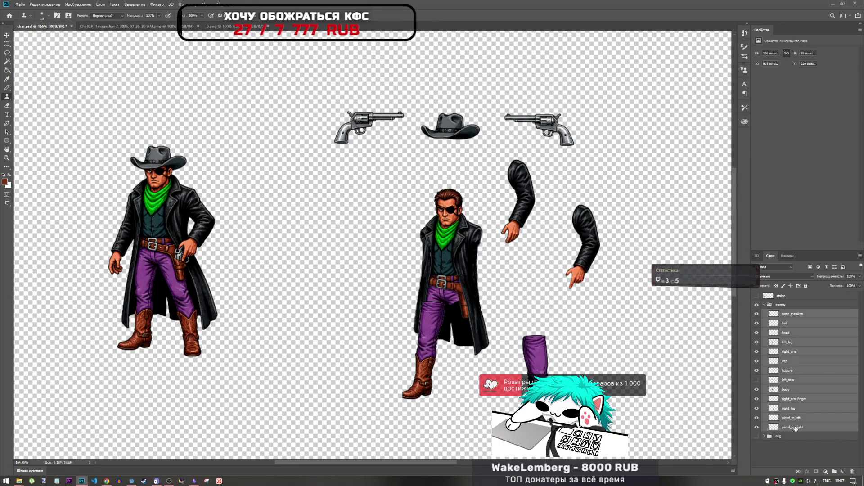
{"action": "left_click", "coordinate": [787, 307]}
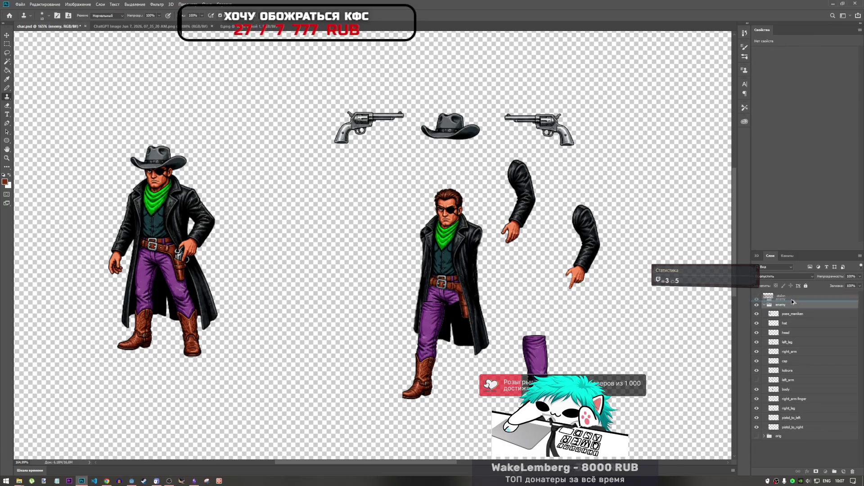
{"action": "key", "text": "ctrl+j"}
{"action": "left_click", "coordinate": [764, 305]}
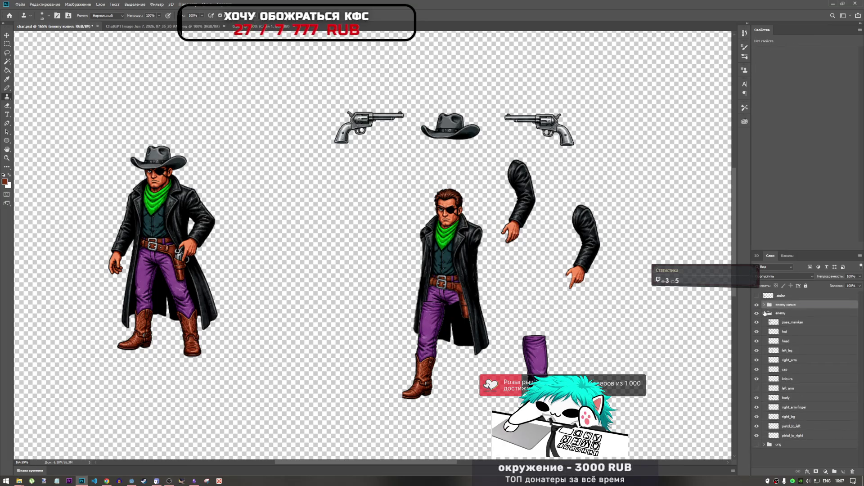
{"action": "left_click", "coordinate": [757, 306]}
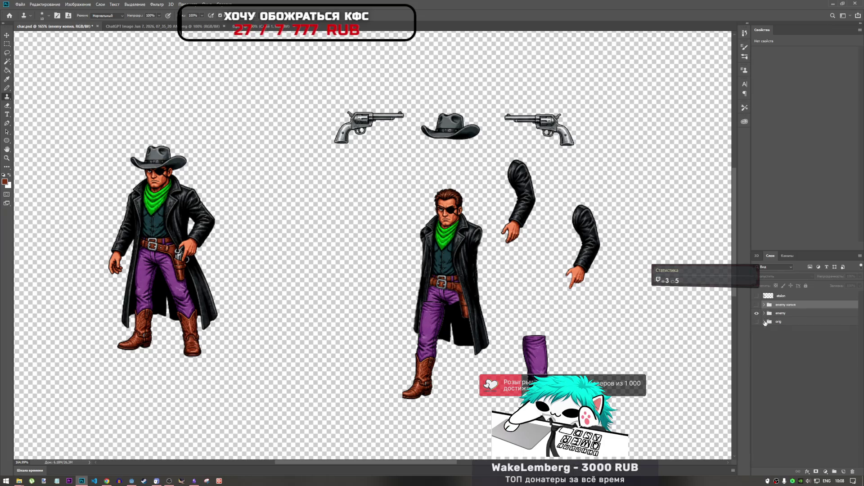
{"action": "left_click", "coordinate": [788, 322]}
Step through the body-part layers and select left_leg.
{"action": "left_click", "coordinate": [788, 398]}
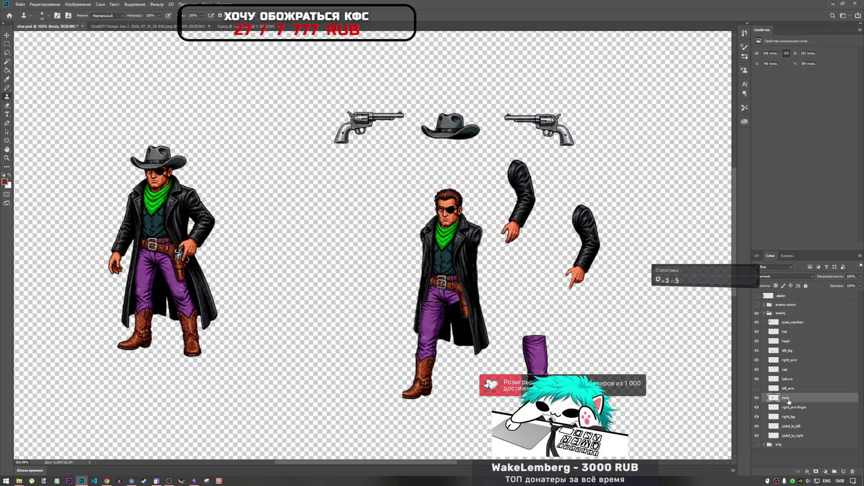
{"action": "left_click", "coordinate": [787, 379]}
{"action": "left_click", "coordinate": [787, 398]}
{"action": "left_click", "coordinate": [785, 409]}
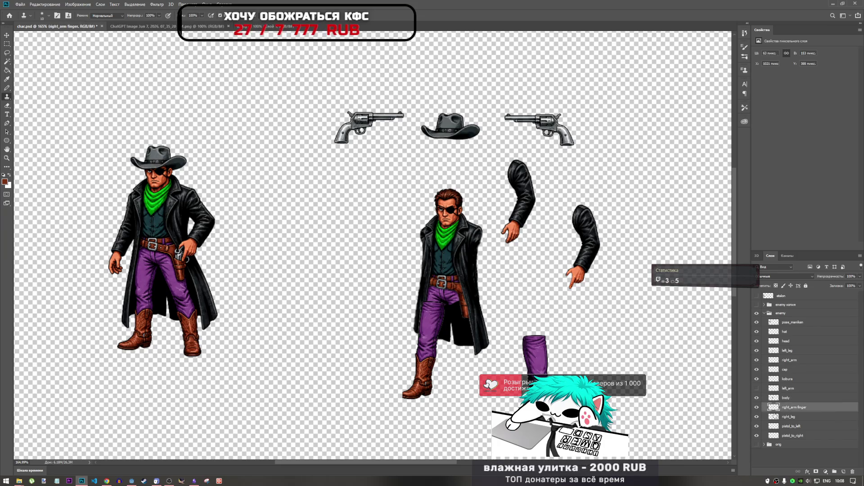
{"action": "left_click", "coordinate": [786, 351]}
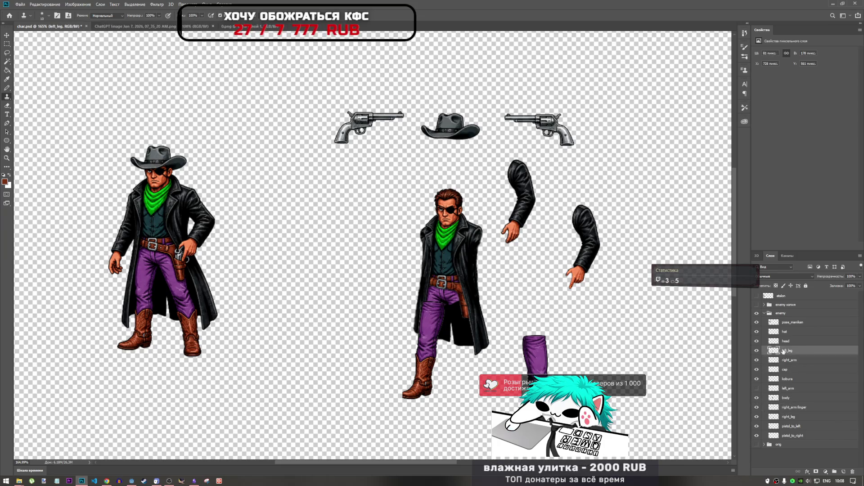
{"action": "scroll", "coordinate": [438, 350], "scroll_direction": "up", "scroll_amount": 5}
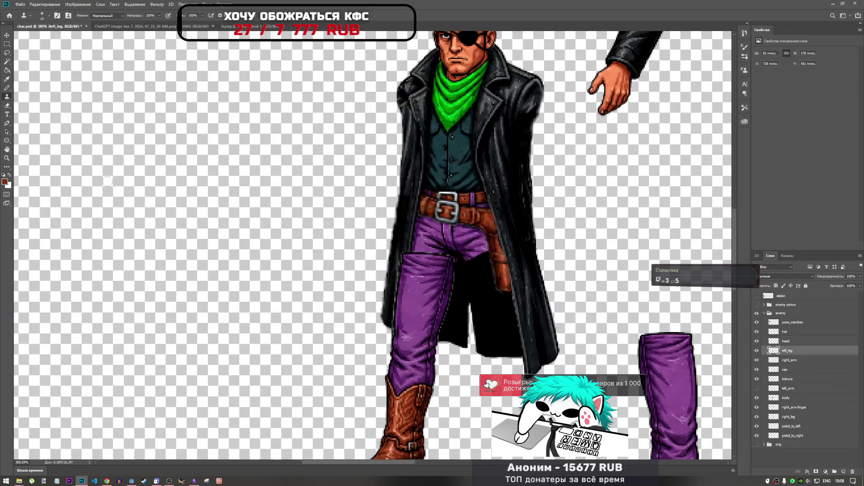
Erase the top edge of the left trouser leg, undoing one bad stroke.
{"action": "left_click", "coordinate": [8, 104]}
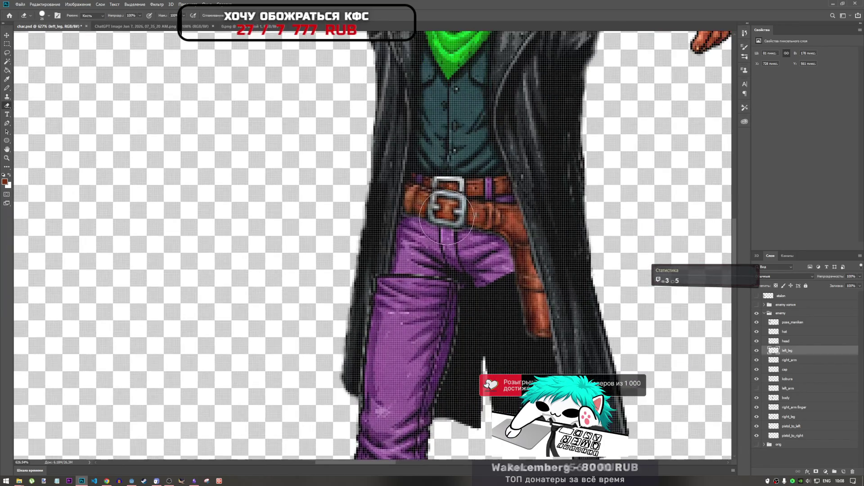
{"action": "scroll", "coordinate": [439, 214], "scroll_direction": "up", "scroll_amount": 3}
{"action": "mouse_move", "coordinate": [439, 214]}
{"action": "left_mouse_down"}
{"action": "mouse_move", "coordinate": [463, 289]}
{"action": "mouse_move", "coordinate": [395, 256]}
{"action": "mouse_move", "coordinate": [342, 323]}
{"action": "left_mouse_up"}
{"action": "key", "text": "ctrl+z"}
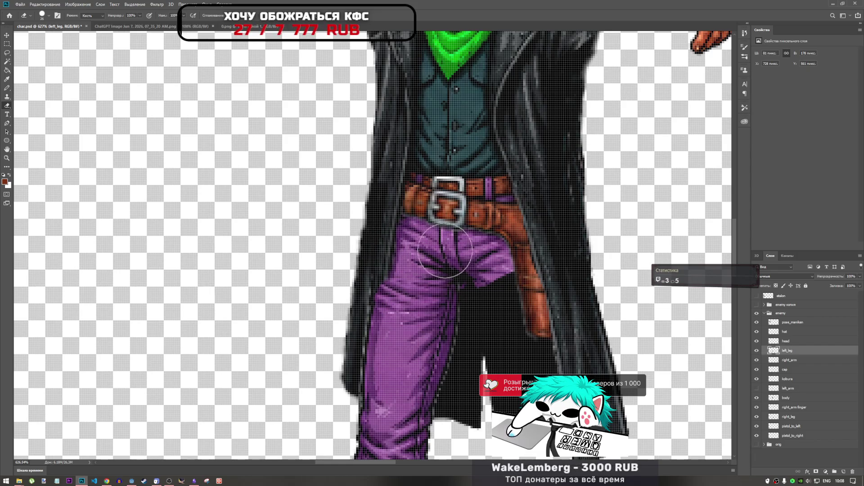
{"action": "mouse_move", "coordinate": [484, 297]}
{"action": "left_mouse_down"}
{"action": "mouse_move", "coordinate": [469, 293]}
{"action": "mouse_move", "coordinate": [492, 309]}
{"action": "mouse_move", "coordinate": [498, 284]}
{"action": "left_mouse_up"}
{"action": "scroll", "coordinate": [499, 284], "scroll_direction": "down", "scroll_amount": 2}
{"action": "scroll", "coordinate": [498, 267], "scroll_direction": "down", "scroll_amount": 3}
{"action": "scroll", "coordinate": [495, 269], "scroll_direction": "up", "scroll_amount": 3}
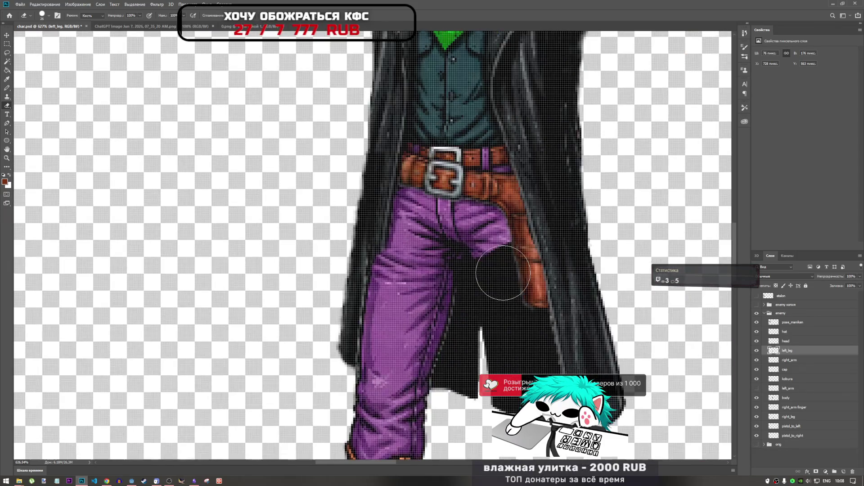
{"action": "scroll", "coordinate": [499, 271], "scroll_direction": "down", "scroll_amount": 3}
Shift the left leg 3 px right and 5 px down.
{"action": "key", "text": "ctrl+t"}
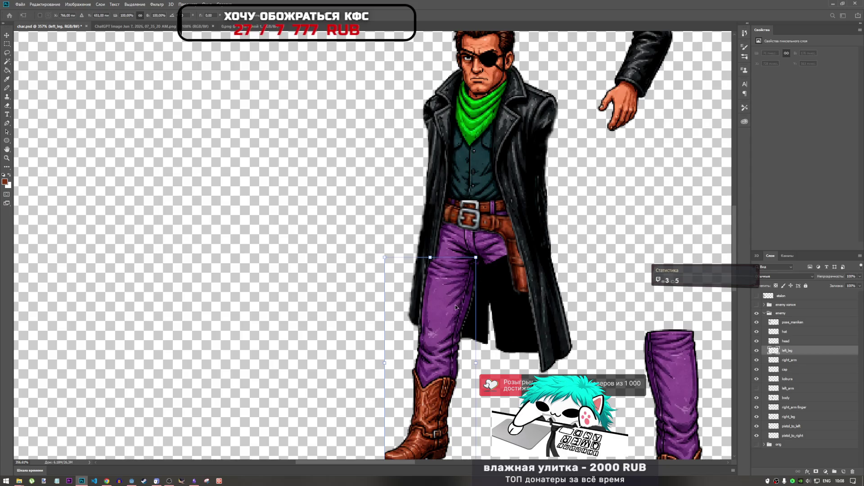
{"action": "left_click_drag", "start_coordinate": [454, 292], "coordinate": [456, 302]}
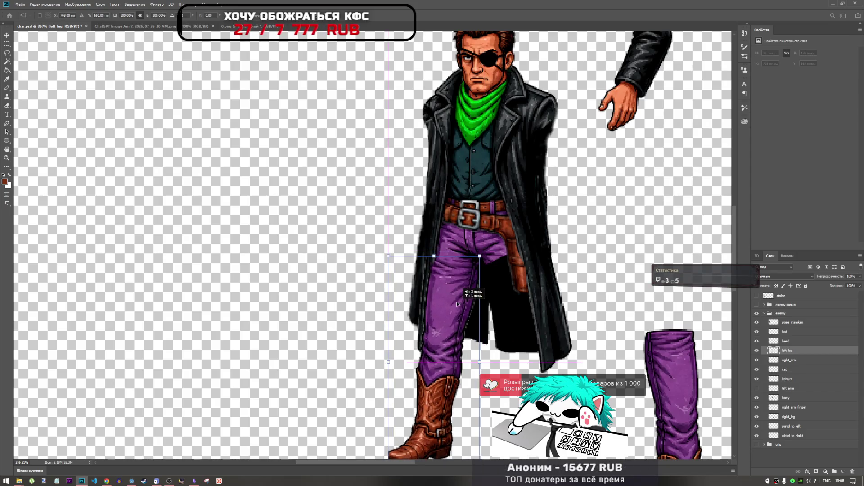
{"action": "key", "text": "Return"}
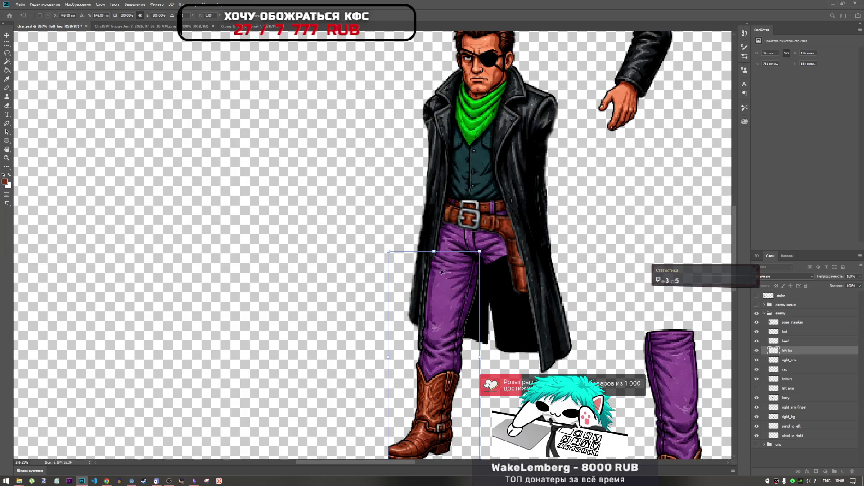
{"action": "scroll", "coordinate": [476, 231], "scroll_direction": "down", "scroll_amount": 5}
{"action": "scroll", "coordinate": [477, 230], "scroll_direction": "down", "scroll_amount": 1}
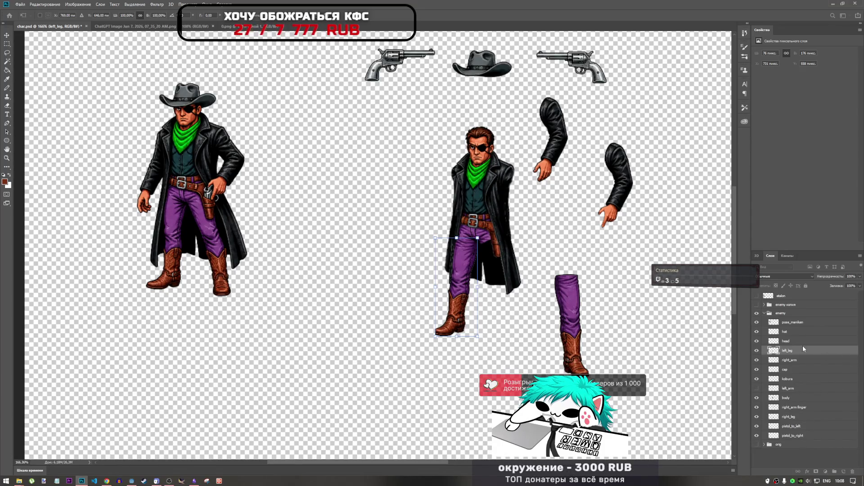
Move the pose_maniken reference figure beside the assembled character.
{"action": "left_click", "coordinate": [795, 322]}
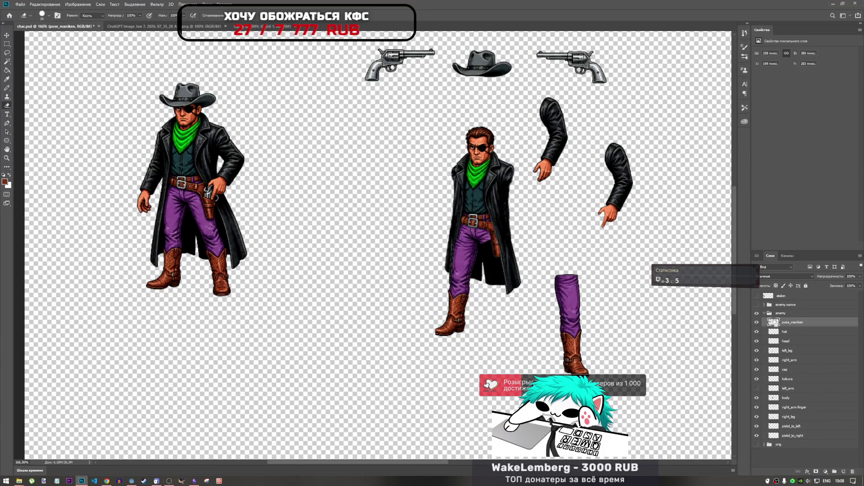
{"action": "left_click_drag", "start_coordinate": [201, 168], "coordinate": [373, 211]}
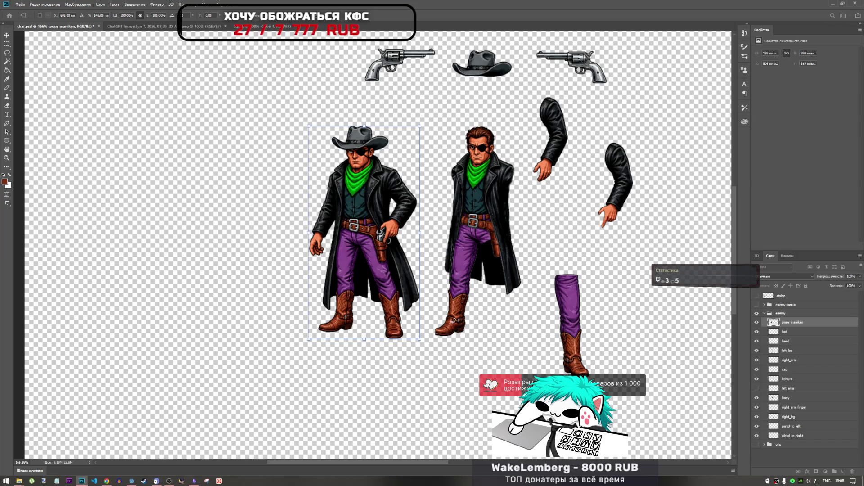
{"action": "key", "text": "e"}
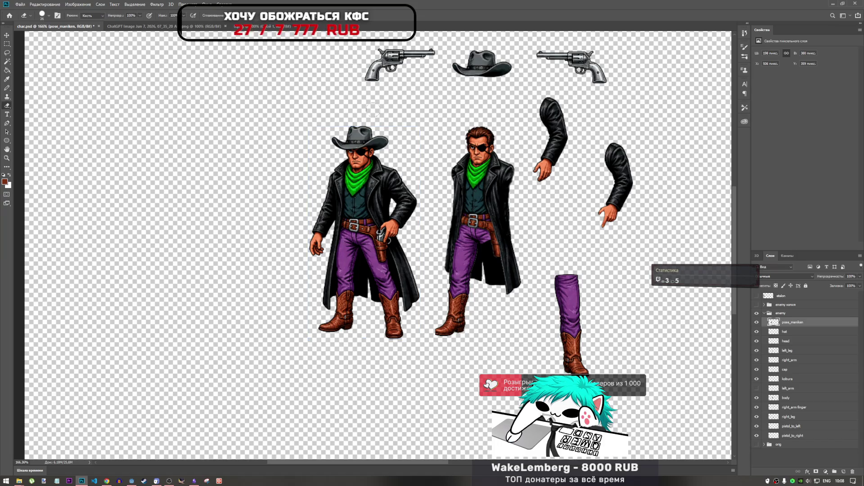
{"action": "scroll", "coordinate": [437, 335], "scroll_direction": "up", "scroll_amount": 5}
{"action": "scroll", "coordinate": [423, 345], "scroll_direction": "down", "scroll_amount": 3}
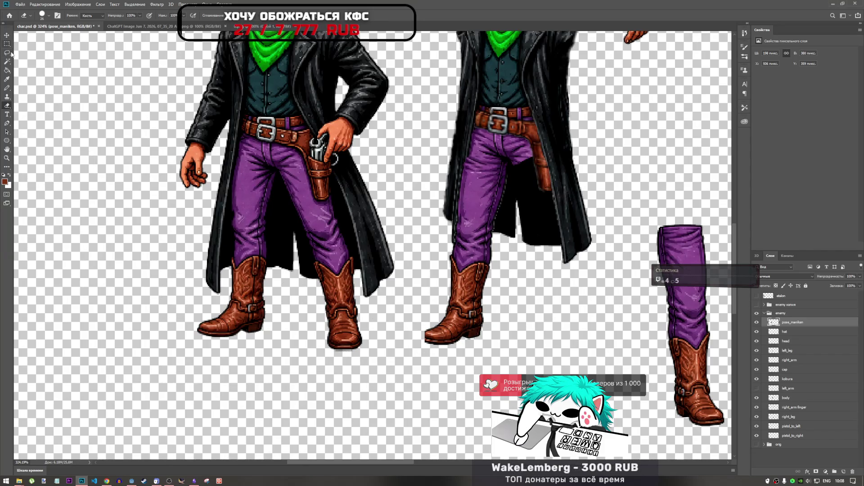
Lasso the toe of the hatted cowboy's left boot on the pose_maniken layer.
{"action": "left_click", "coordinate": [800, 333]}
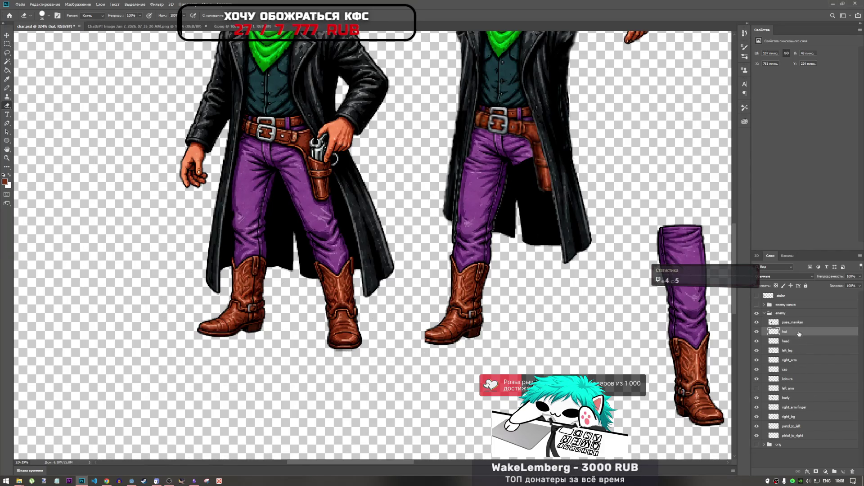
{"action": "left_click", "coordinate": [794, 380]}
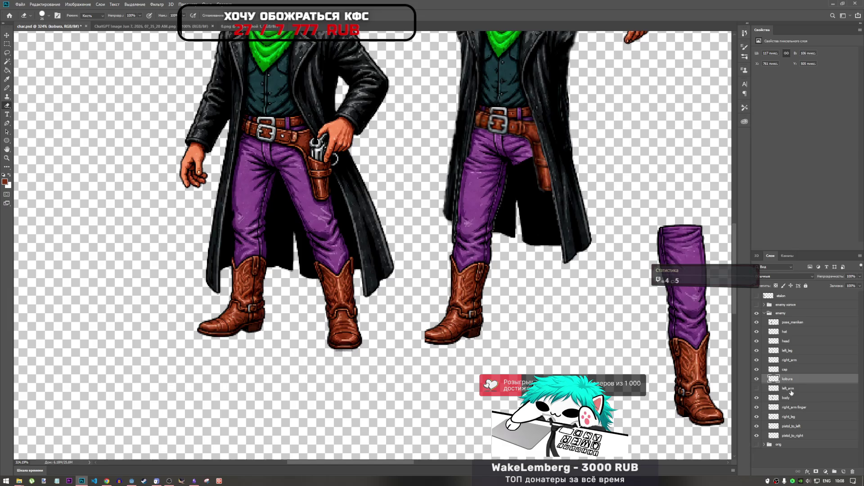
{"action": "left_click", "coordinate": [785, 352]}
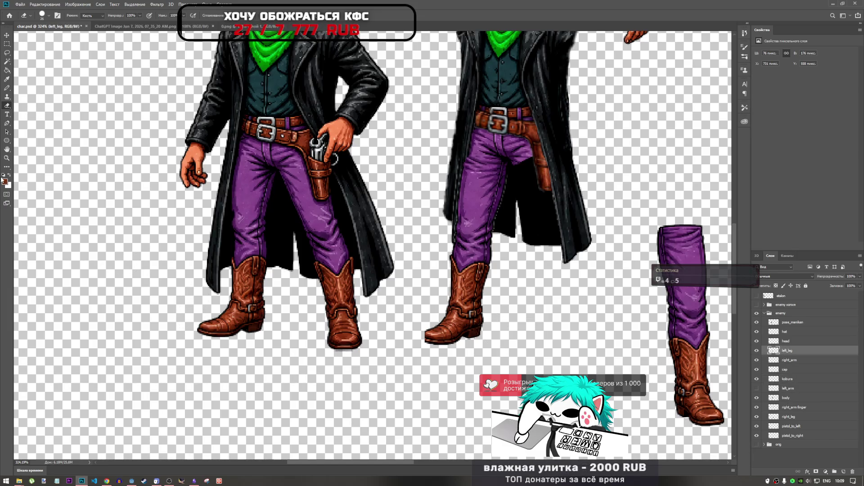
{"action": "left_click", "coordinate": [7, 52]}
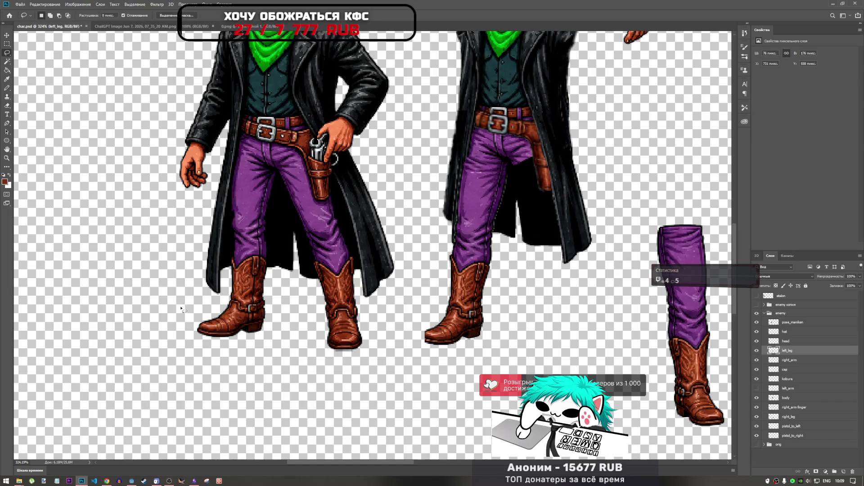
{"action": "left_click", "coordinate": [791, 323]}
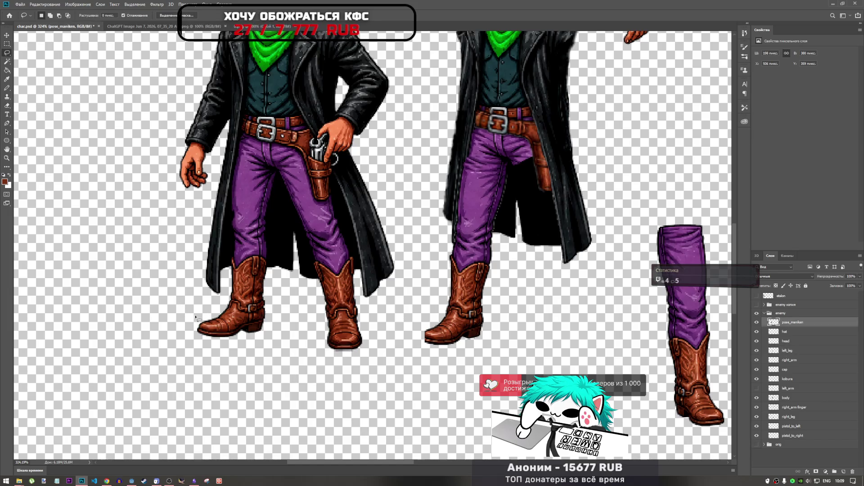
{"action": "mouse_move", "coordinate": [218, 324]}
{"action": "left_mouse_down"}
{"action": "mouse_move", "coordinate": [212, 341]}
{"action": "mouse_move", "coordinate": [194, 316]}
{"action": "left_mouse_up"}
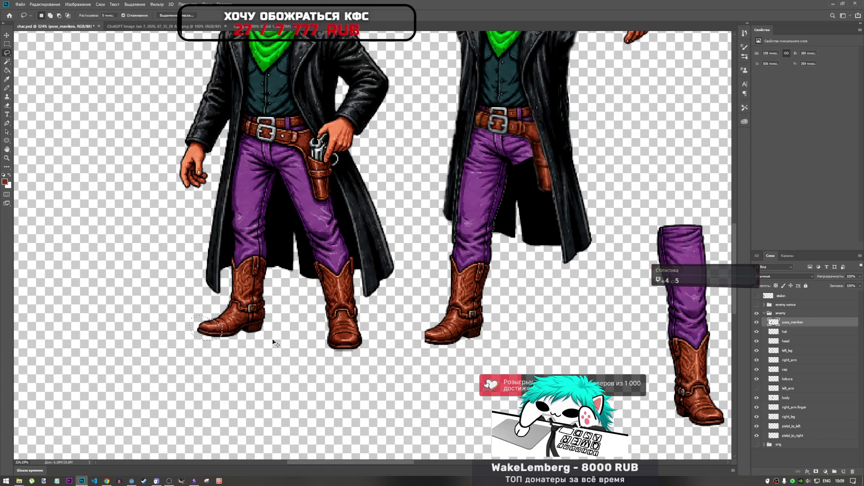
{"action": "left_click", "coordinate": [785, 332]}
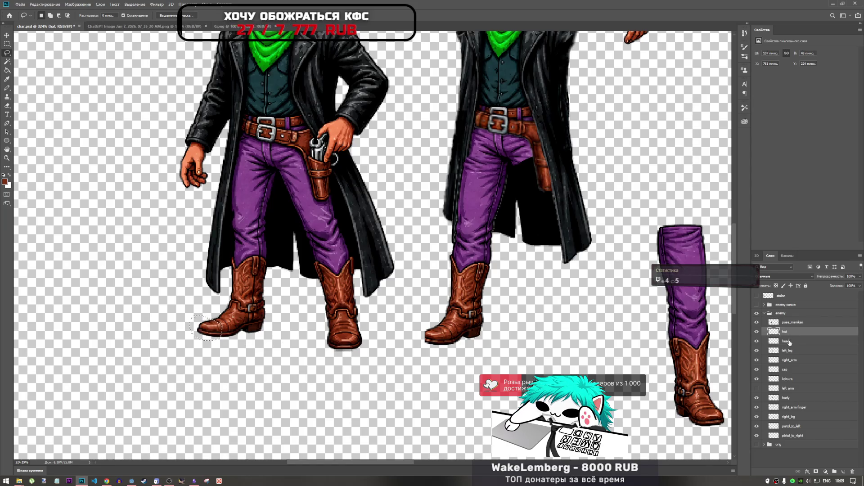
{"action": "left_click", "coordinate": [792, 390]}
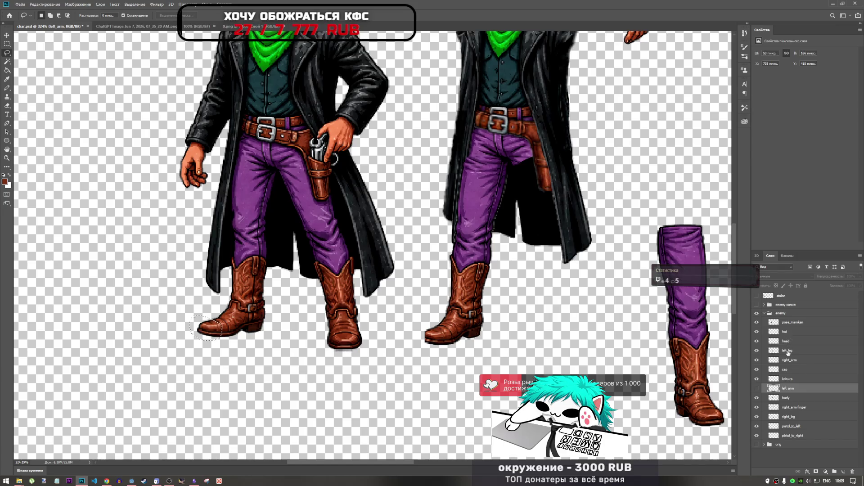
Copy the boot toe to a new layer and place it on the bareheaded cowboy's boot.
{"action": "left_click", "coordinate": [788, 351]}
{"action": "key", "text": "ctrl+j"}
{"action": "key", "text": "ctrl+t"}
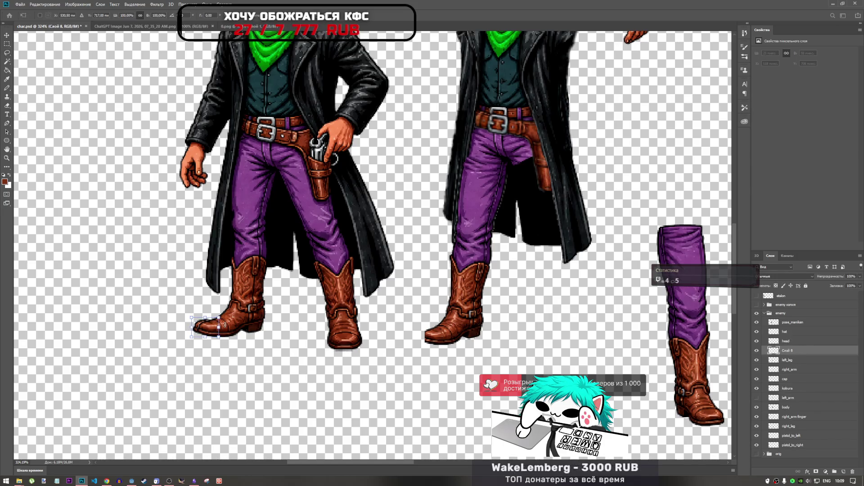
{"action": "mouse_move", "coordinate": [209, 333]}
{"action": "left_mouse_down"}
{"action": "mouse_move", "coordinate": [450, 341]}
{"action": "mouse_move", "coordinate": [436, 340]}
{"action": "left_mouse_up"}
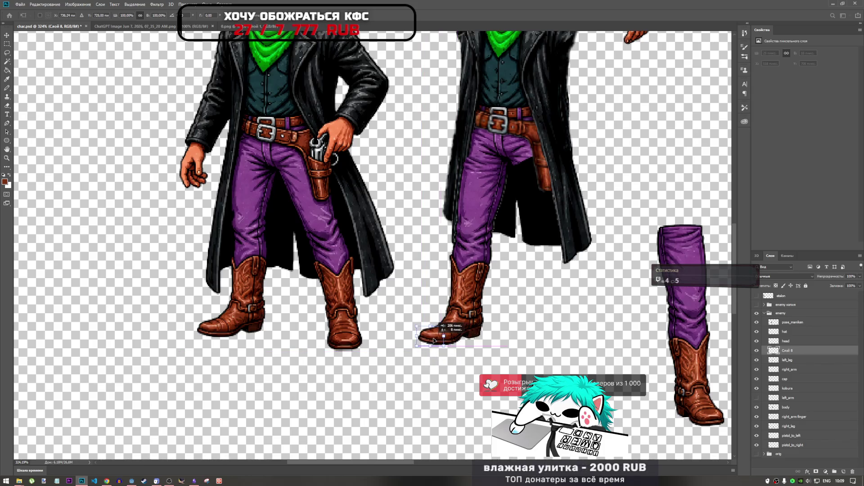
{"action": "key", "text": "Right"}
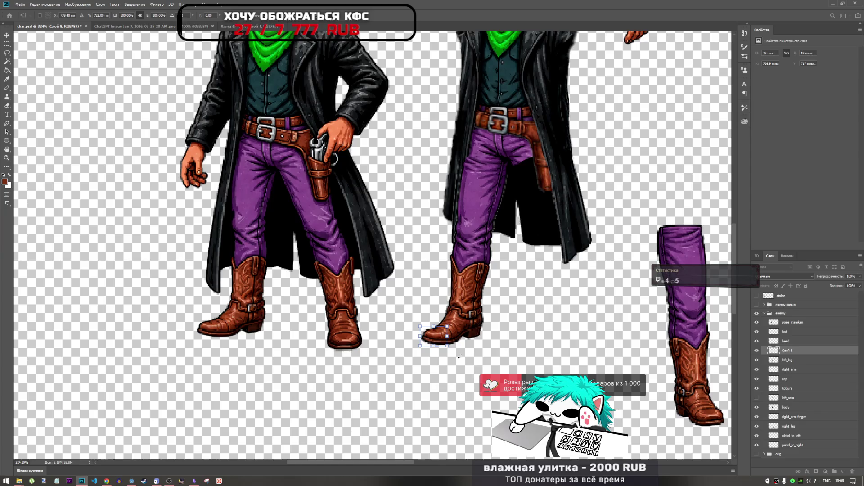
{"action": "key", "text": "Up"}
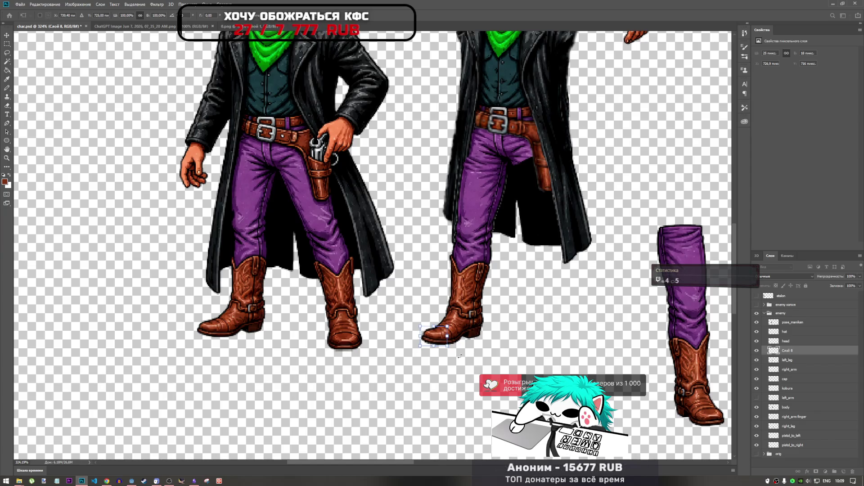
{"action": "key", "text": "Left"}
{"action": "key", "text": "Left"}
{"action": "key", "text": "Up"}
{"action": "key", "text": "Down"}
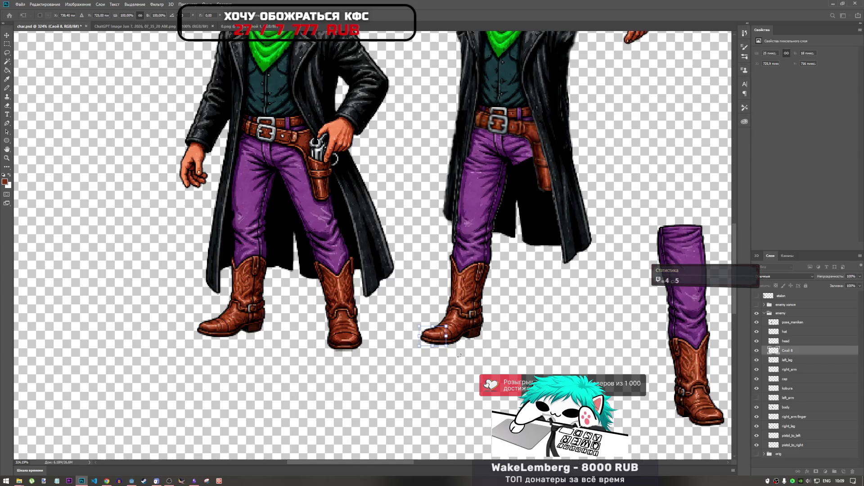
{"action": "key", "text": "Down"}
{"action": "key", "text": "Return"}
{"action": "key", "text": "l"}
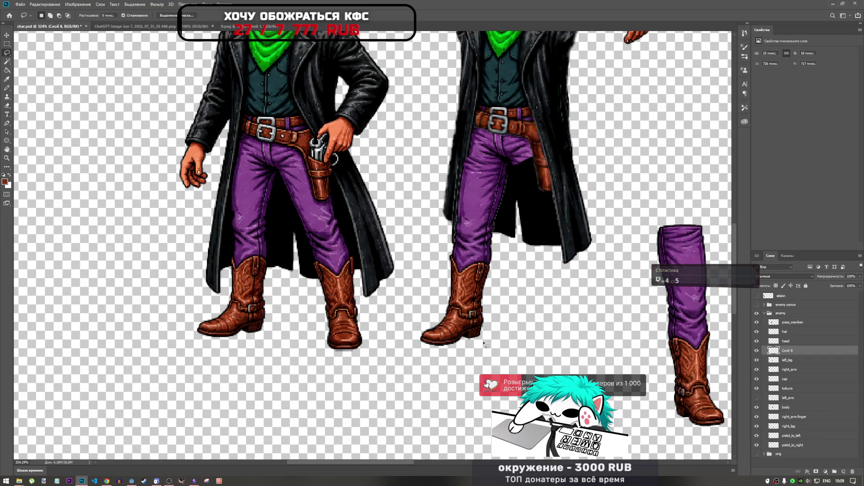
Shift the toe patch one pixel up and right, then clear the selection.
{"action": "key", "text": "ctrl+t"}
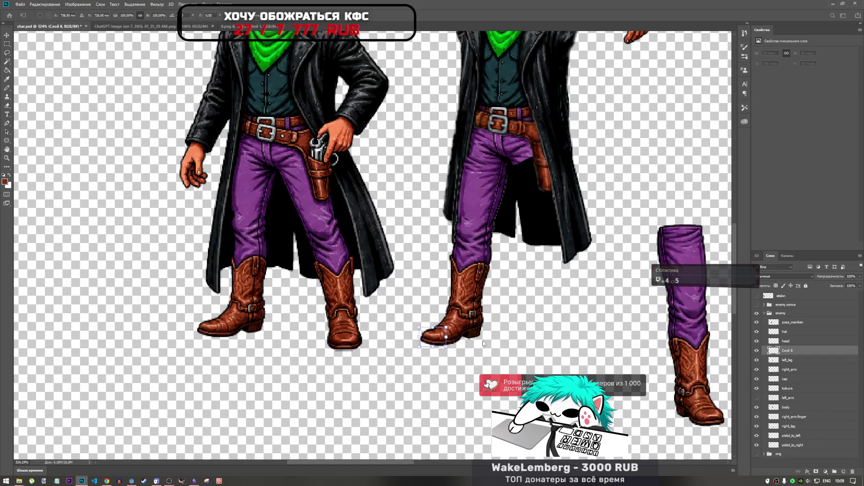
{"action": "key", "text": "Up"}
{"action": "key", "text": "Right"}
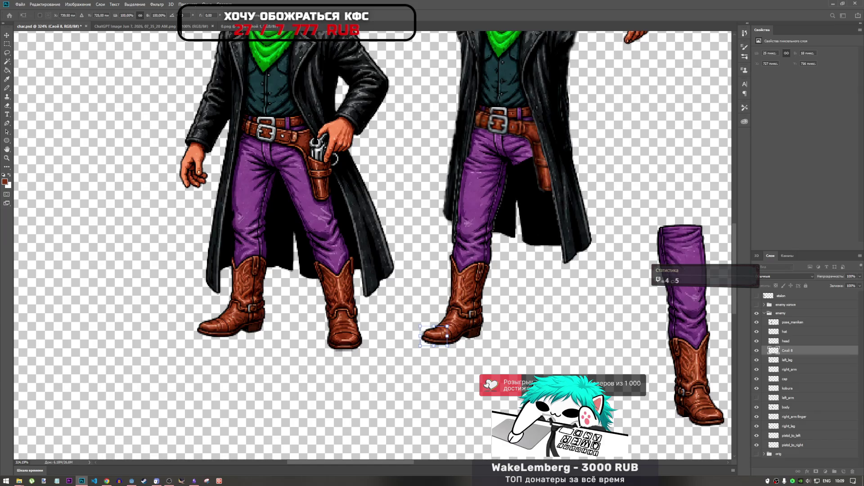
{"action": "key", "text": "Return"}
{"action": "scroll", "coordinate": [446, 324], "scroll_direction": "down", "scroll_amount": 3}
{"action": "scroll", "coordinate": [445, 323], "scroll_direction": "up", "scroll_amount": 5}
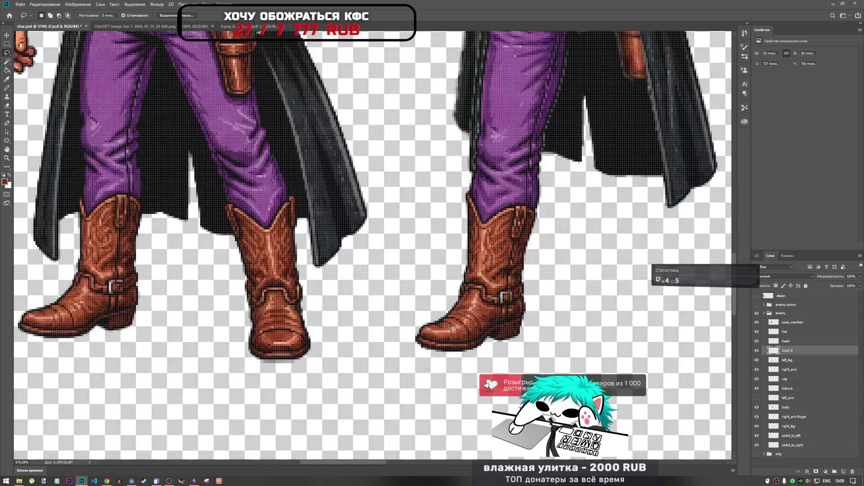
{"action": "mouse_move", "coordinate": [417, 308]}
{"action": "left_mouse_down"}
{"action": "mouse_move", "coordinate": [456, 351]}
{"action": "mouse_move", "coordinate": [415, 299]}
{"action": "left_mouse_up"}
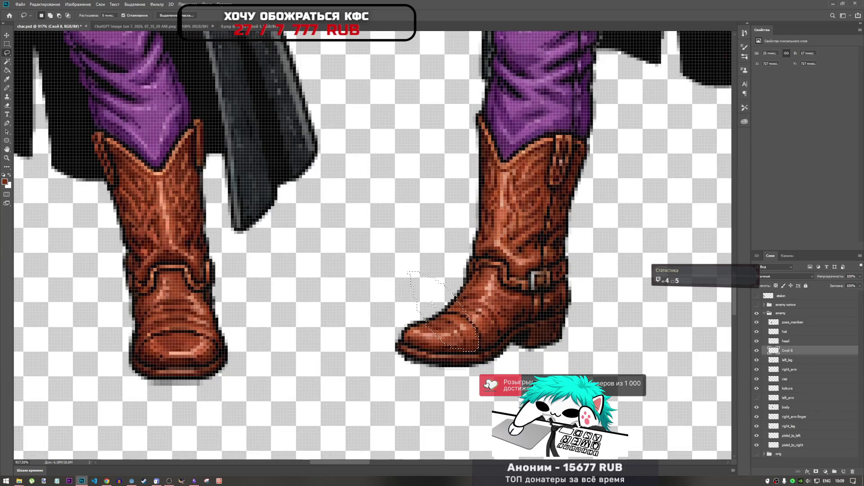
{"action": "left_click", "coordinate": [456, 281]}
{"action": "scroll", "coordinate": [454, 267], "scroll_direction": "down", "scroll_amount": 10}
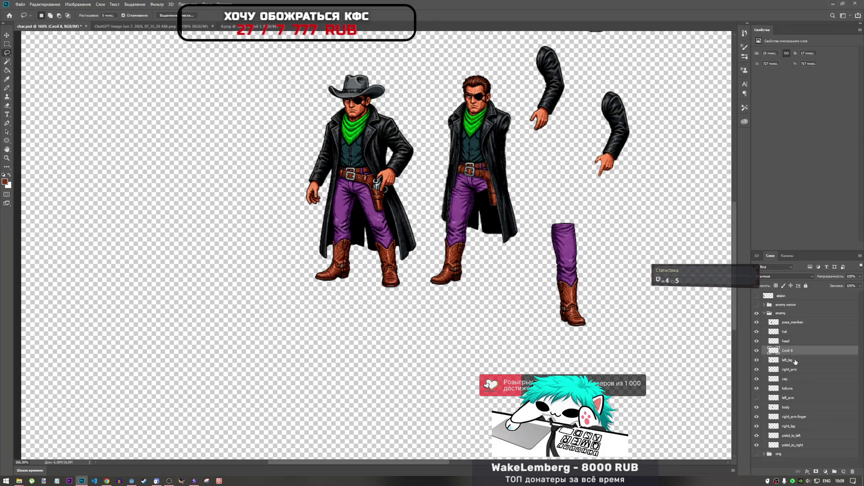
Merge the Слой 8 toe patch with left_leg and keep the name left_leg.
{"action": "left_click", "coordinate": [795, 361]}
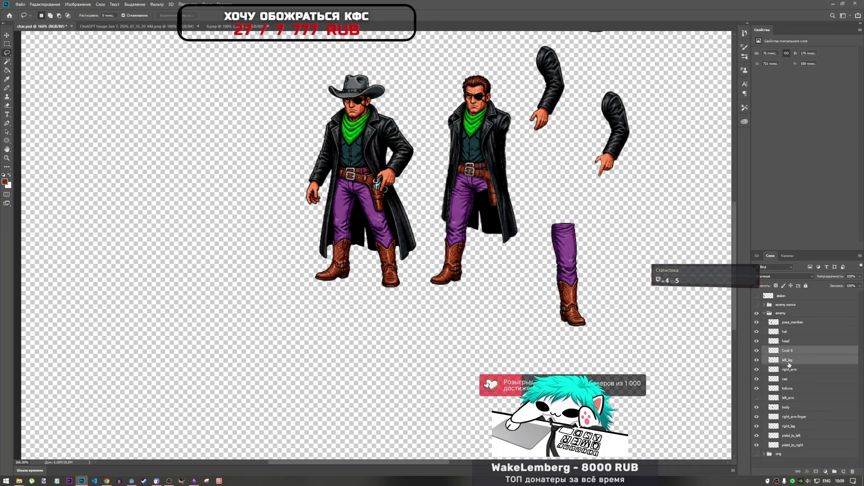
{"action": "double_click", "coordinate": [789, 361]}
{"action": "left_click", "coordinate": [795, 352], "text": "shift"}
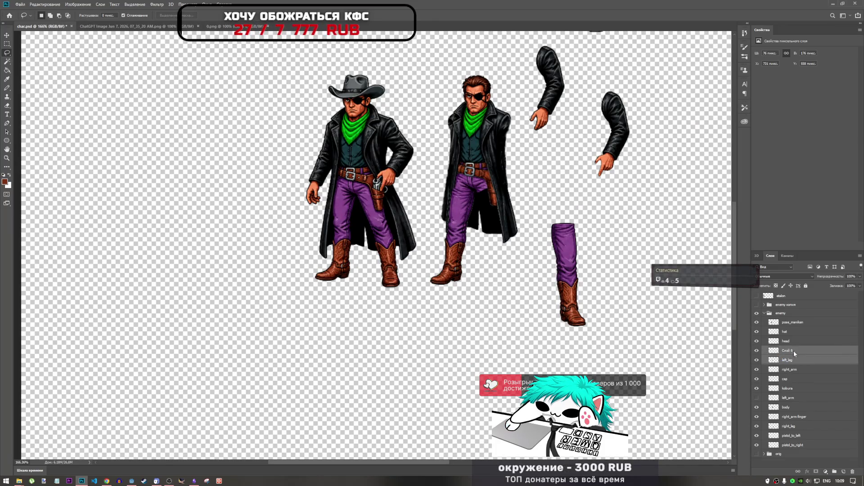
{"action": "right_click", "coordinate": [793, 350]}
{"action": "left_click", "coordinate": [792, 272]}
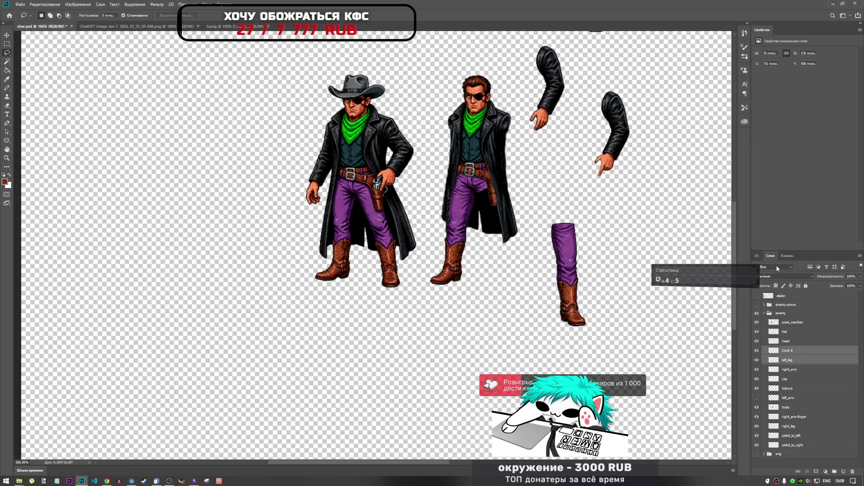
{"action": "double_click", "coordinate": [786, 350]}
{"action": "type", "text": "left_leg"}
{"action": "left_click", "coordinate": [492, 269]}
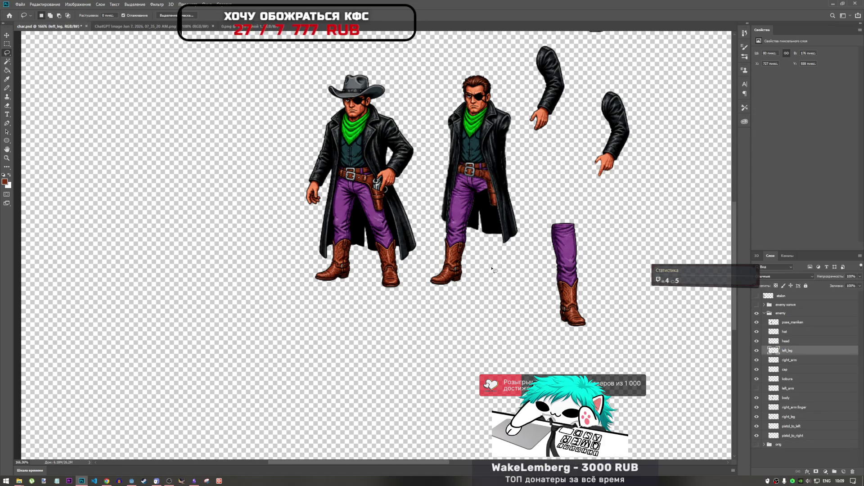
{"action": "scroll", "coordinate": [472, 294], "scroll_direction": "down", "scroll_amount": 3}
{"action": "scroll", "coordinate": [295, 279], "scroll_direction": "up", "scroll_amount": 8}
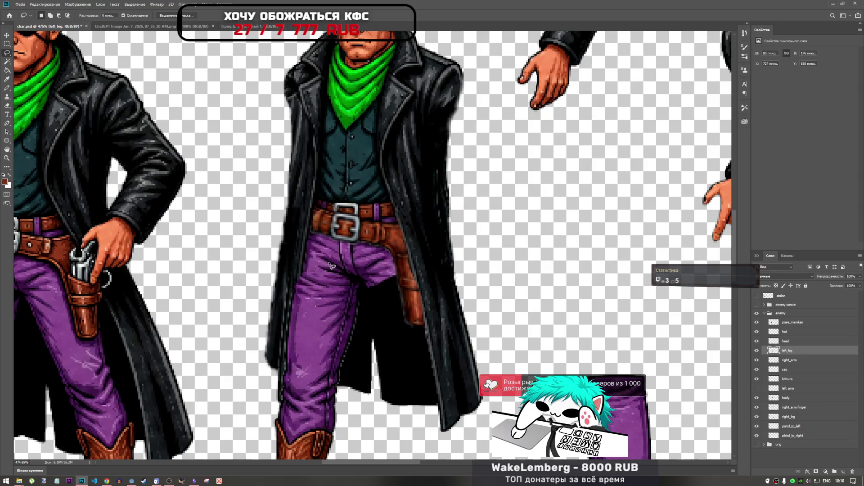
Shift the merged left leg slightly to the right.
{"action": "scroll", "coordinate": [331, 264], "scroll_direction": "down", "scroll_amount": 5}
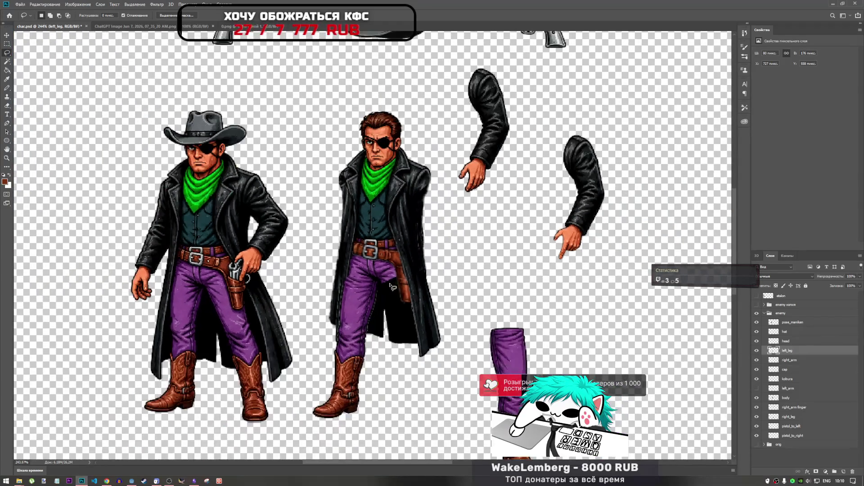
{"action": "key", "text": "ctrl+t"}
{"action": "mouse_move", "coordinate": [374, 290]}
{"action": "left_mouse_down"}
{"action": "mouse_move", "coordinate": [378, 306]}
{"action": "mouse_move", "coordinate": [301, 304]}
{"action": "mouse_move", "coordinate": [353, 299]}
{"action": "mouse_move", "coordinate": [352, 287]}
{"action": "mouse_move", "coordinate": [368, 302]}
{"action": "mouse_move", "coordinate": [322, 319]}
{"action": "mouse_move", "coordinate": [354, 317]}
{"action": "left_mouse_up"}
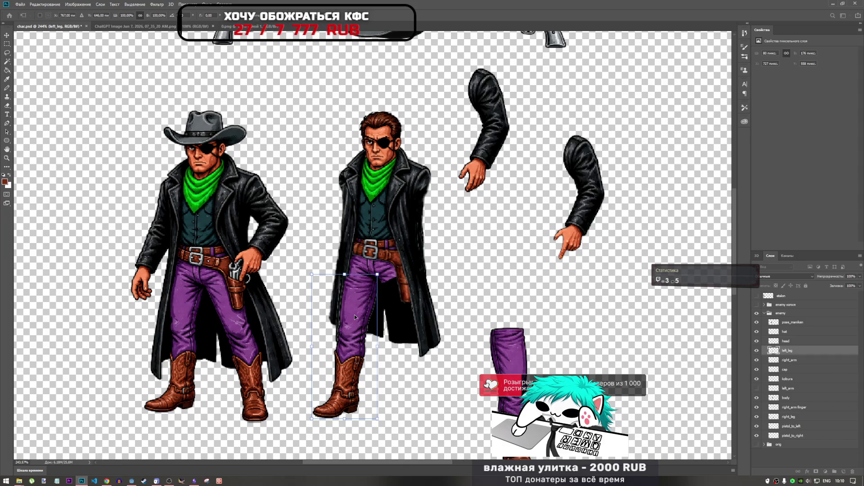
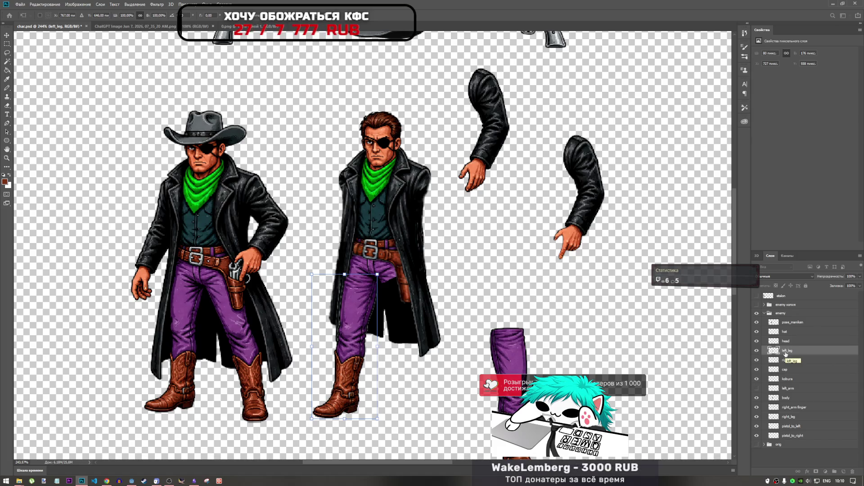
Commit the leg transform, hide the left_leg layer, and select the head layer.
{"action": "key", "text": "l"}
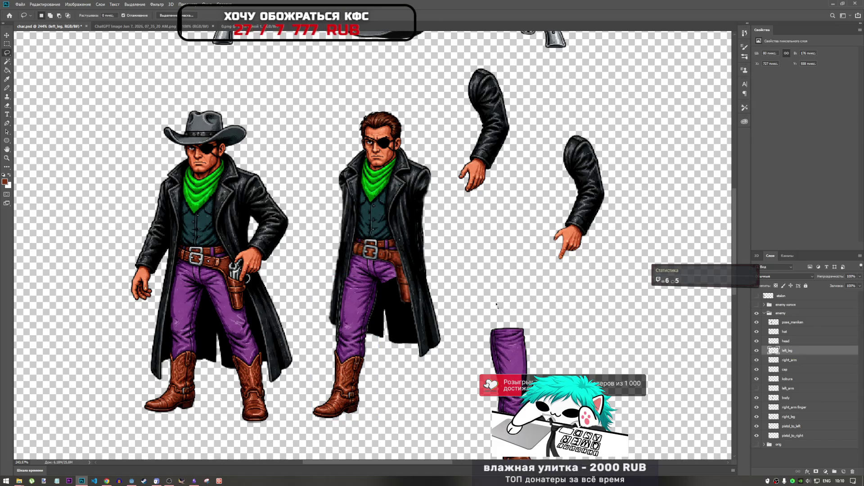
{"action": "left_click", "coordinate": [758, 350]}
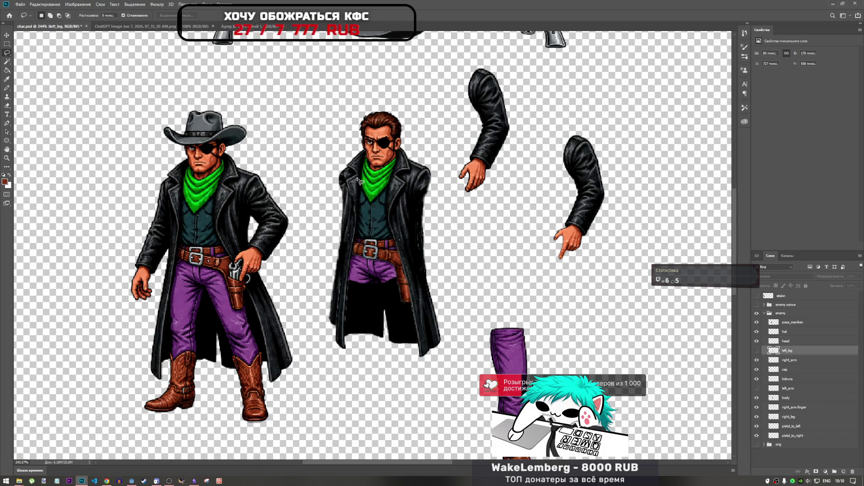
{"action": "scroll", "coordinate": [450, 212], "scroll_direction": "down", "scroll_amount": 2}
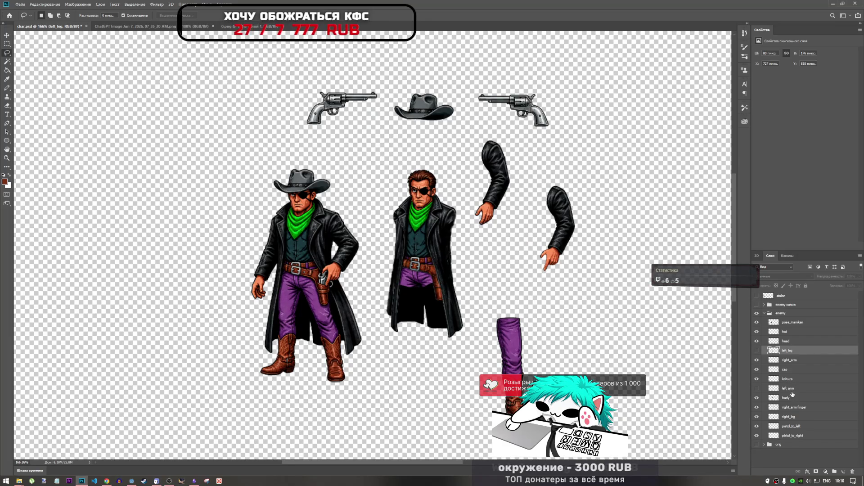
{"action": "left_click", "coordinate": [786, 341]}
{"action": "left_click", "coordinate": [756, 342]}
{"action": "left_click", "coordinate": [757, 341]}
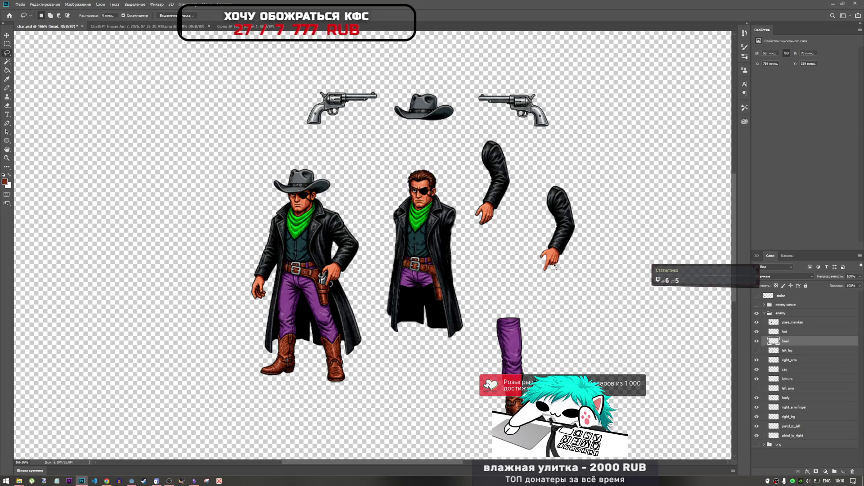
Zoom in on the middle figure and hide the head layer.
{"action": "key", "text": "ctrl+plus"}
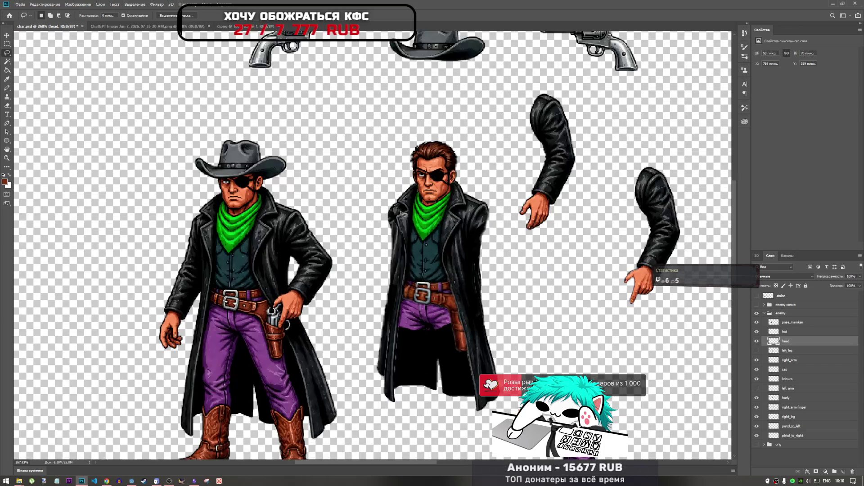
{"action": "left_click", "coordinate": [757, 342]}
{"action": "scroll", "coordinate": [426, 193], "scroll_direction": "up", "scroll_amount": 1}
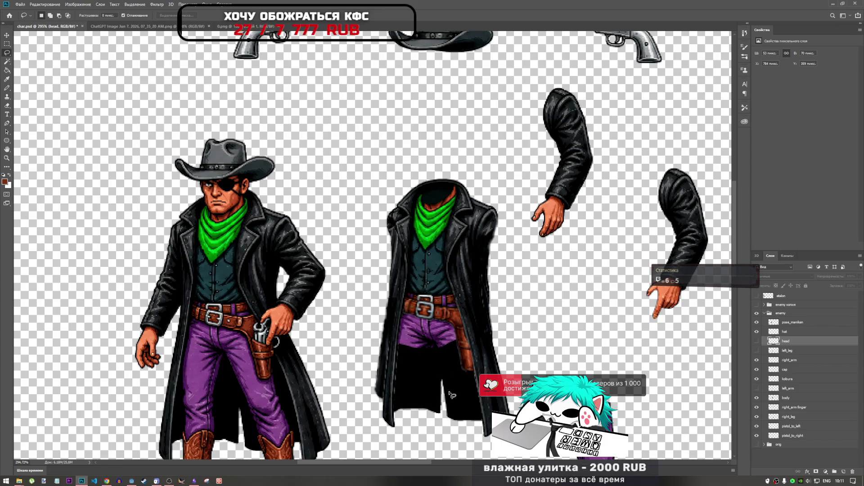
Try Magic Wand, then Quick Selection, on the body layer's coat, deselect, and bring up the browser.
{"action": "right_click", "coordinate": [7, 53]}
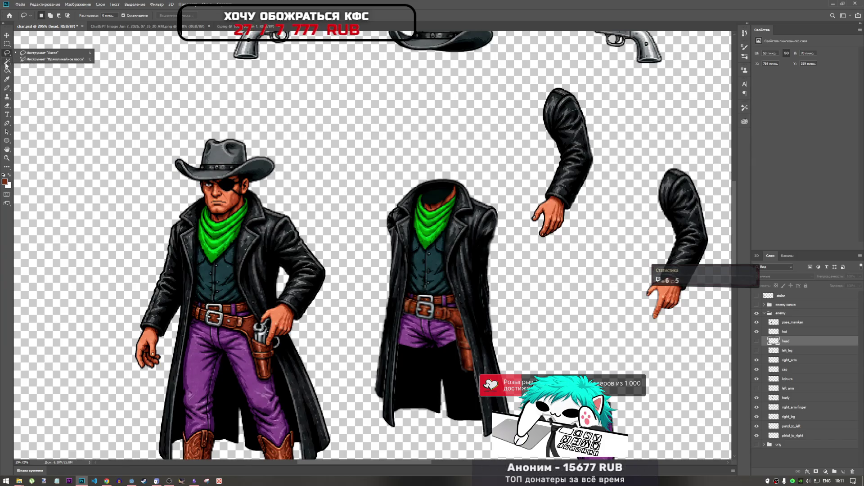
{"action": "left_click", "coordinate": [6, 63]}
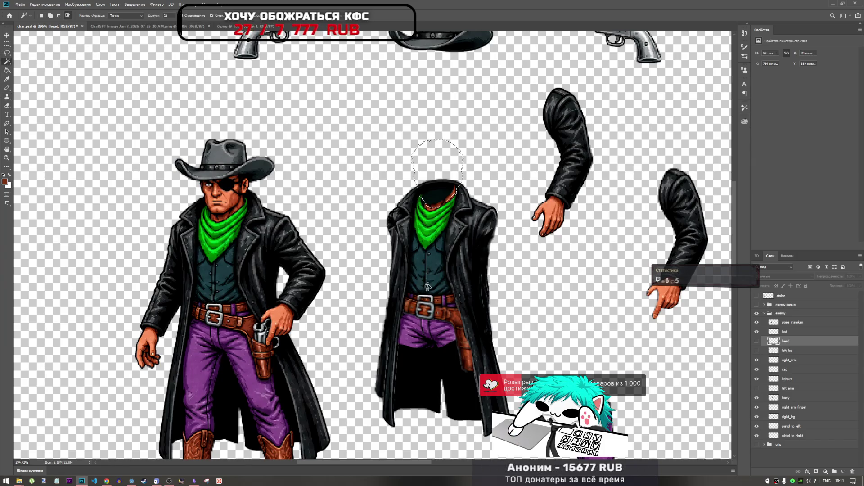
{"action": "left_click", "coordinate": [792, 379]}
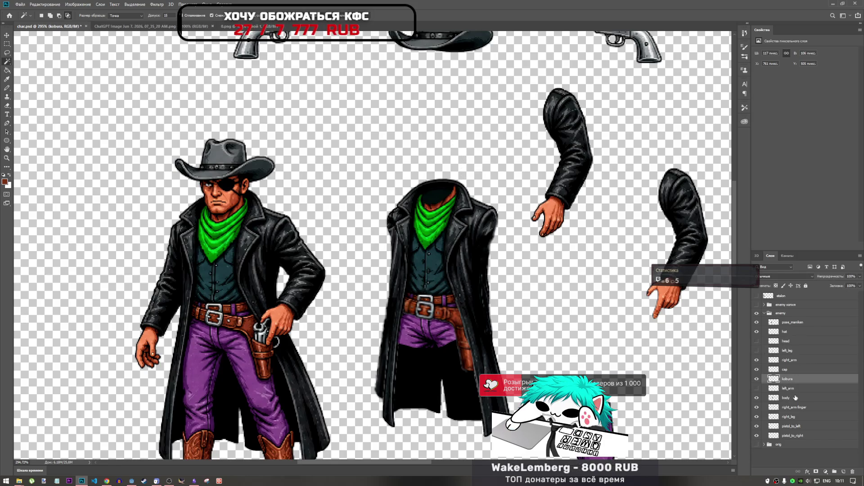
{"action": "left_click", "coordinate": [795, 399]}
{"action": "left_click", "coordinate": [428, 261]}
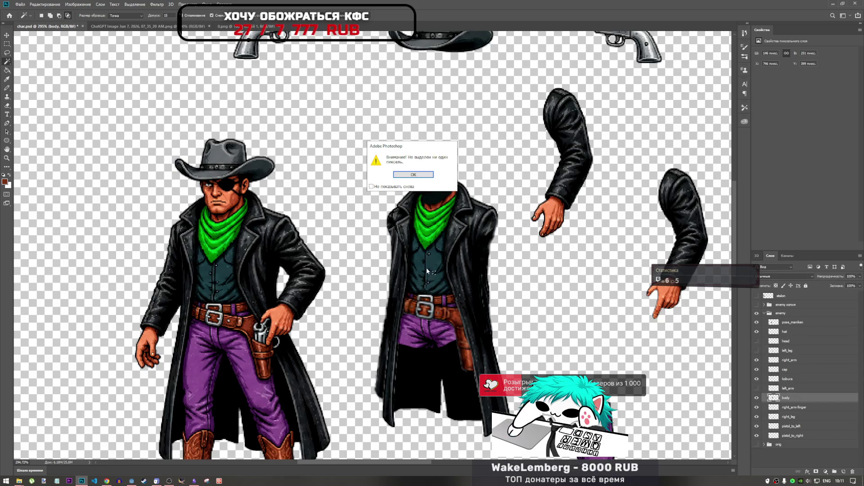
{"action": "left_click", "coordinate": [419, 175]}
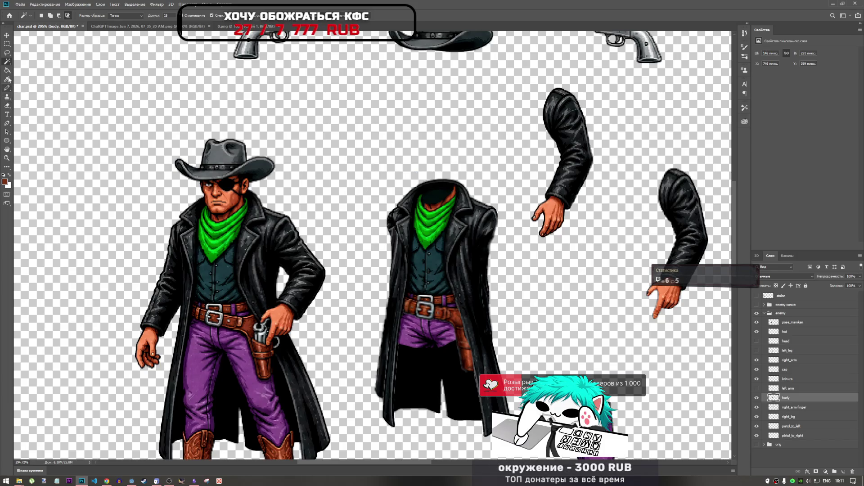
{"action": "right_click", "coordinate": [6, 61]}
{"action": "left_click", "coordinate": [36, 67]}
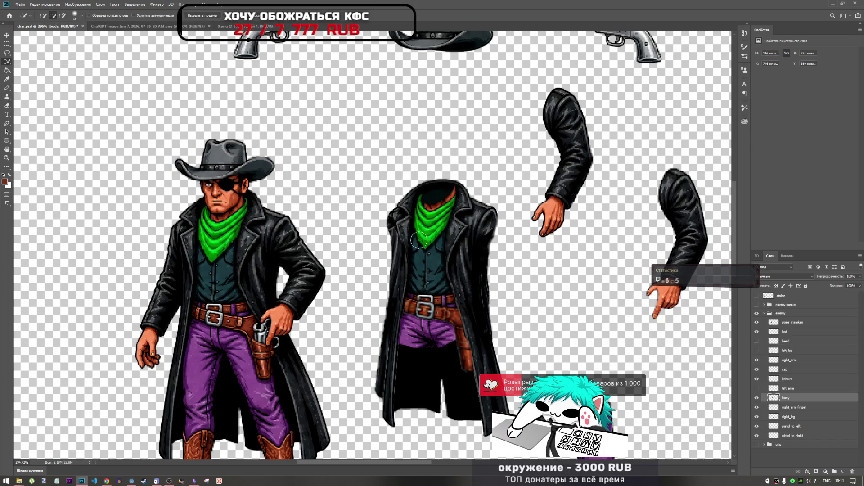
{"action": "mouse_move", "coordinate": [419, 241]}
{"action": "left_mouse_down"}
{"action": "mouse_move", "coordinate": [432, 246]}
{"action": "mouse_move", "coordinate": [430, 297]}
{"action": "left_mouse_up"}
{"action": "key", "text": "ctrl+d"}
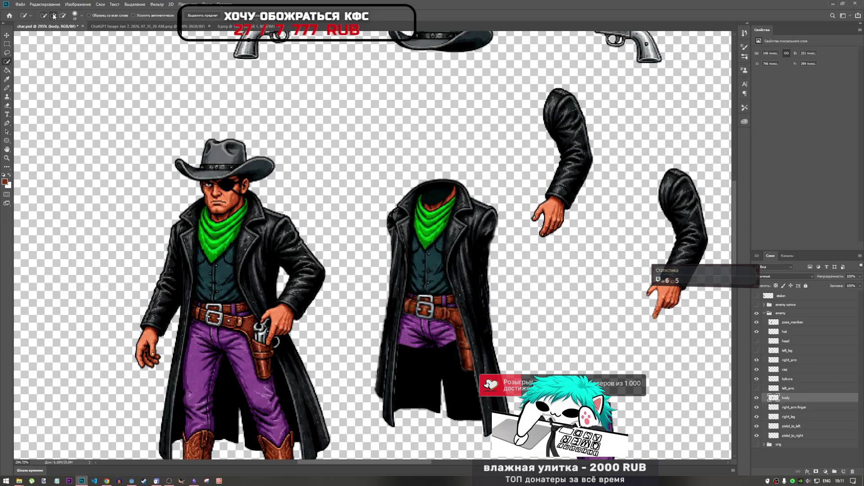
{"action": "left_click", "coordinate": [106, 481]}
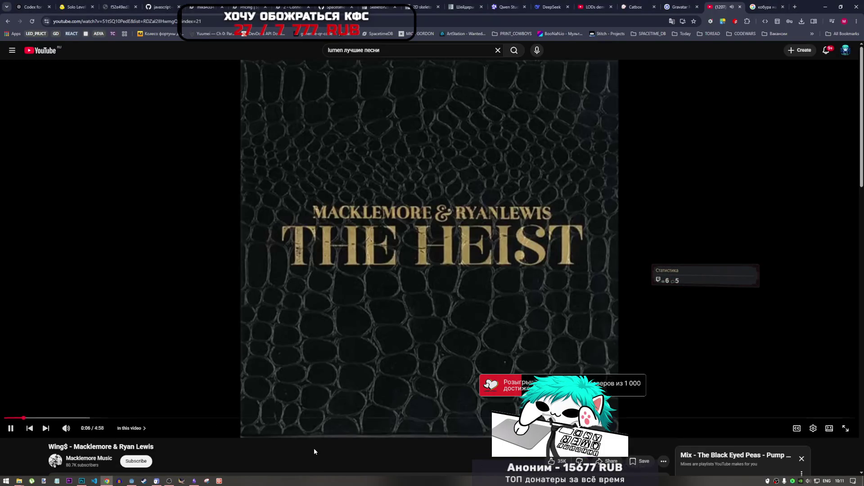
Skip to the next video in the YouTube playlist and return to char.psd.
{"action": "scroll", "coordinate": [314, 451], "scroll_direction": "down", "scroll_amount": 2}
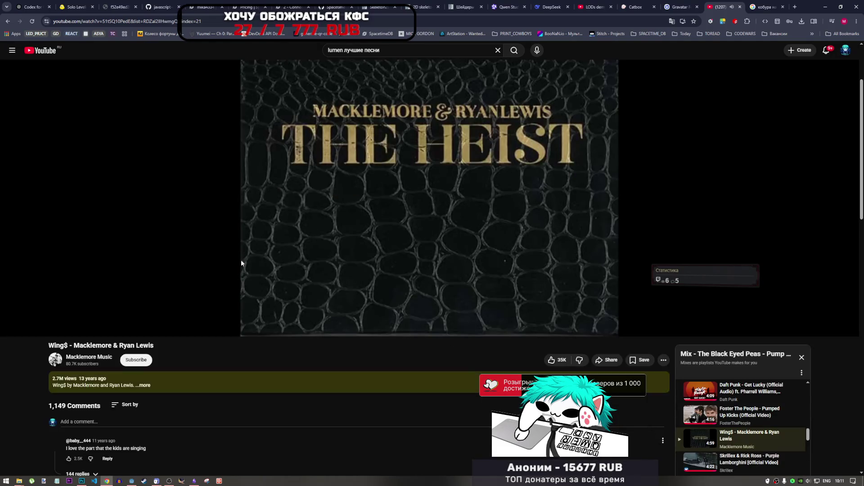
{"action": "left_click", "coordinate": [46, 328]}
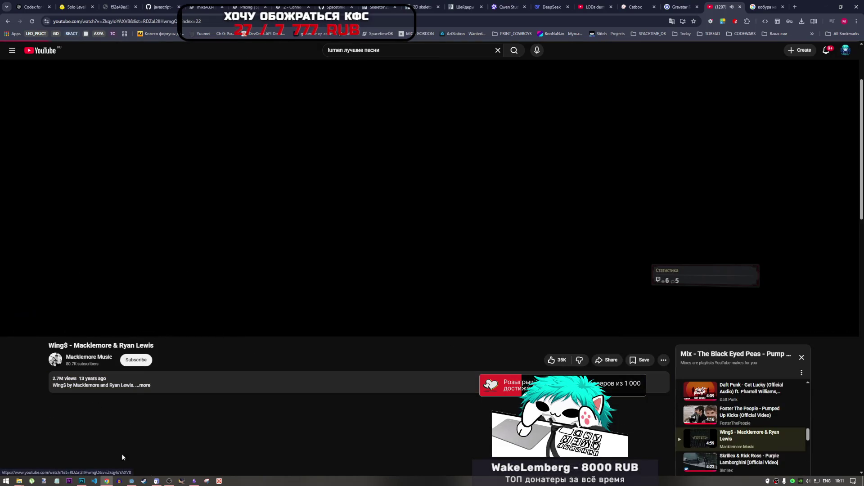
{"action": "left_click", "coordinate": [82, 481]}
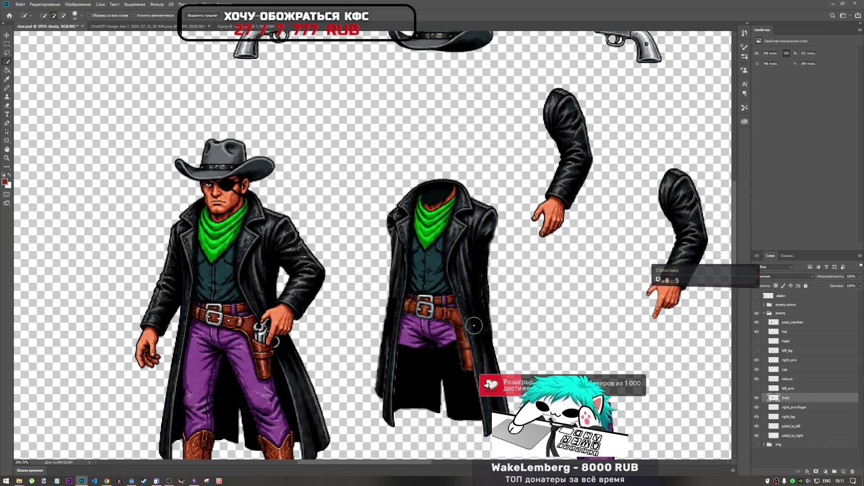
Set the Quick Selection brush size to 12.
{"action": "left_click", "coordinate": [81, 16]}
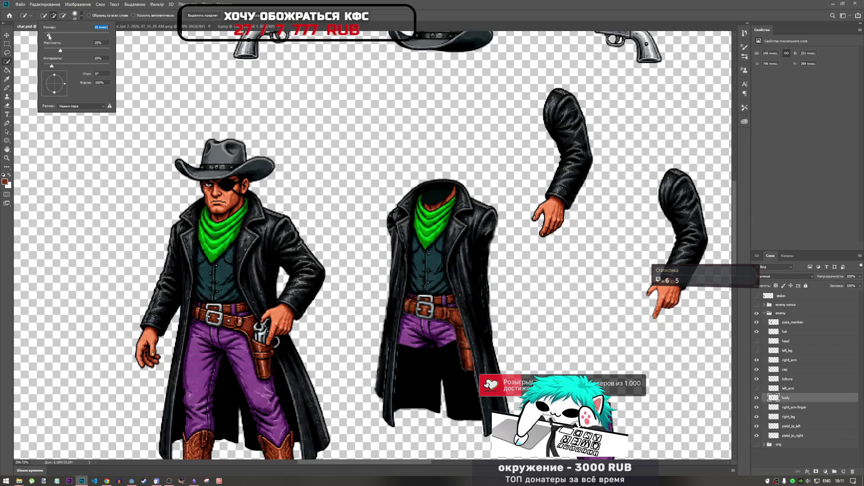
{"action": "left_click_drag", "start_coordinate": [48, 36], "coordinate": [47, 36]}
{"action": "left_click", "coordinate": [114, 13]}
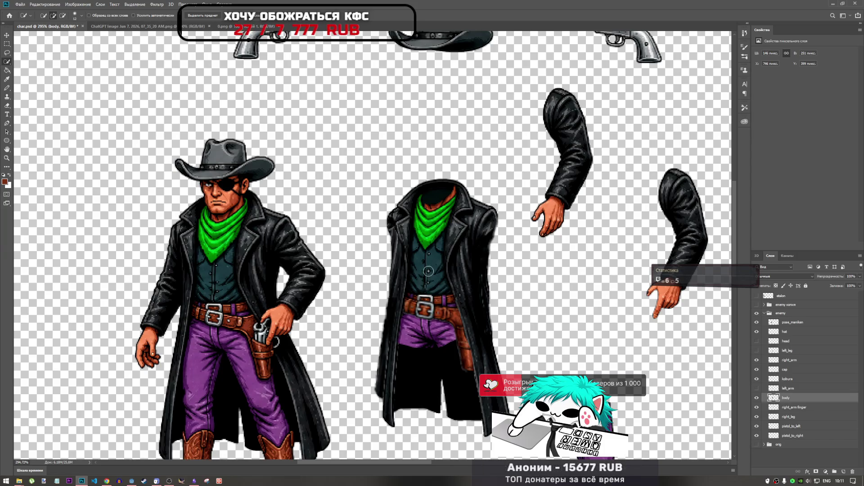
Make trial selections on the headless coat body, clearing them before starting over.
{"action": "left_click", "coordinate": [430, 303]}
{"action": "mouse_move", "coordinate": [438, 321]}
{"action": "left_mouse_down"}
{"action": "mouse_move", "coordinate": [471, 315]}
{"action": "mouse_move", "coordinate": [477, 351]}
{"action": "mouse_move", "coordinate": [482, 211]}
{"action": "mouse_move", "coordinate": [468, 273]}
{"action": "mouse_move", "coordinate": [439, 306]}
{"action": "mouse_move", "coordinate": [453, 329]}
{"action": "left_mouse_up"}
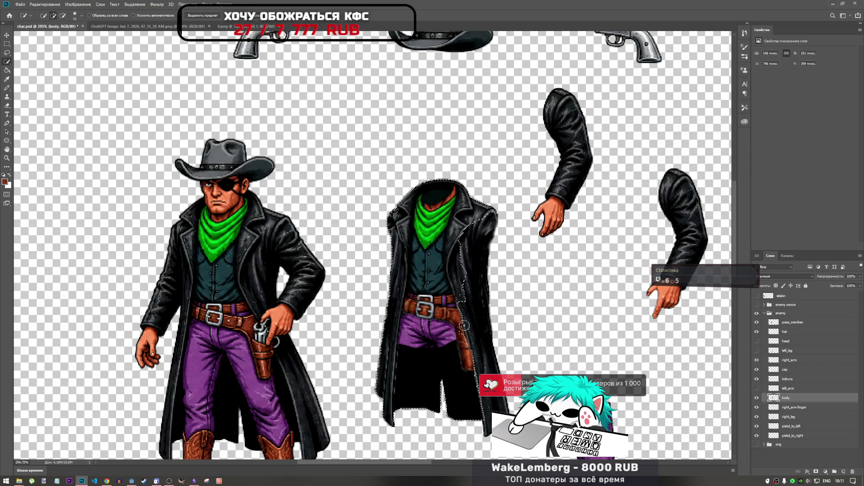
{"action": "key", "text": "ctrl+d"}
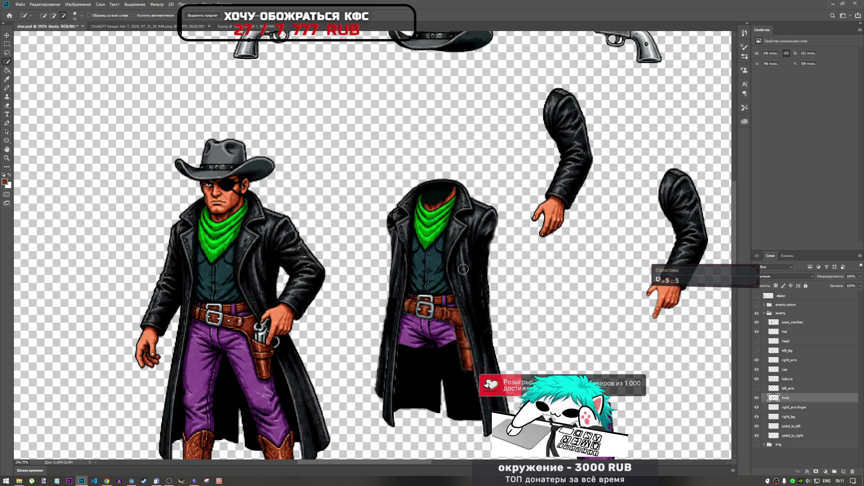
{"action": "mouse_move", "coordinate": [463, 270]}
{"action": "left_mouse_down"}
{"action": "mouse_move", "coordinate": [483, 357]}
{"action": "mouse_move", "coordinate": [459, 316]}
{"action": "mouse_move", "coordinate": [471, 318]}
{"action": "left_mouse_up"}
{"action": "key", "text": "ctrl+d"}
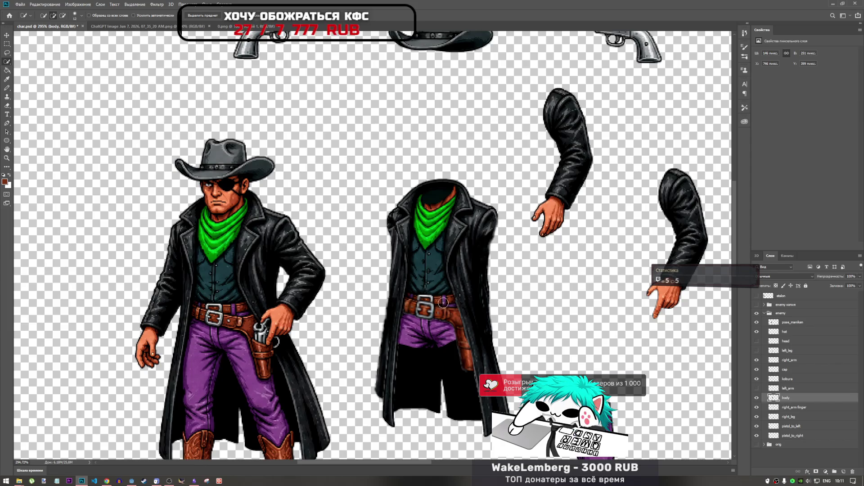
{"action": "left_click", "coordinate": [422, 268]}
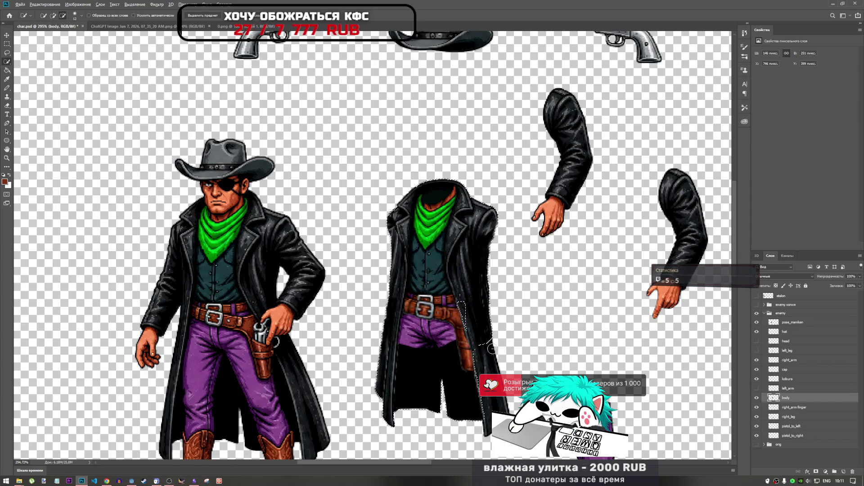
{"action": "mouse_move", "coordinate": [482, 333]}
{"action": "left_mouse_down"}
{"action": "mouse_move", "coordinate": [486, 223]}
{"action": "mouse_move", "coordinate": [472, 210]}
{"action": "left_mouse_up"}
Select the vest and trousers up to the bandana, adding the neck opening up to the collar.
{"action": "left_click", "coordinate": [391, 296], "text": "alt"}
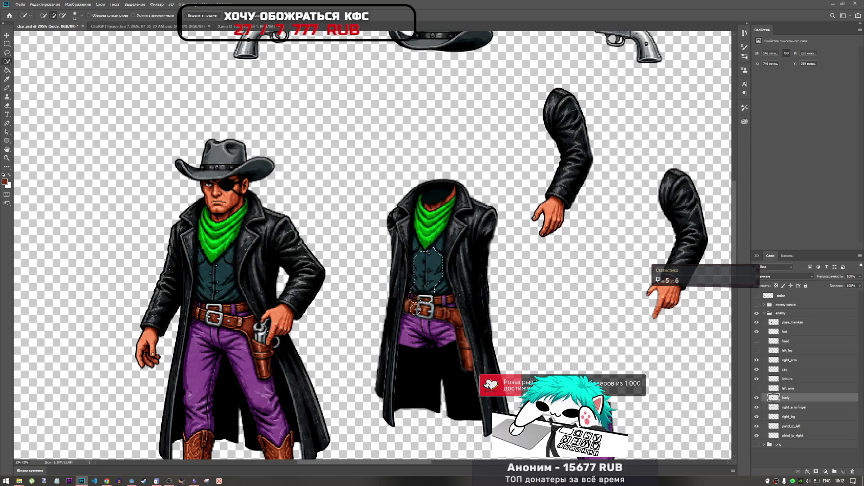
{"action": "left_click_drag", "start_coordinate": [412, 328], "coordinate": [444, 327]}
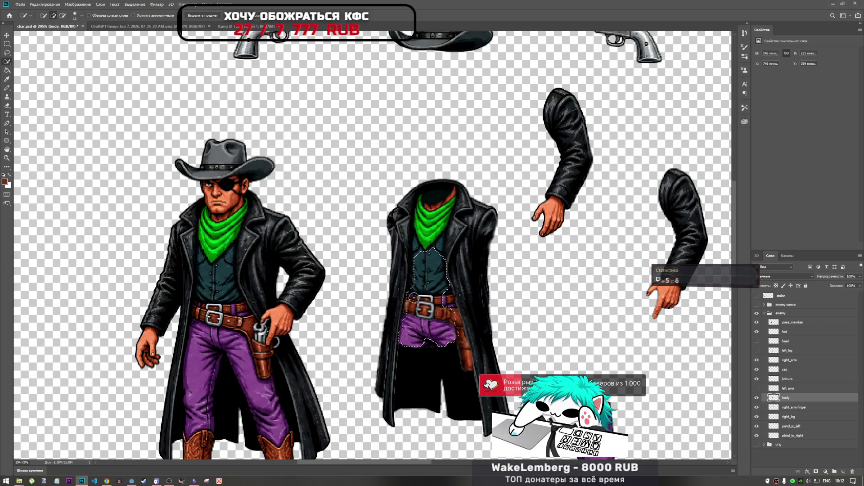
{"action": "left_click_drag", "start_coordinate": [420, 262], "coordinate": [419, 233]}
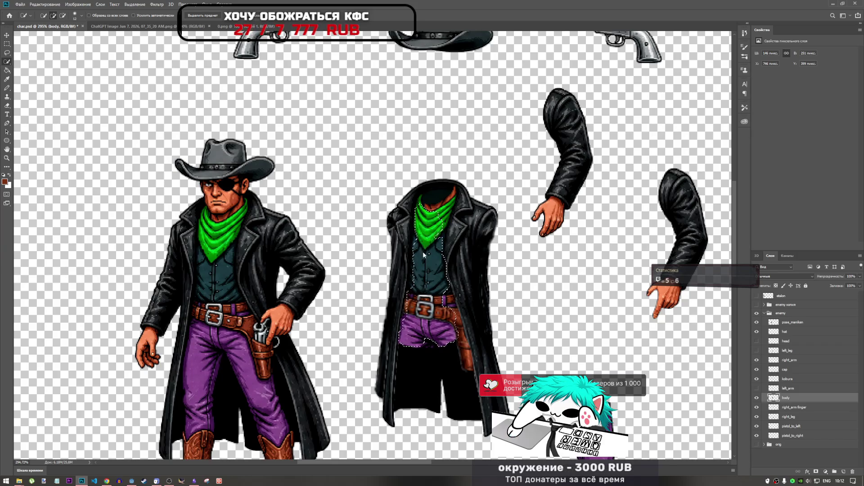
{"action": "left_click_drag", "start_coordinate": [440, 203], "coordinate": [434, 208]}
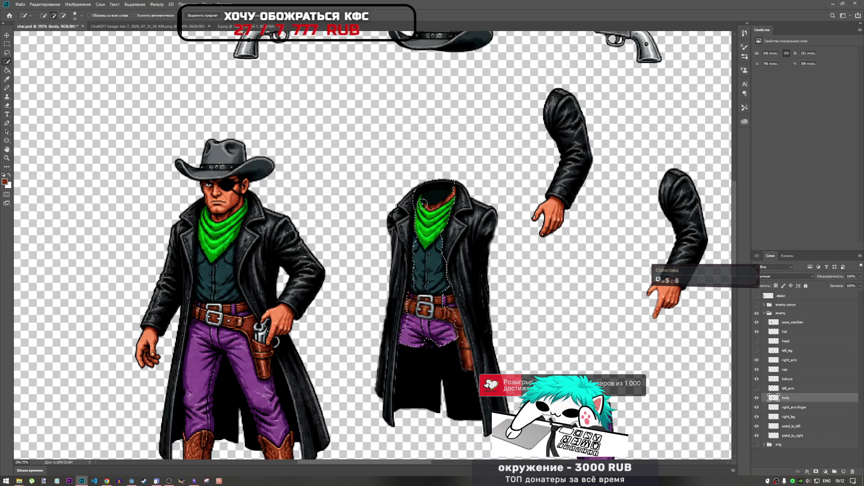
{"action": "left_click", "coordinate": [423, 203], "text": "alt"}
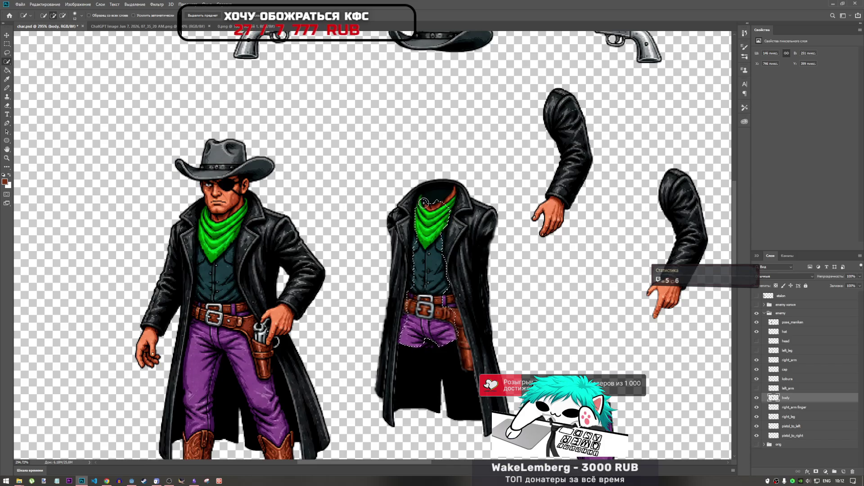
{"action": "left_click", "coordinate": [453, 188]}
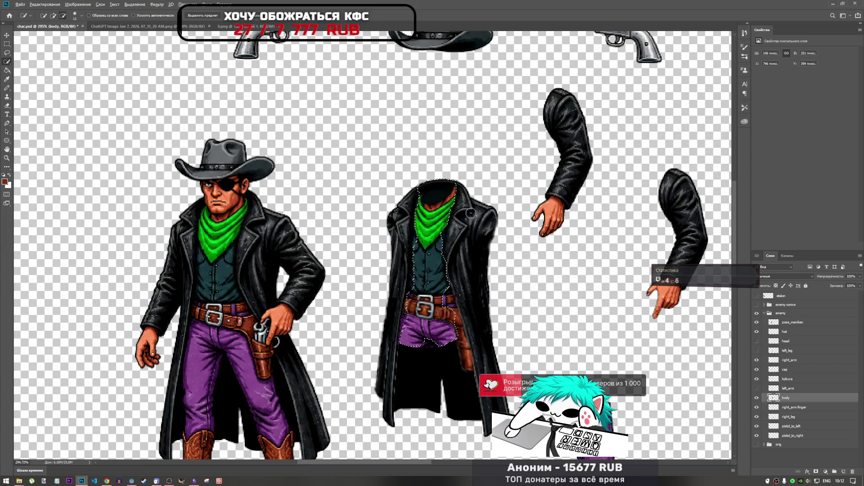
Add the shirt's left side to the selection and subtract the coat's right edge.
{"action": "scroll", "coordinate": [456, 183], "scroll_direction": "down", "scroll_amount": 2}
{"action": "scroll", "coordinate": [456, 189], "scroll_direction": "up", "scroll_amount": 5}
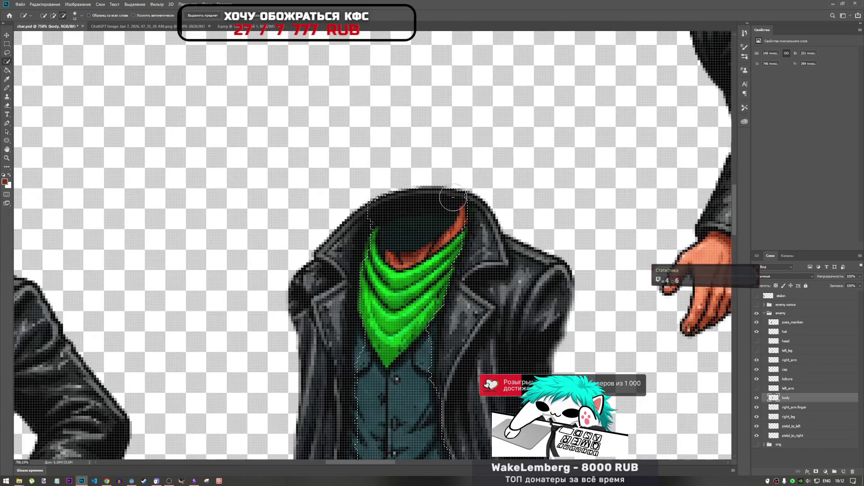
{"action": "scroll", "coordinate": [456, 197], "scroll_direction": "down", "scroll_amount": 3}
{"action": "scroll", "coordinate": [410, 292], "scroll_direction": "up", "scroll_amount": 2}
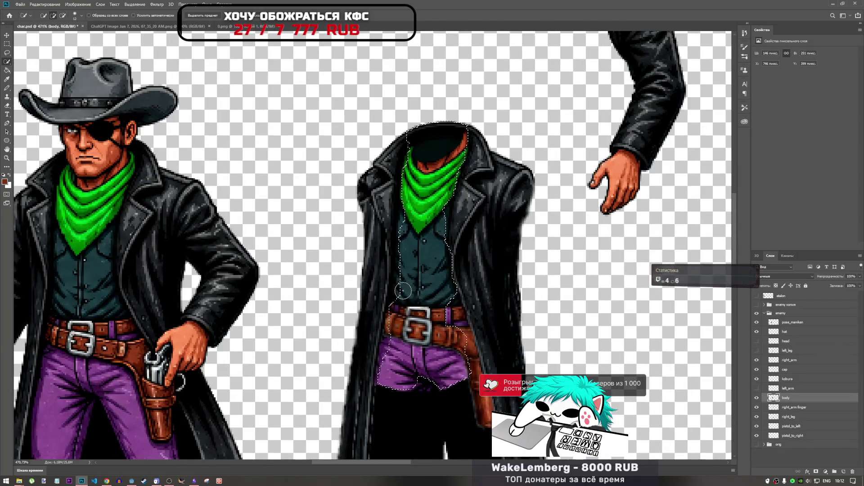
{"action": "left_click", "coordinate": [405, 243]}
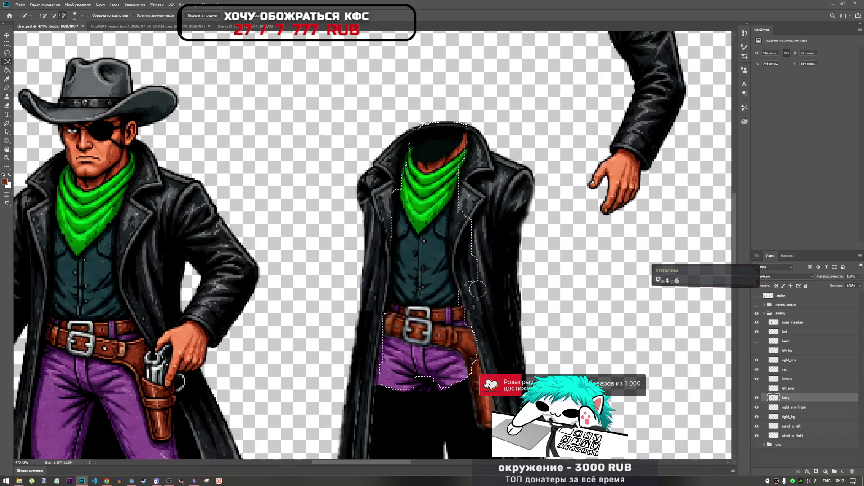
{"action": "left_click_drag", "start_coordinate": [478, 289], "coordinate": [473, 266]}
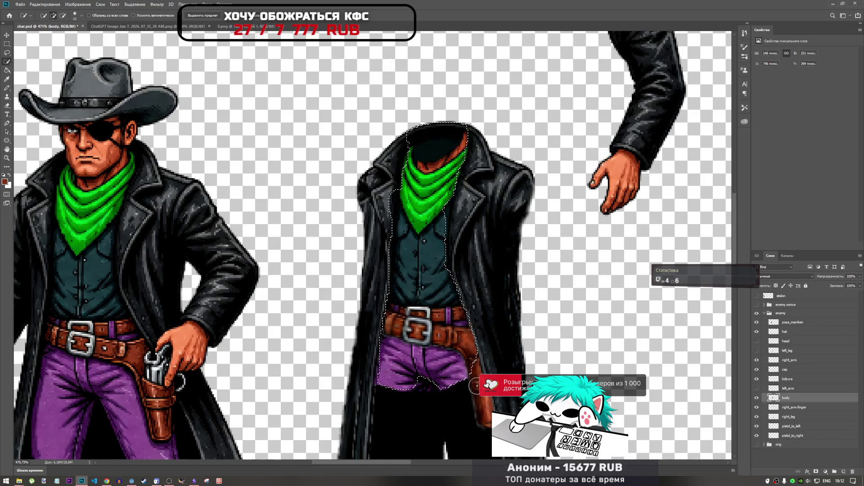
{"action": "scroll", "coordinate": [480, 397], "scroll_direction": "down", "scroll_amount": 5}
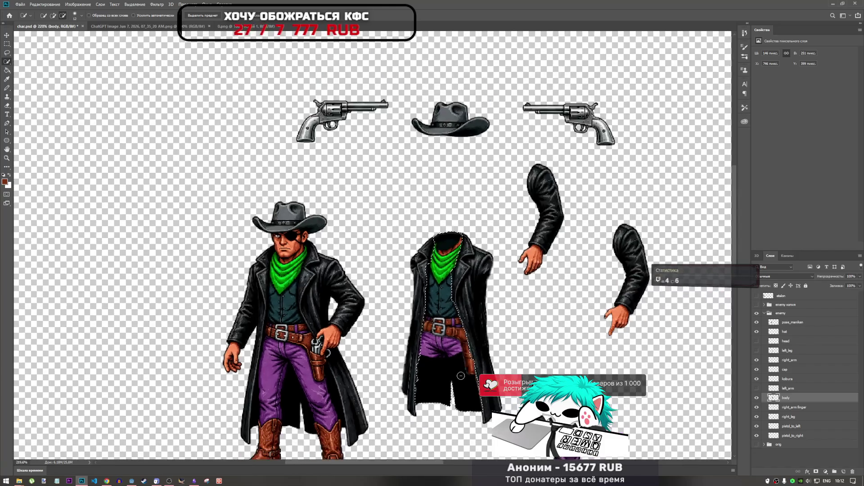
Add, then remove, the area below the purple shorts in the torso selection.
{"action": "scroll", "coordinate": [431, 397], "scroll_direction": "up", "scroll_amount": 4}
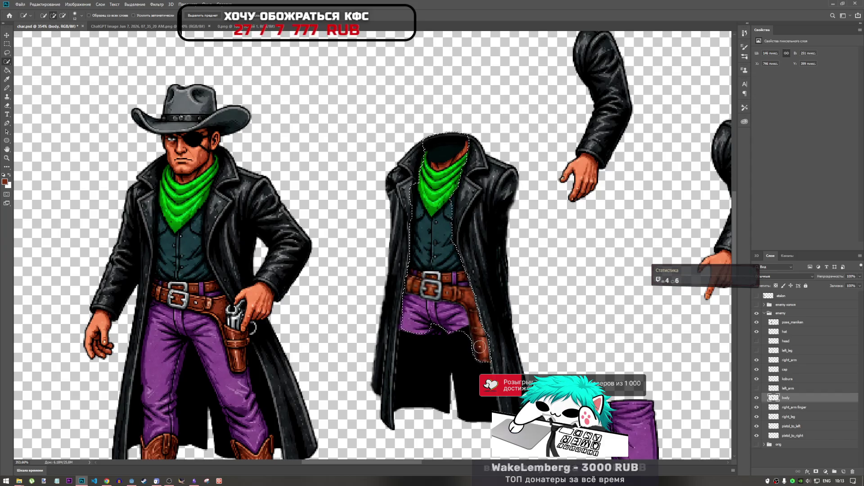
{"action": "scroll", "coordinate": [479, 336], "scroll_direction": "up", "scroll_amount": 2}
{"action": "scroll", "coordinate": [474, 323], "scroll_direction": "up", "scroll_amount": 2}
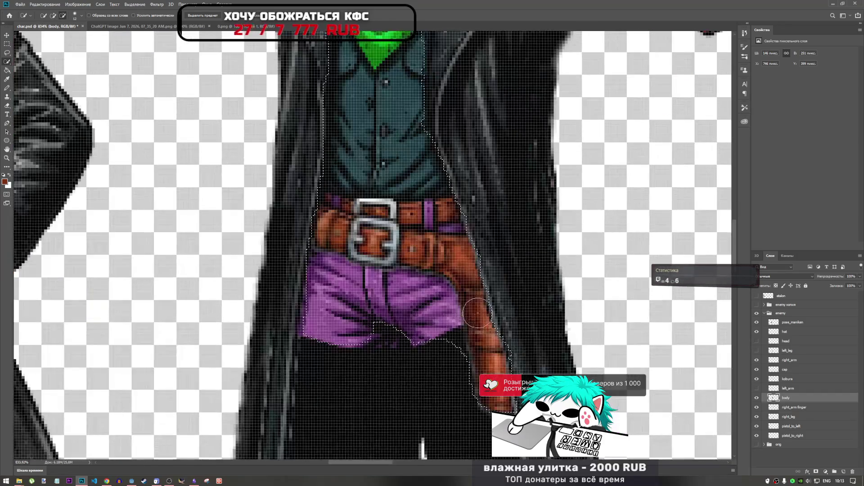
{"action": "scroll", "coordinate": [468, 328], "scroll_direction": "up", "scroll_amount": 2}
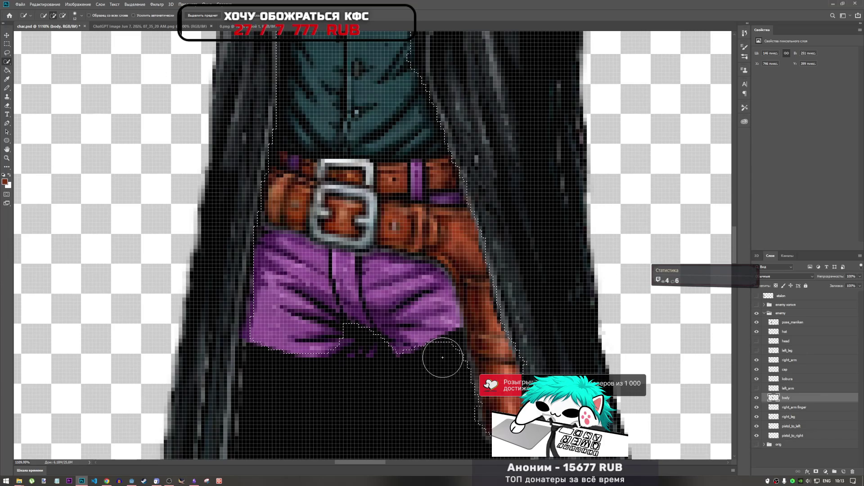
{"action": "left_click_drag", "start_coordinate": [336, 335], "coordinate": [368, 334]}
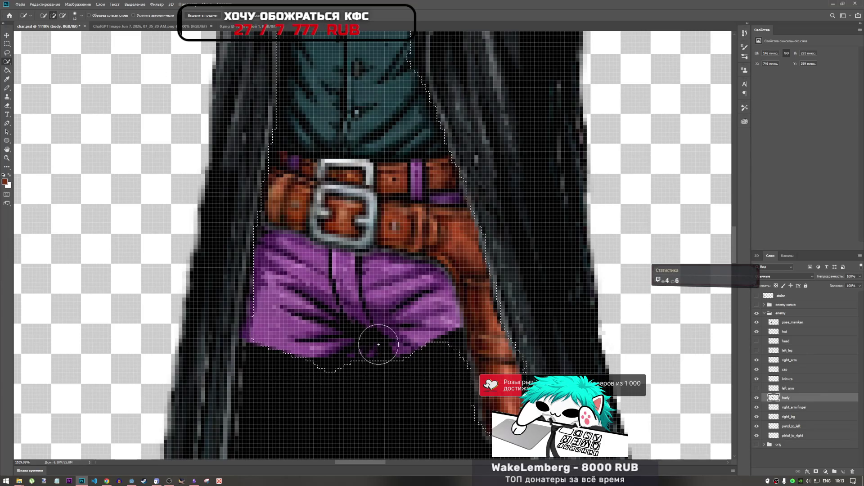
{"action": "left_click_drag", "start_coordinate": [336, 387], "coordinate": [327, 383], "text": "alt"}
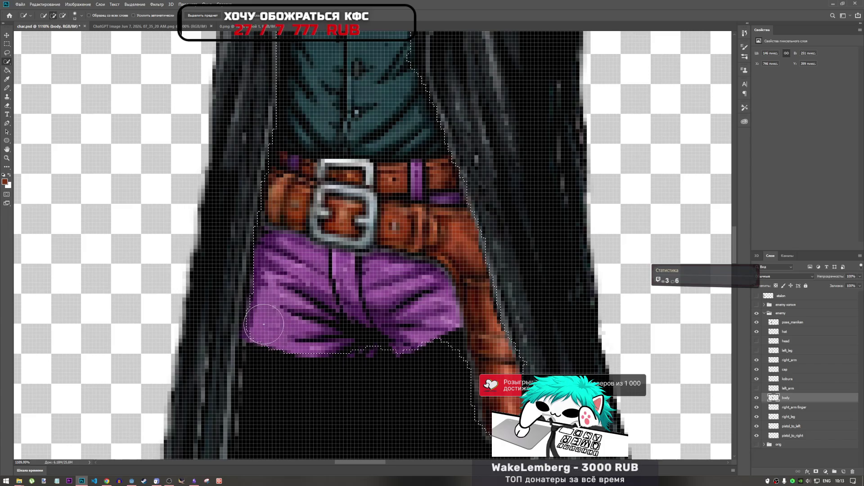
{"action": "scroll", "coordinate": [295, 360], "scroll_direction": "down", "scroll_amount": 4}
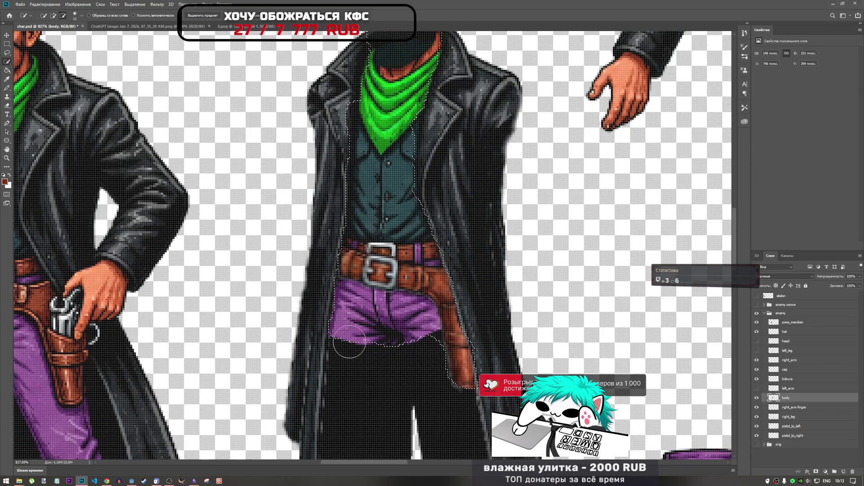
{"action": "scroll", "coordinate": [351, 339], "scroll_direction": "up", "scroll_amount": 3}
{"action": "scroll", "coordinate": [372, 335], "scroll_direction": "down", "scroll_amount": 1}
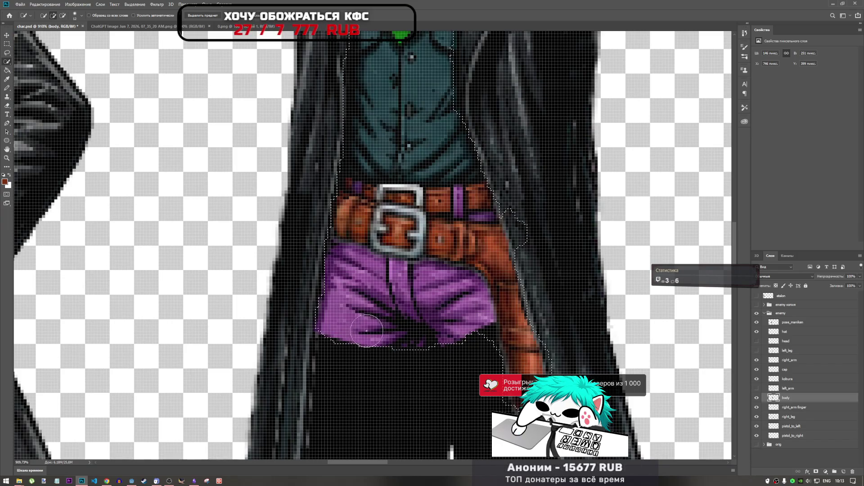
{"action": "scroll", "coordinate": [371, 336], "scroll_direction": "down", "scroll_amount": 5}
{"action": "scroll", "coordinate": [382, 324], "scroll_direction": "up", "scroll_amount": 4}
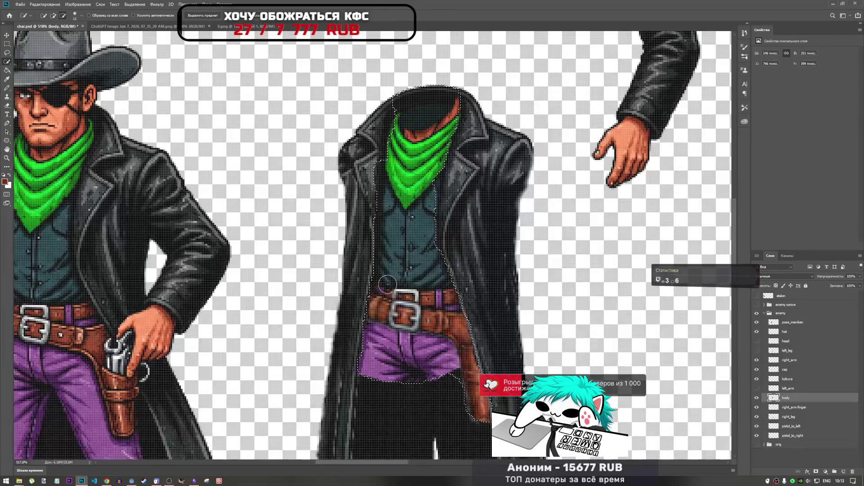
{"action": "scroll", "coordinate": [381, 324], "scroll_direction": "down", "scroll_amount": 3}
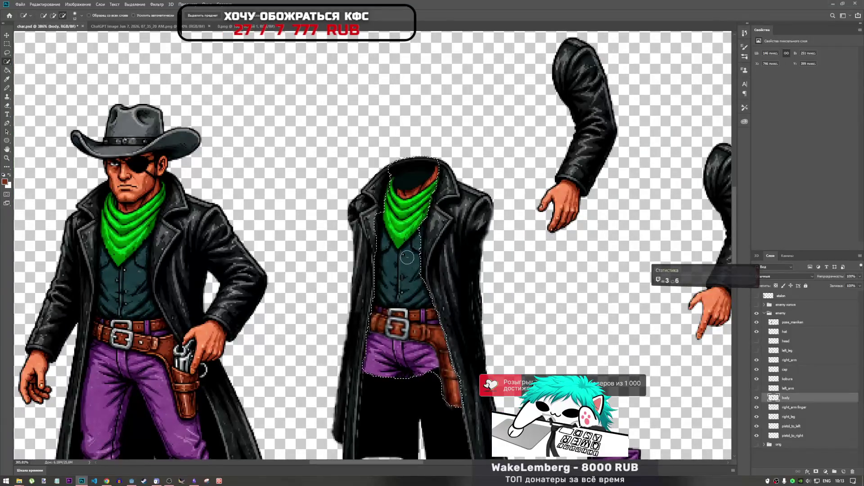
{"action": "scroll", "coordinate": [425, 307], "scroll_direction": "down", "scroll_amount": 3}
{"action": "scroll", "coordinate": [432, 310], "scroll_direction": "up", "scroll_amount": 3}
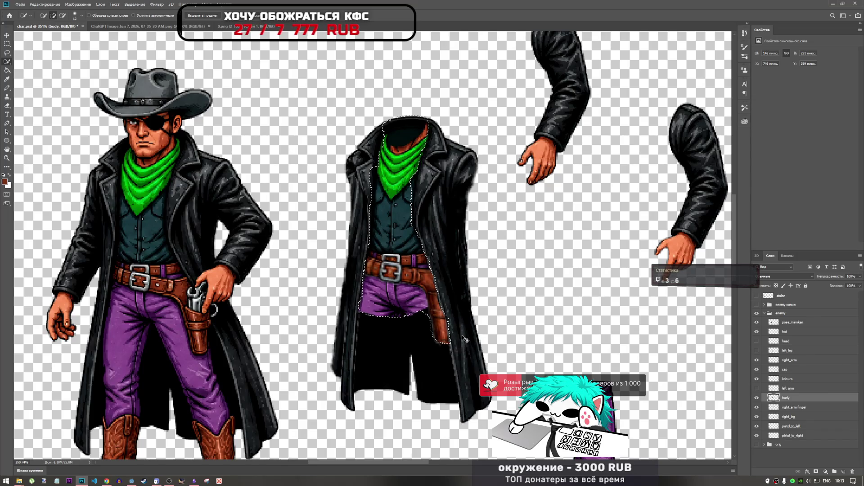
Duplicate the body layer as a hidden body копия, keeping the original body layer active.
{"action": "key", "text": "ctrl+j"}
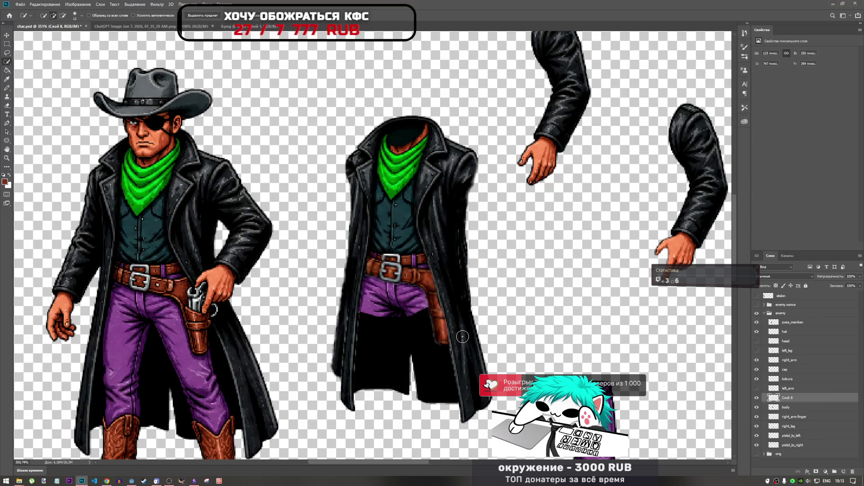
{"action": "key", "text": "ctrl+z"}
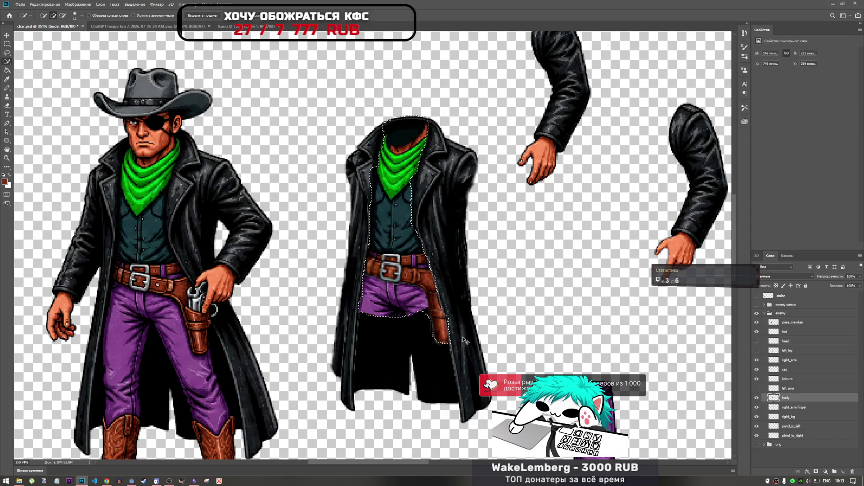
{"action": "left_click_drag", "start_coordinate": [783, 401], "coordinate": [786, 398], "text": "alt"}
{"action": "left_click", "coordinate": [757, 398]}
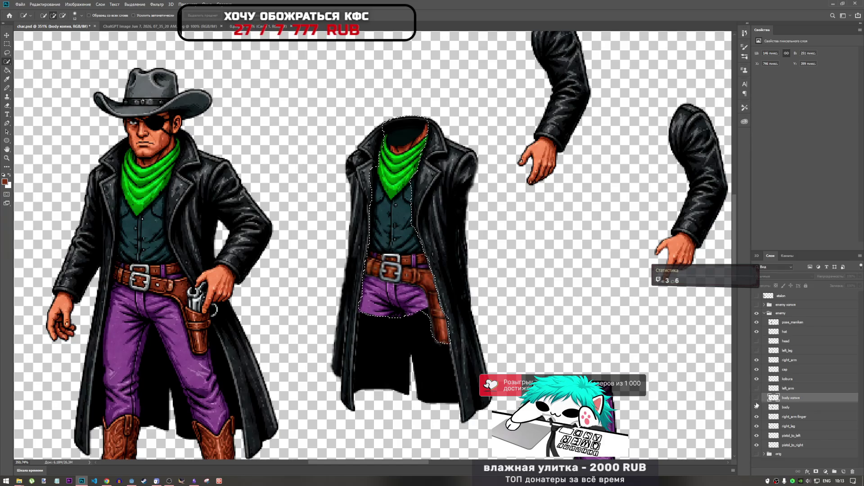
{"action": "left_click", "coordinate": [757, 406]}
{"action": "left_click", "coordinate": [757, 399]}
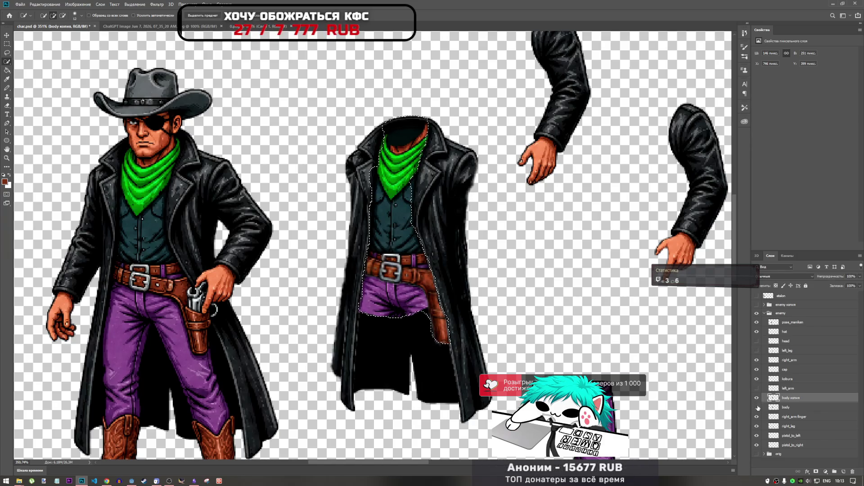
{"action": "left_click", "coordinate": [756, 398]}
{"action": "left_click", "coordinate": [757, 407]}
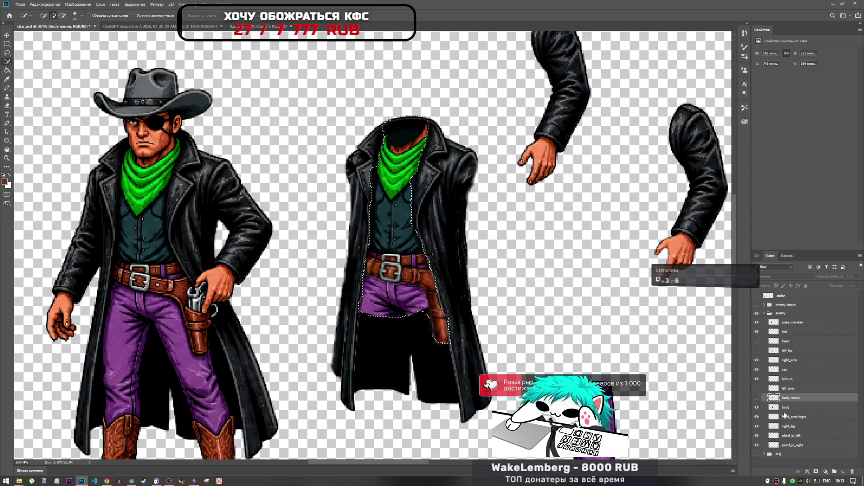
{"action": "left_click", "coordinate": [756, 398]}
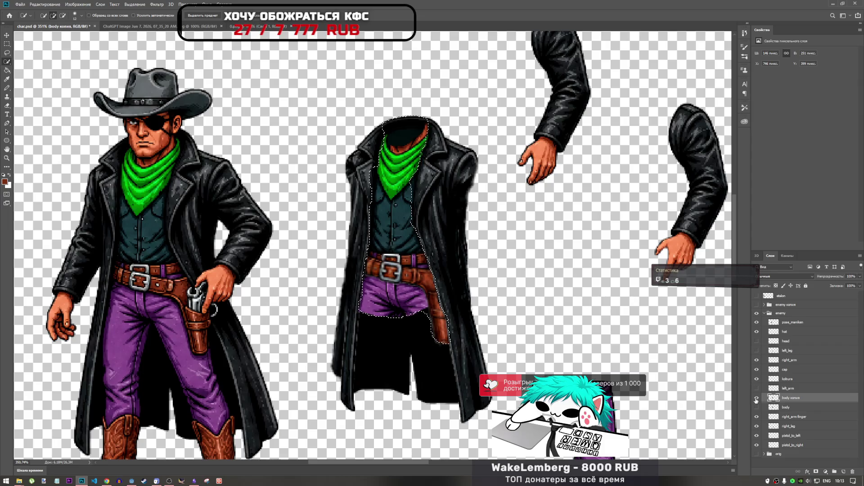
{"action": "left_click", "coordinate": [757, 398]}
{"action": "left_click", "coordinate": [757, 407]}
{"action": "left_click", "coordinate": [773, 408]}
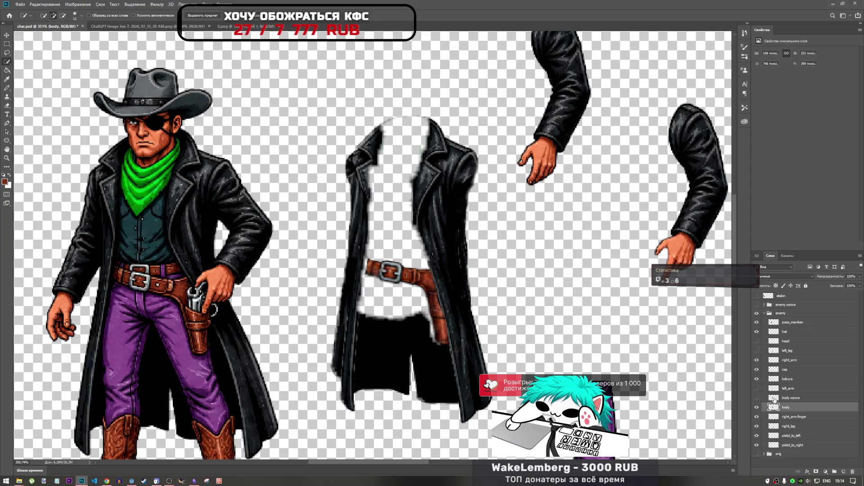
Paste the copied torso as a new layer and move it down onto the coat.
{"action": "left_click", "coordinate": [774, 399]}
{"action": "key", "text": "ctrl+v"}
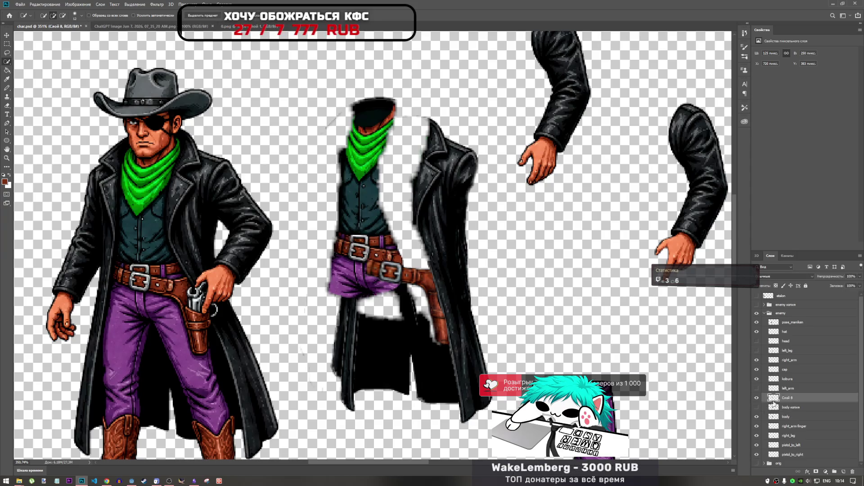
{"action": "key", "text": "ctrl+t"}
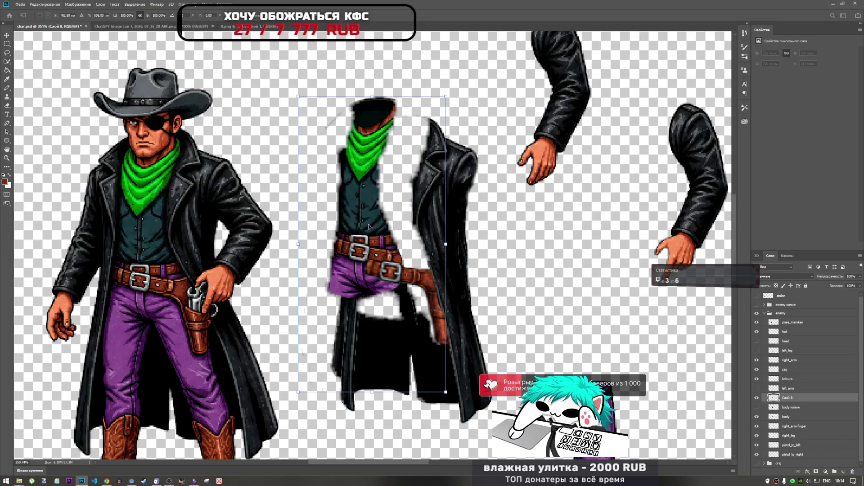
{"action": "mouse_move", "coordinate": [384, 237]}
{"action": "left_mouse_down"}
{"action": "mouse_move", "coordinate": [394, 243]}
{"action": "mouse_move", "coordinate": [374, 200]}
{"action": "mouse_move", "coordinate": [404, 229]}
{"action": "mouse_move", "coordinate": [359, 221]}
{"action": "mouse_move", "coordinate": [368, 230]}
{"action": "left_mouse_up"}
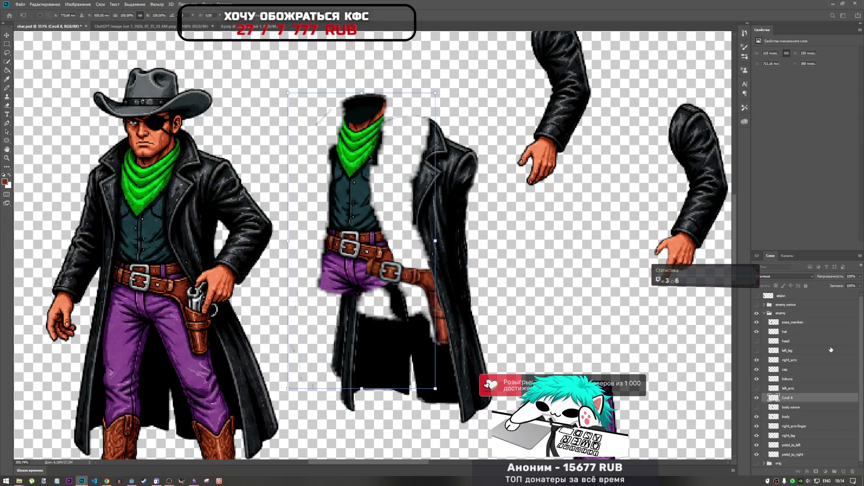
{"action": "left_click", "coordinate": [774, 408]}
{"action": "key", "text": "w"}
{"action": "left_click", "coordinate": [757, 407]}
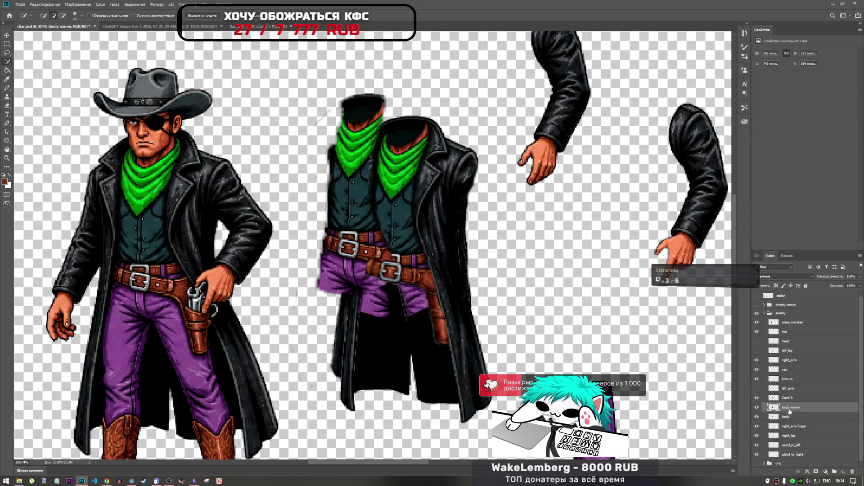
Move the pasted Слой 8 torso over the second torso and nudge it into alignment.
{"action": "left_click", "coordinate": [787, 398]}
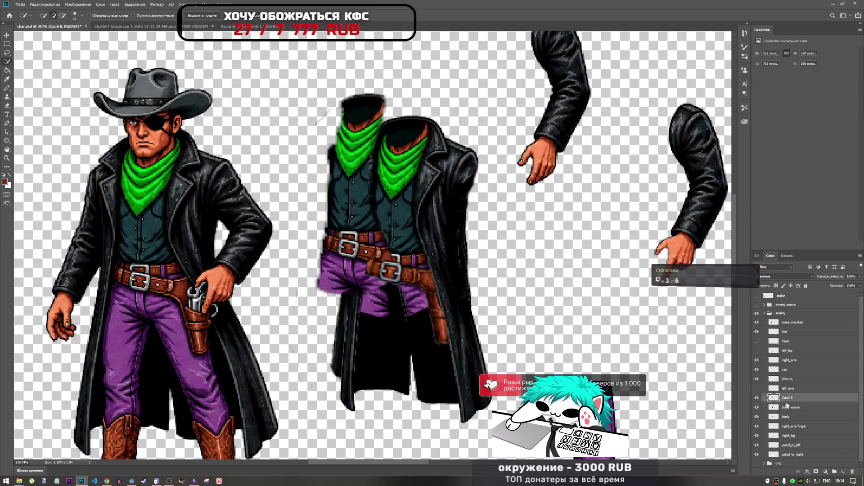
{"action": "key", "text": "ctrl+t"}
{"action": "left_click_drag", "start_coordinate": [333, 203], "coordinate": [391, 231]}
{"action": "key", "text": "Left"}
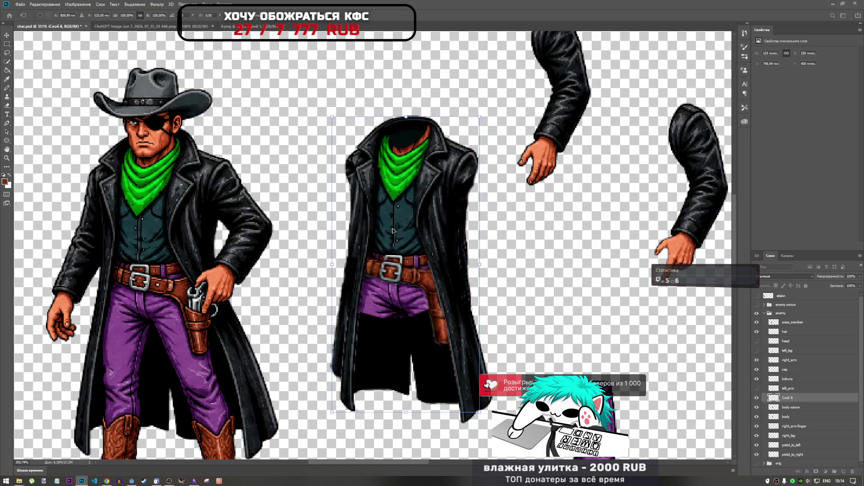
{"action": "key", "text": "Left"}
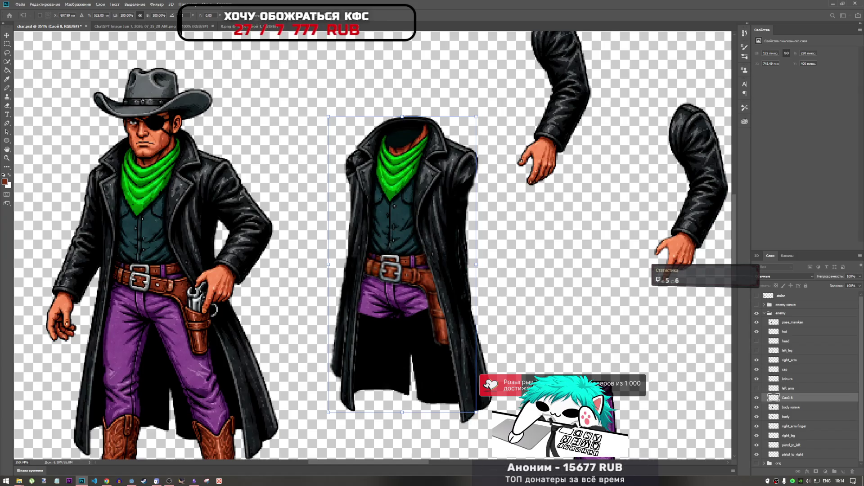
{"action": "key", "text": "Return"}
{"action": "key", "text": "w"}
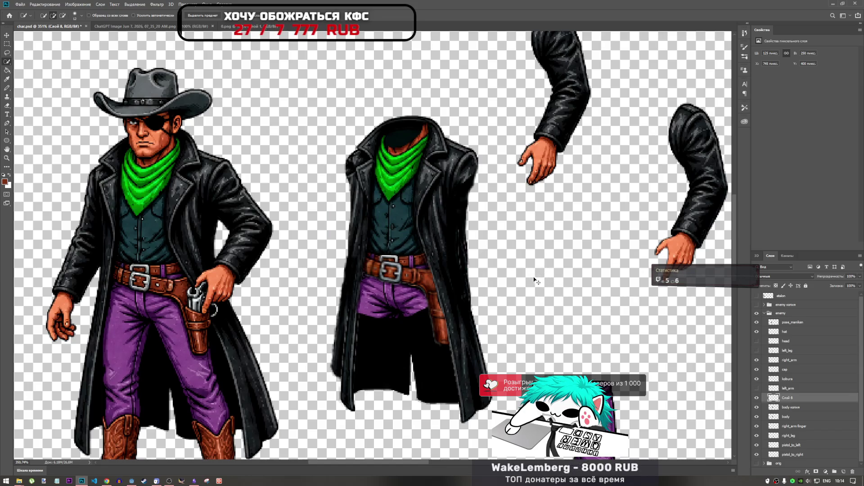
{"action": "key", "text": "v"}
{"action": "key", "text": "Right"}
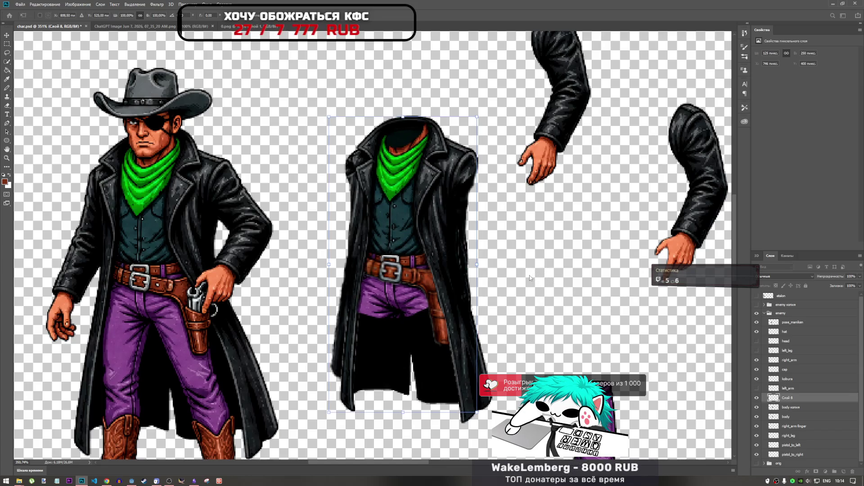
Show body копия behind the torso and check what Слой 8 holds.
{"action": "key", "text": "w"}
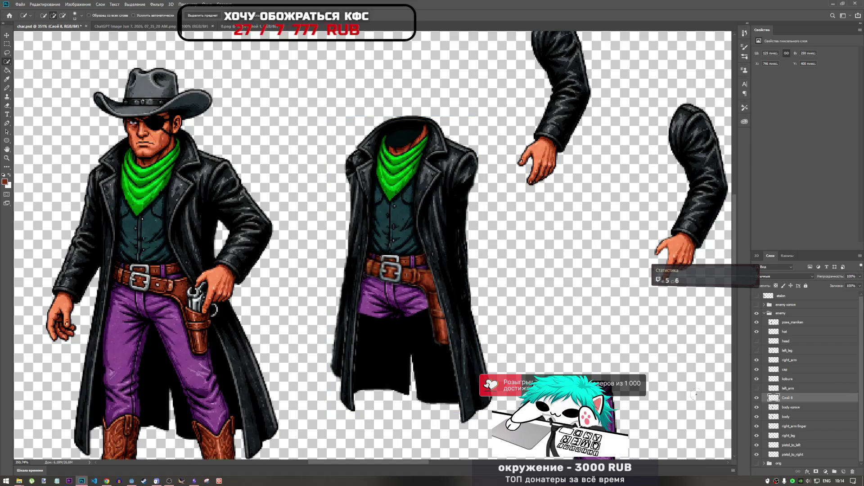
{"action": "left_click", "coordinate": [757, 407]}
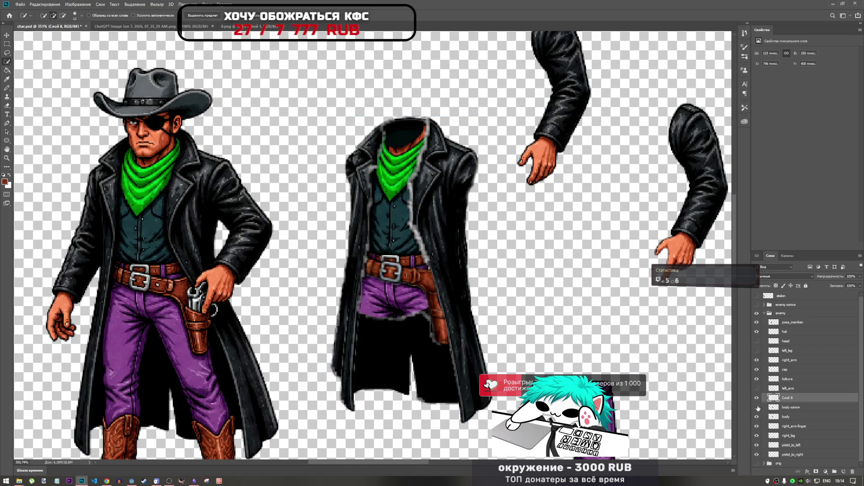
{"action": "left_click", "coordinate": [757, 398]}
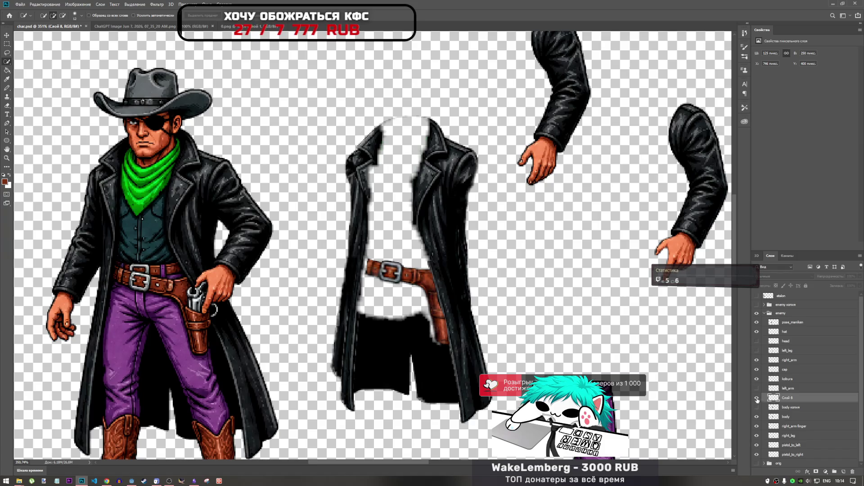
{"action": "left_click", "coordinate": [757, 398]}
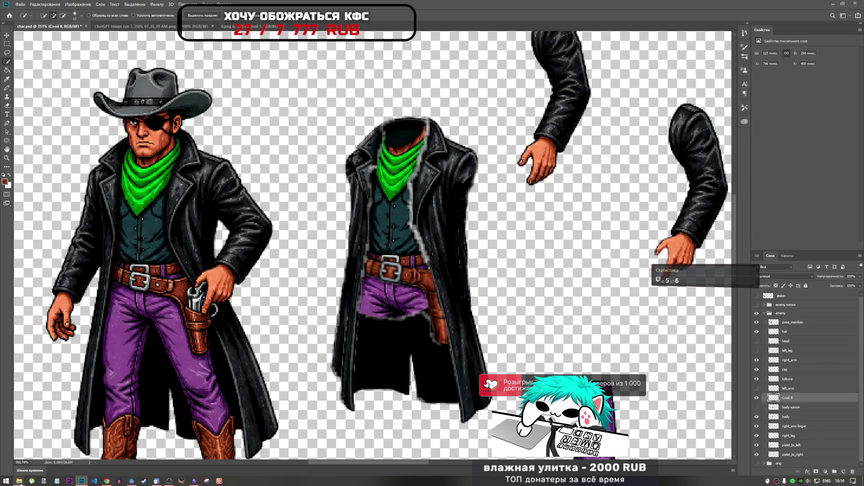
Open char_anim_finals.psd from the print_cowboys psd folder, accepting the missing colour profile warning.
{"action": "mouse_move", "coordinate": [21, 481]}
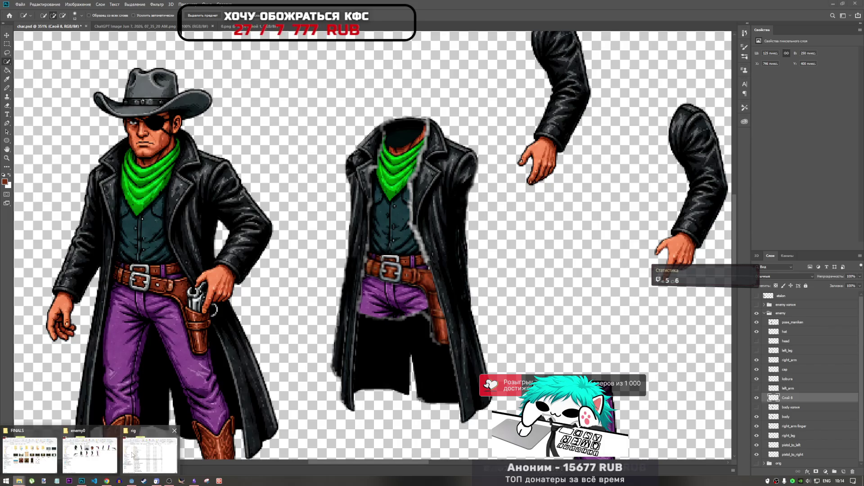
{"action": "left_click", "coordinate": [29, 454]}
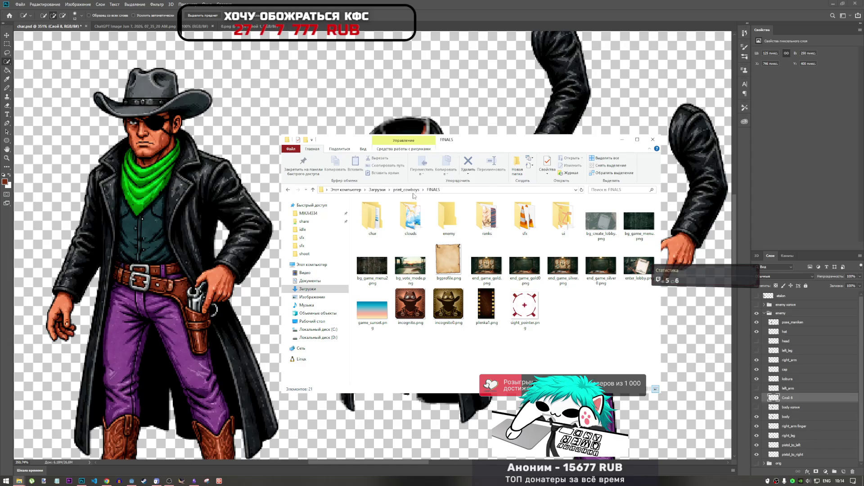
{"action": "key", "text": "alt+Up"}
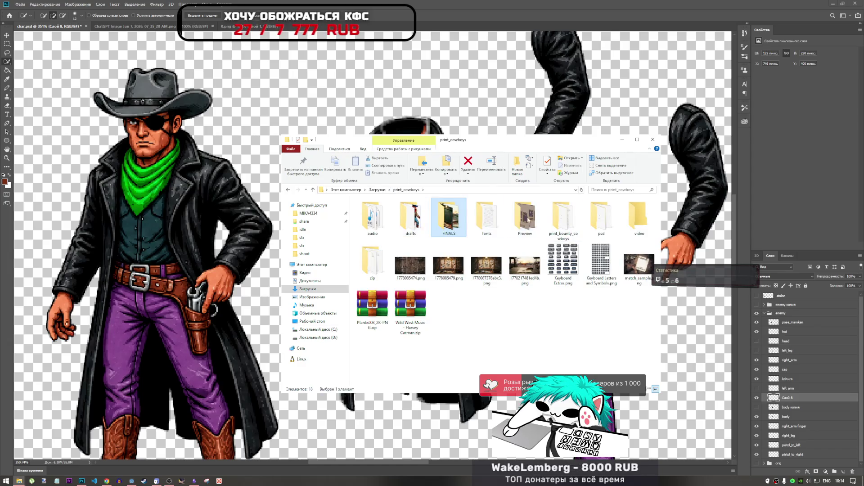
{"action": "double_click", "coordinate": [601, 216]}
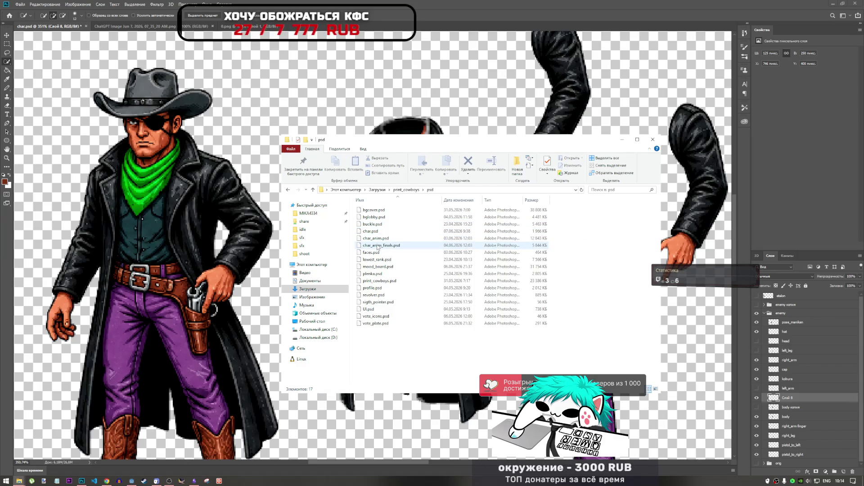
{"action": "double_click", "coordinate": [377, 245]}
{"action": "left_click", "coordinate": [270, 122]}
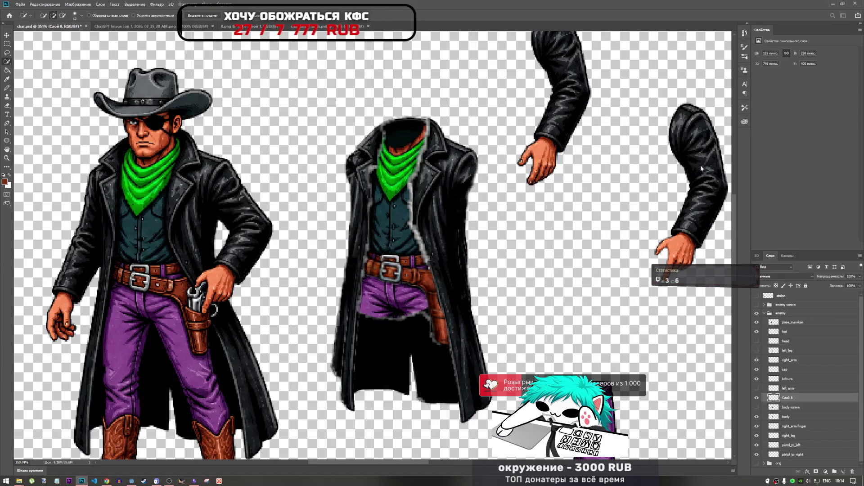
Copy the green Слой 28 копия layer into char.psd and place it at the bottom of the enemy group.
{"action": "scroll", "coordinate": [783, 444], "scroll_direction": "down", "scroll_amount": 2}
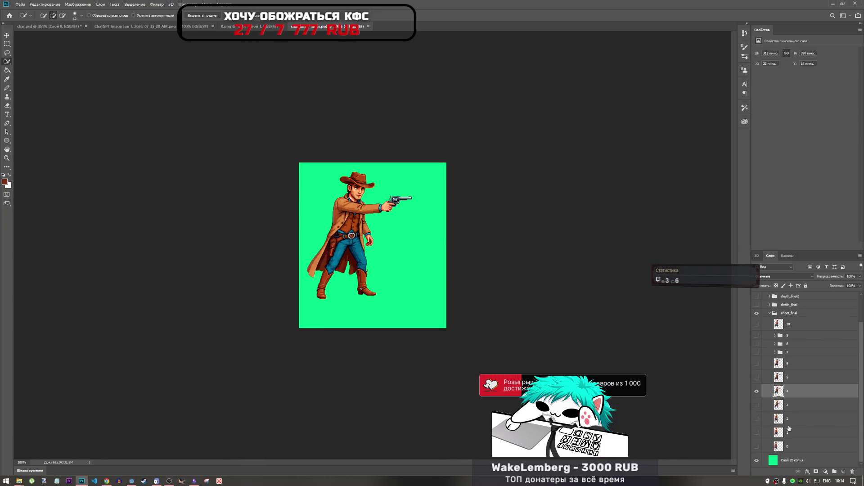
{"action": "left_click", "coordinate": [791, 460]}
{"action": "key", "text": "ctrl+c"}
{"action": "key", "text": "ctrl+Tab"}
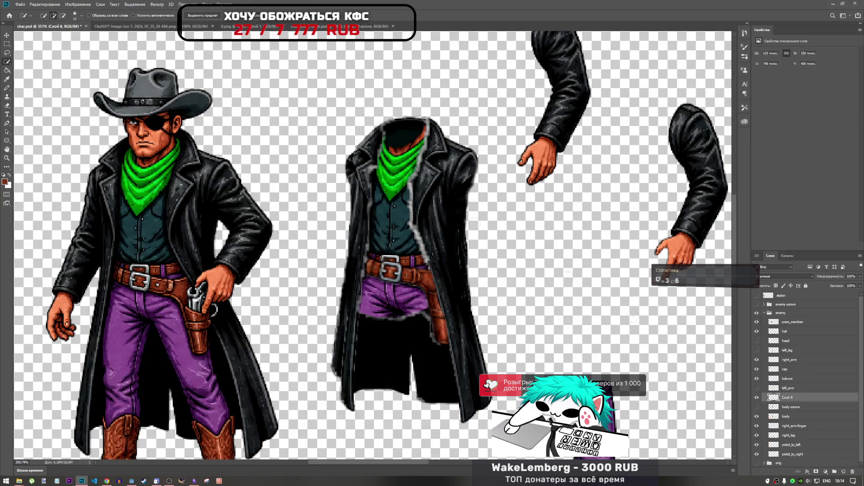
{"action": "key", "text": "ctrl+v"}
{"action": "left_click_drag", "start_coordinate": [802, 402], "coordinate": [809, 460]}
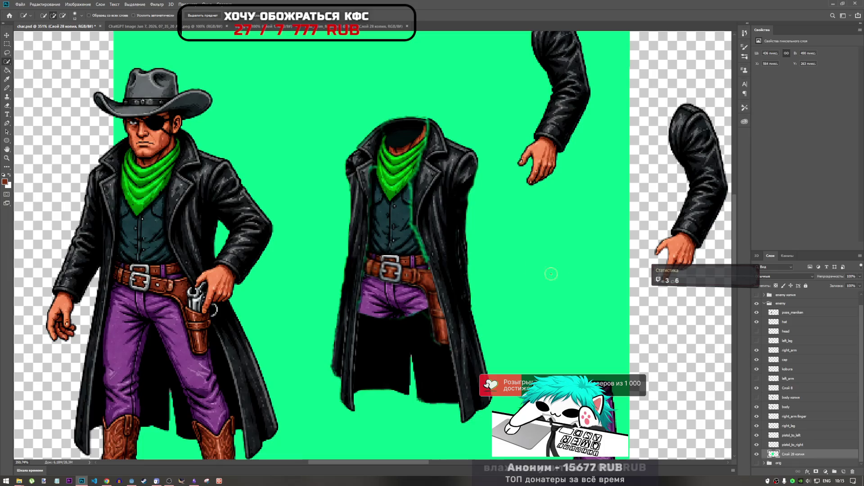
Compare the torso part layers' visibility around the neck, finally hiding body копия.
{"action": "scroll", "coordinate": [394, 155], "scroll_direction": "down", "scroll_amount": 3}
{"action": "scroll", "coordinate": [395, 154], "scroll_direction": "up", "scroll_amount": 2}
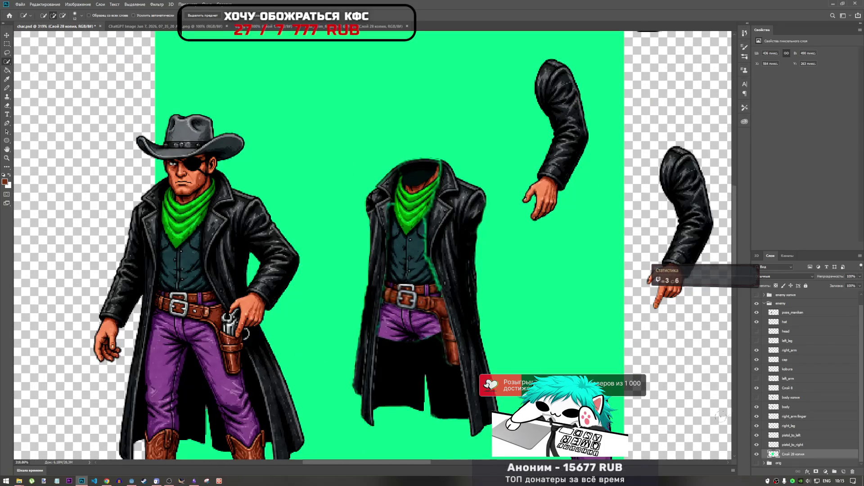
{"action": "left_click", "coordinate": [757, 388]}
{"action": "left_click", "coordinate": [757, 397]}
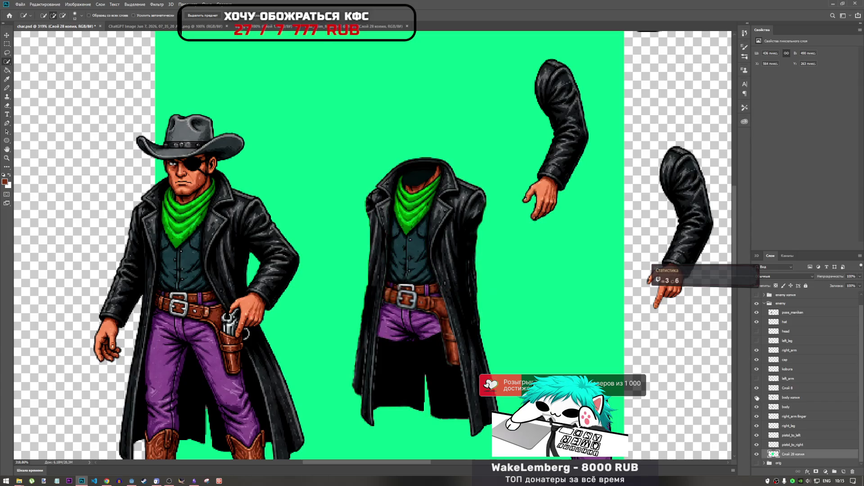
{"action": "left_click", "coordinate": [757, 397]}
{"action": "left_click", "coordinate": [757, 403]}
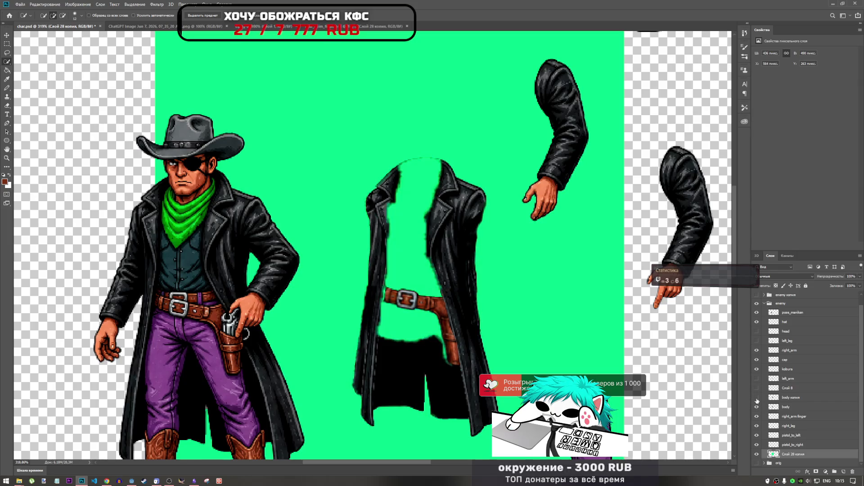
{"action": "left_click", "coordinate": [757, 403]}
{"action": "left_click", "coordinate": [757, 399]}
{"action": "left_click", "coordinate": [757, 404]}
{"action": "left_click", "coordinate": [758, 397]}
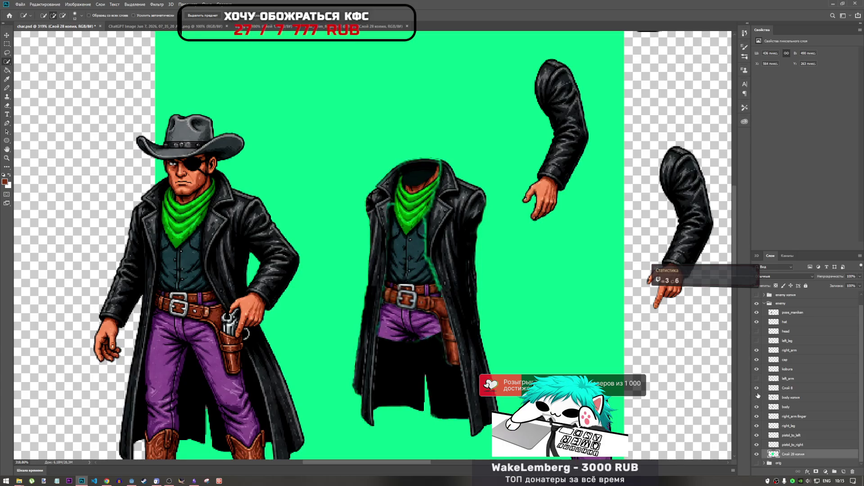
{"action": "left_click", "coordinate": [758, 391]}
{"action": "left_click", "coordinate": [757, 391]}
{"action": "left_click", "coordinate": [758, 391]}
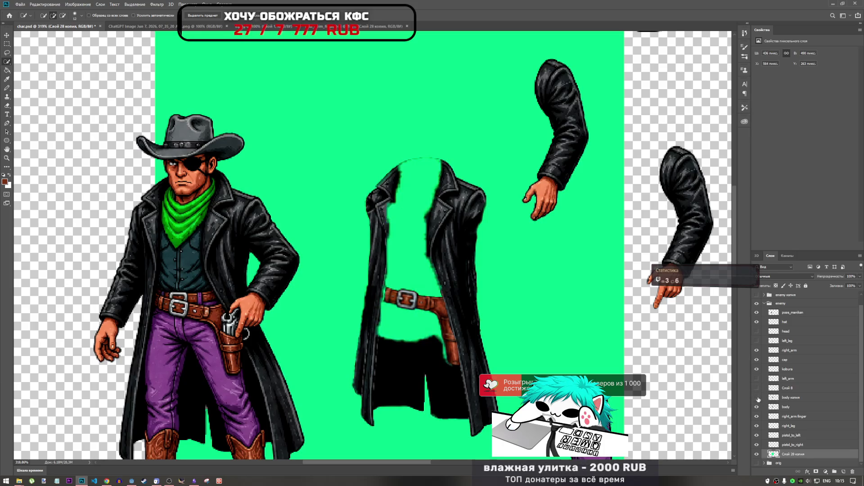
{"action": "left_click", "coordinate": [758, 398]}
{"action": "left_click", "coordinate": [758, 399]}
{"action": "left_click", "coordinate": [757, 407]}
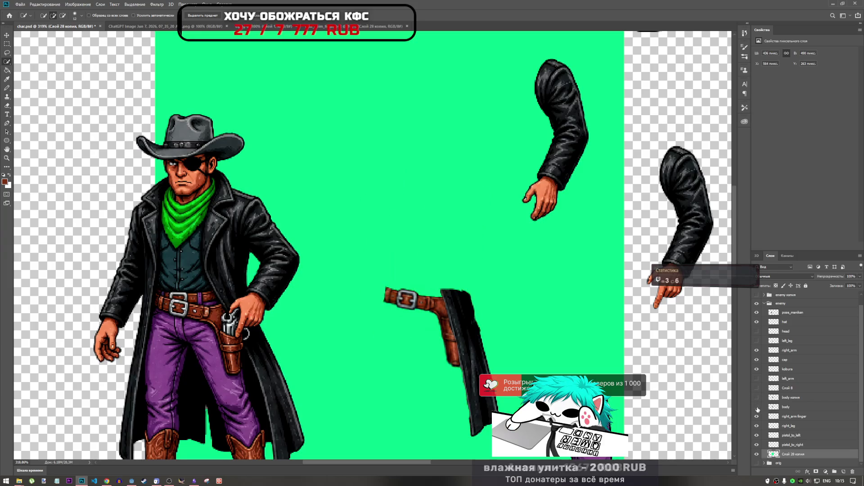
{"action": "left_click_drag", "start_coordinate": [757, 407], "coordinate": [757, 400]}
{"action": "left_click", "coordinate": [758, 402]}
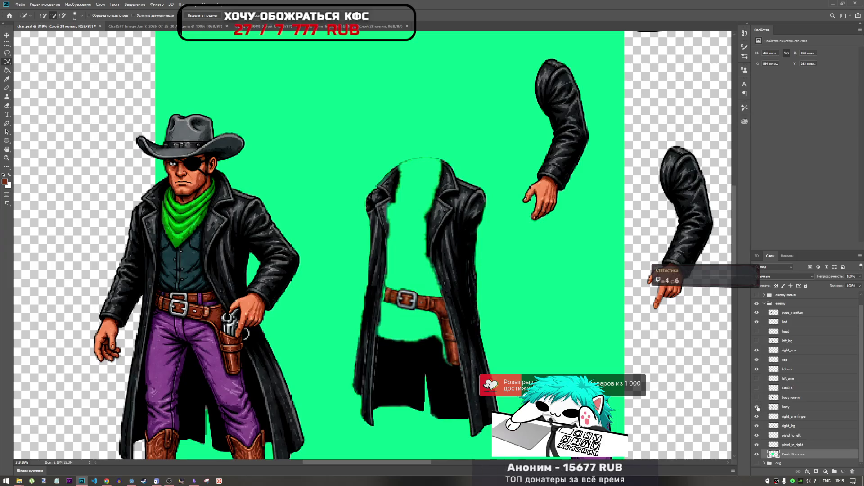
Rename the body layer to cap0.
{"action": "double_click", "coordinate": [785, 406]}
{"action": "type", "text": "cad"}
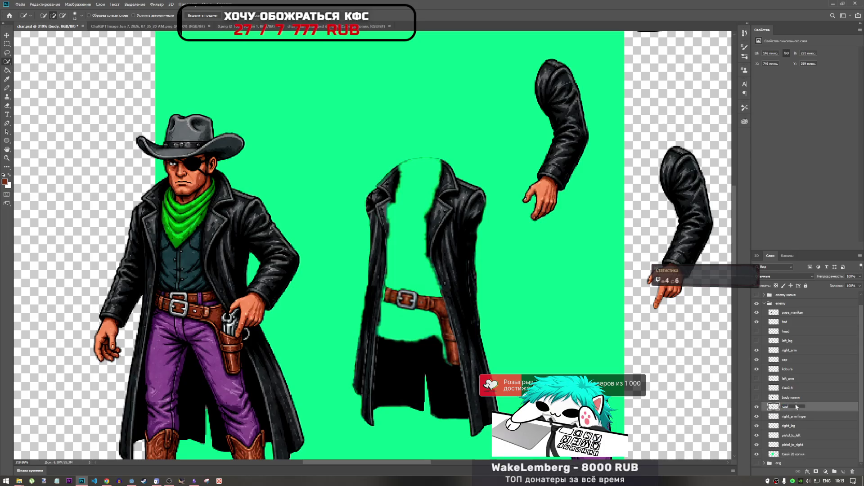
{"action": "key", "text": "Return"}
{"action": "double_click", "coordinate": [791, 406]}
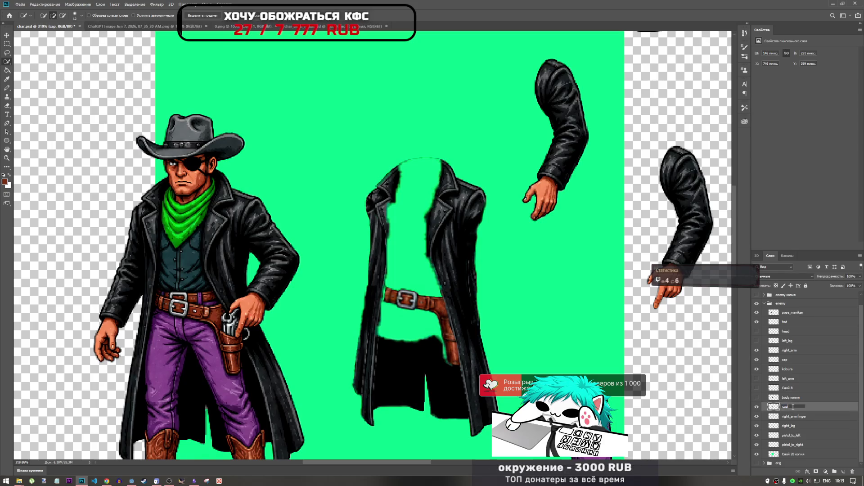
{"action": "type", "text": "0"}
{"action": "left_click", "coordinate": [785, 399]}
Hide body копия, show the partial torso in Слой 8, and zoom out to the whole sheet.
{"action": "left_click", "coordinate": [757, 398]}
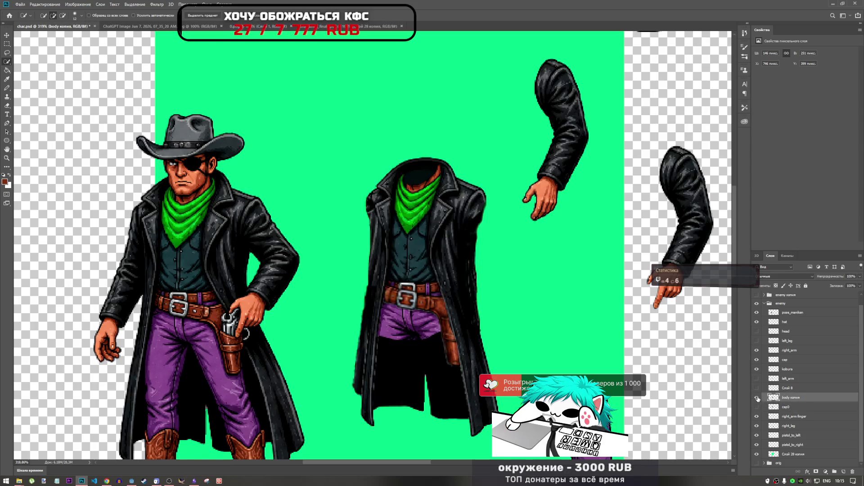
{"action": "left_click", "coordinate": [758, 398]}
{"action": "left_click", "coordinate": [757, 388]}
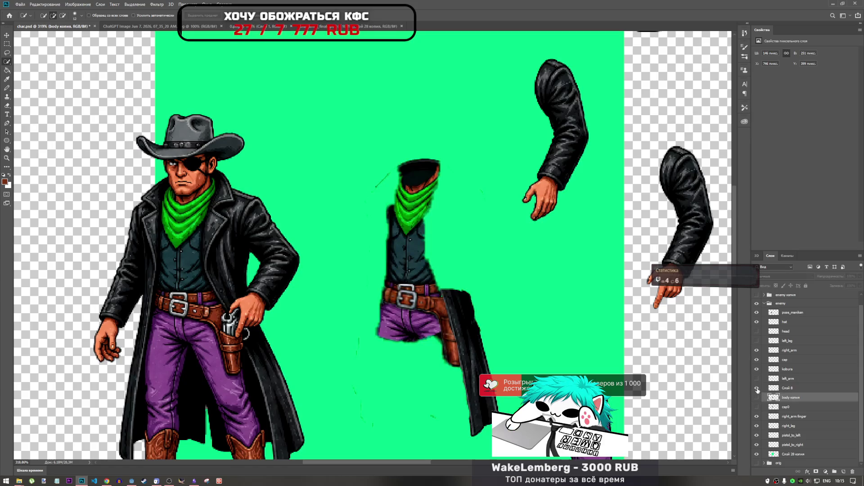
{"action": "key", "text": "ctrl+0"}
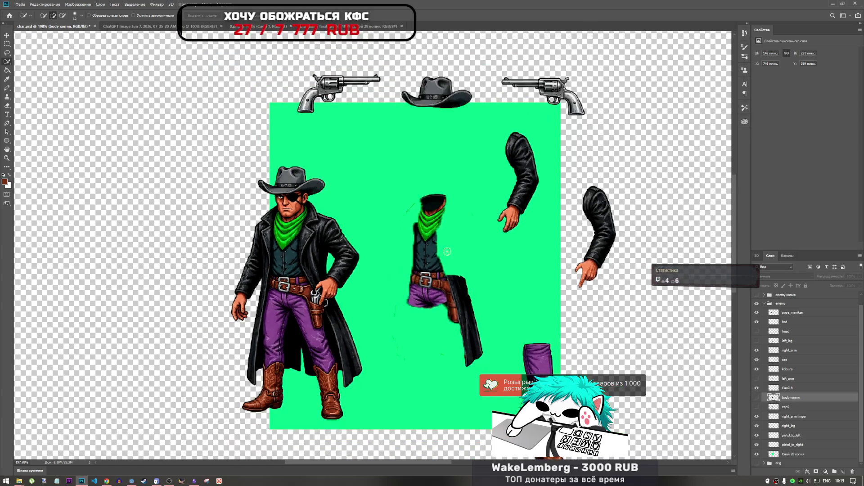
{"action": "left_click", "coordinate": [7, 53]}
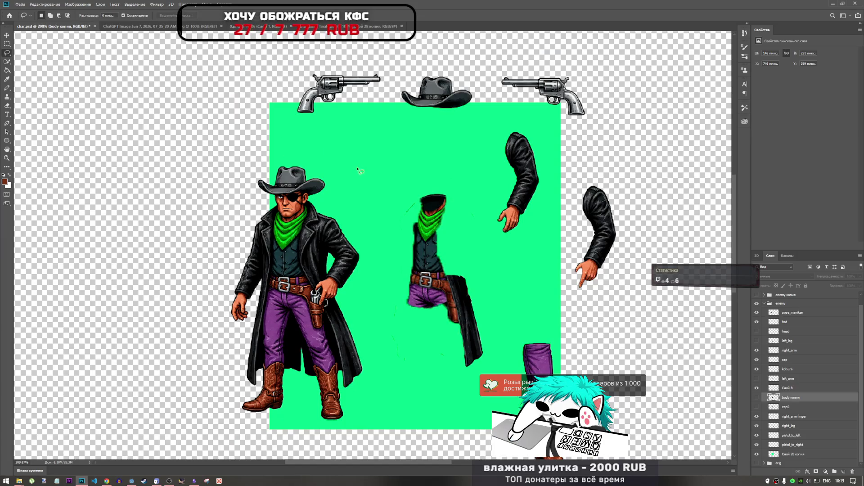
{"action": "scroll", "coordinate": [360, 173], "scroll_direction": "up", "scroll_amount": 3}
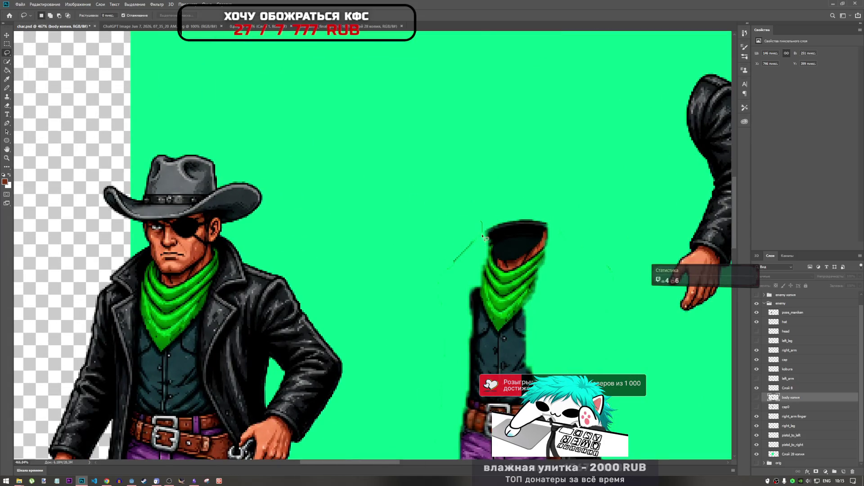
Try a lasso left of the collar, clear it, and flash cap0's visibility to check it.
{"action": "mouse_move", "coordinate": [482, 221]}
{"action": "left_mouse_down"}
{"action": "mouse_move", "coordinate": [452, 354]}
{"action": "mouse_move", "coordinate": [452, 415]}
{"action": "mouse_move", "coordinate": [388, 310]}
{"action": "mouse_move", "coordinate": [461, 172]}
{"action": "left_mouse_up"}
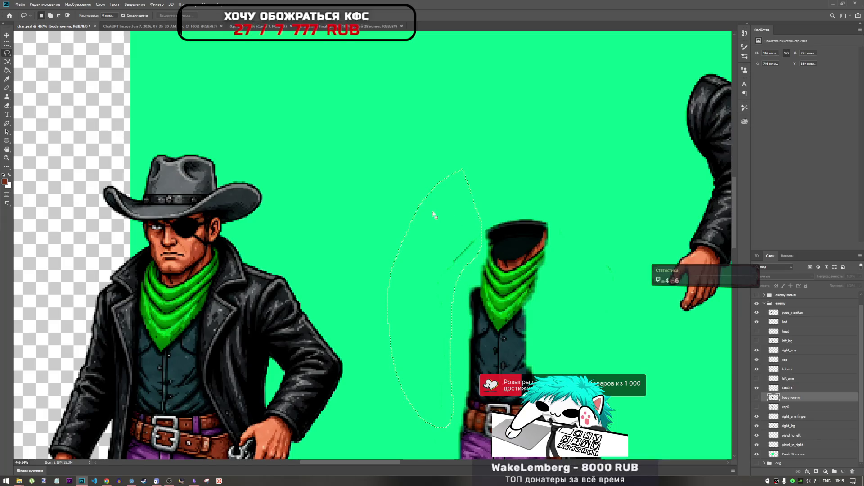
{"action": "left_click", "coordinate": [547, 269]}
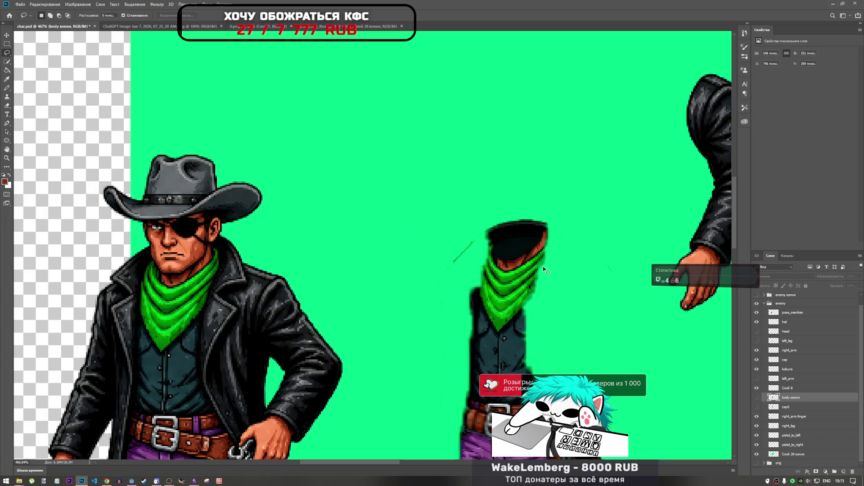
{"action": "left_click", "coordinate": [761, 407]}
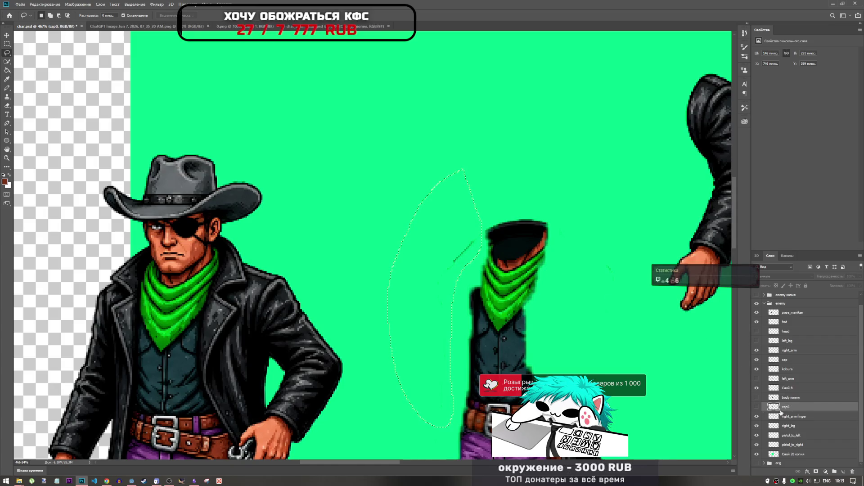
{"action": "left_click", "coordinate": [758, 409]}
{"action": "left_click", "coordinate": [758, 408]}
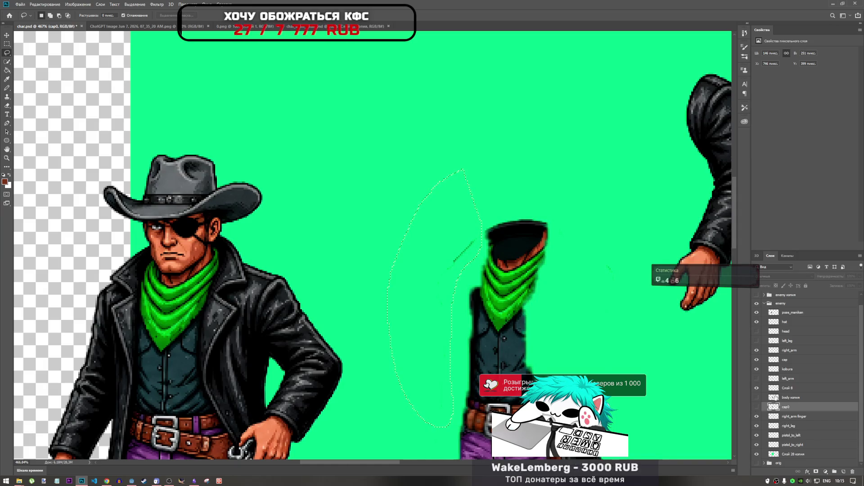
Rename the partial torso layer Слой 8 to 'body'.
{"action": "left_click", "coordinate": [788, 388]}
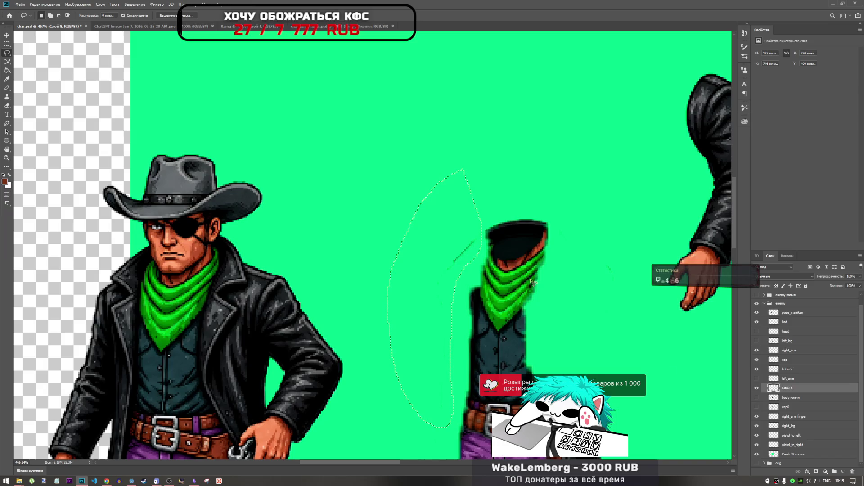
{"action": "double_click", "coordinate": [789, 388]}
{"action": "type", "text": "body"}
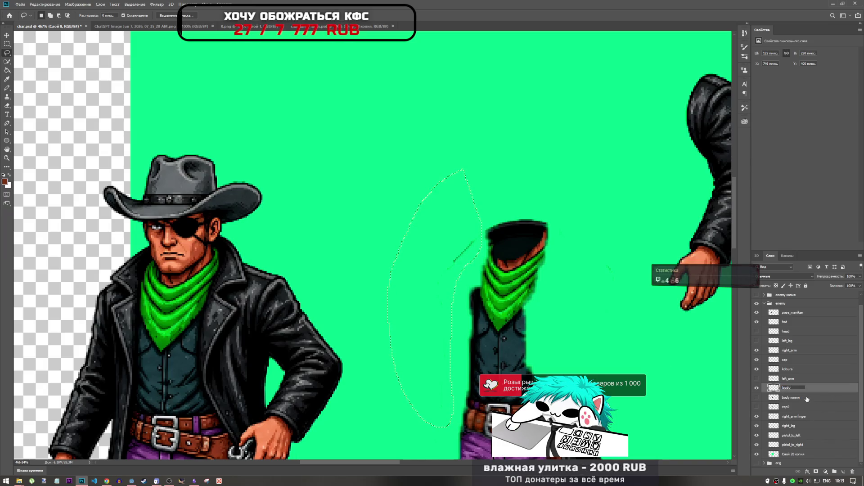
{"action": "key", "text": "Return"}
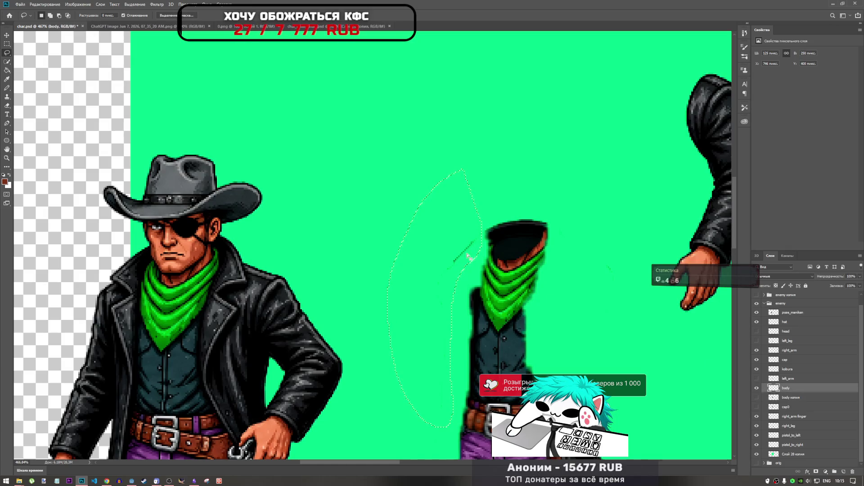
{"action": "scroll", "coordinate": [391, 203], "scroll_direction": "down", "scroll_amount": 5}
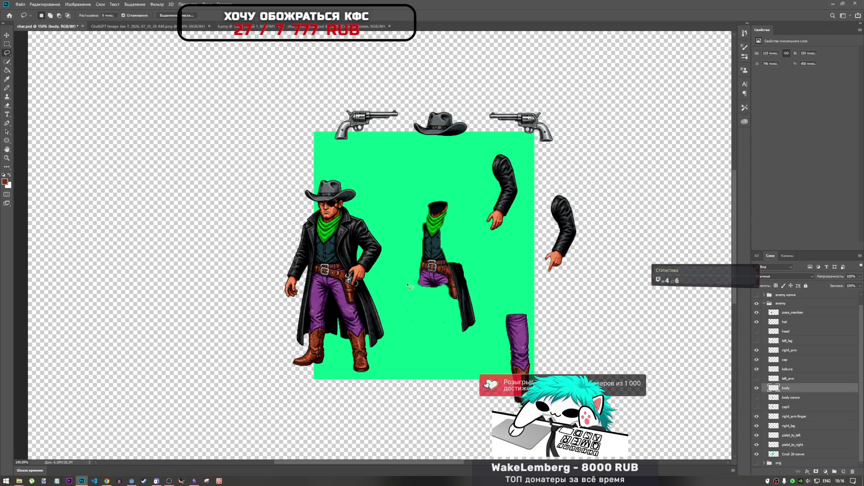
{"action": "mouse_move", "coordinate": [404, 280]}
{"action": "left_mouse_down"}
{"action": "mouse_move", "coordinate": [422, 303]}
{"action": "mouse_move", "coordinate": [424, 328]}
{"action": "mouse_move", "coordinate": [404, 288]}
{"action": "left_mouse_up"}
{"action": "mouse_move", "coordinate": [436, 315]}
{"action": "left_mouse_down"}
{"action": "mouse_move", "coordinate": [459, 333]}
{"action": "mouse_move", "coordinate": [433, 319]}
{"action": "left_mouse_up"}
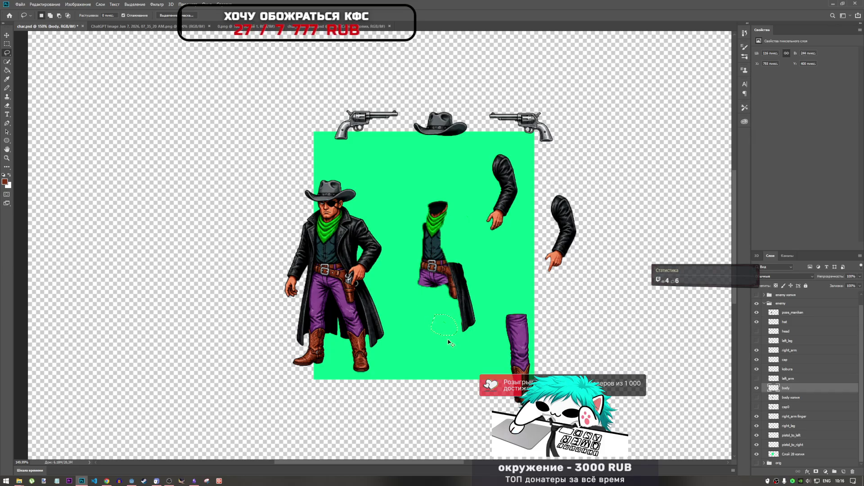
{"action": "mouse_move", "coordinate": [460, 225]}
{"action": "left_mouse_down"}
{"action": "mouse_move", "coordinate": [470, 200]}
{"action": "mouse_move", "coordinate": [469, 240]}
{"action": "mouse_move", "coordinate": [464, 196]}
{"action": "left_mouse_up"}
{"action": "scroll", "coordinate": [464, 196], "scroll_direction": "up", "scroll_amount": 3}
{"action": "scroll", "coordinate": [465, 184], "scroll_direction": "up", "scroll_amount": 5}
{"action": "mouse_move", "coordinate": [404, 209]}
{"action": "left_mouse_down"}
{"action": "mouse_move", "coordinate": [418, 265]}
{"action": "mouse_move", "coordinate": [432, 241]}
{"action": "left_mouse_up"}
{"action": "scroll", "coordinate": [469, 249], "scroll_direction": "down", "scroll_amount": 5}
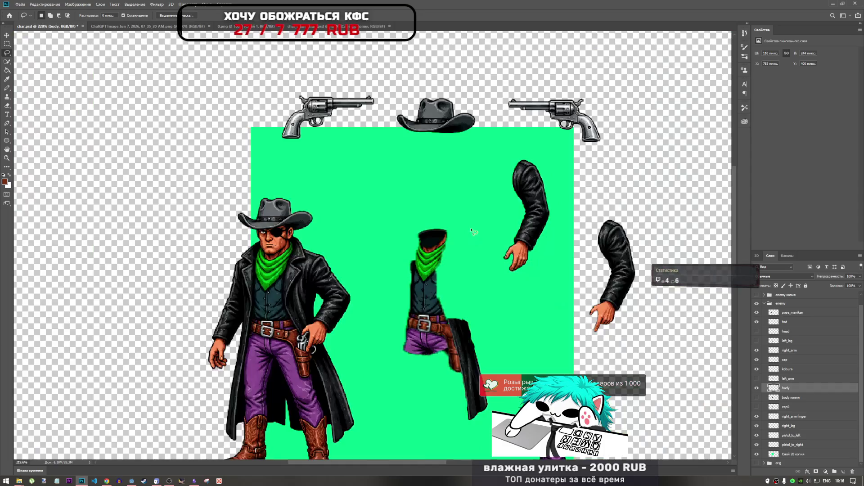
{"action": "scroll", "coordinate": [496, 271], "scroll_direction": "down", "scroll_amount": 1}
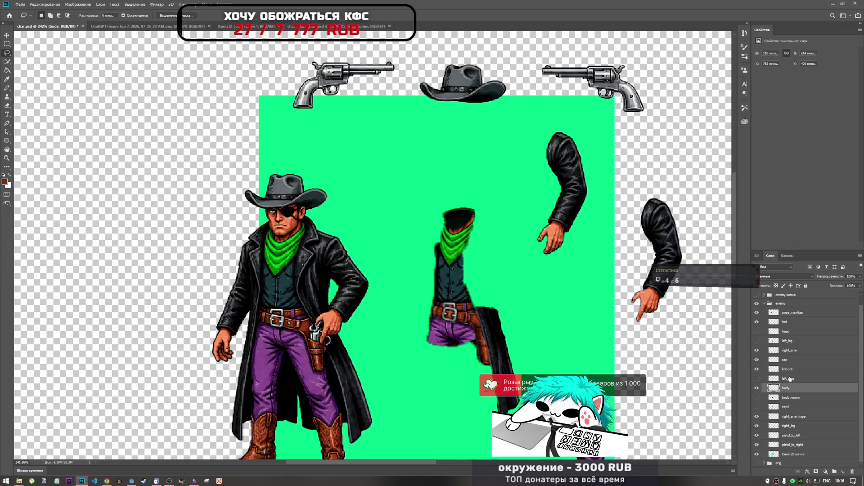
Hide the body layer and show body копия so the long black coat appears.
{"action": "left_click", "coordinate": [784, 400]}
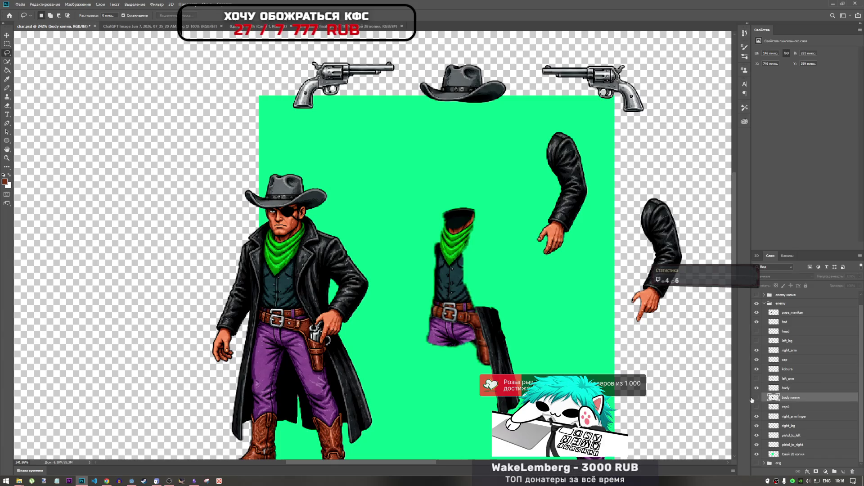
{"action": "left_click", "coordinate": [757, 398]}
{"action": "left_click", "coordinate": [757, 398]}
{"action": "left_click", "coordinate": [757, 388]}
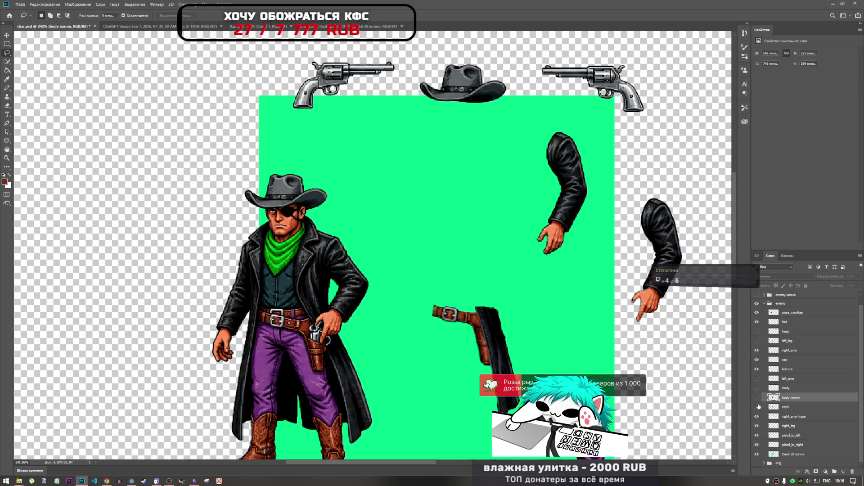
{"action": "left_click", "coordinate": [757, 397]}
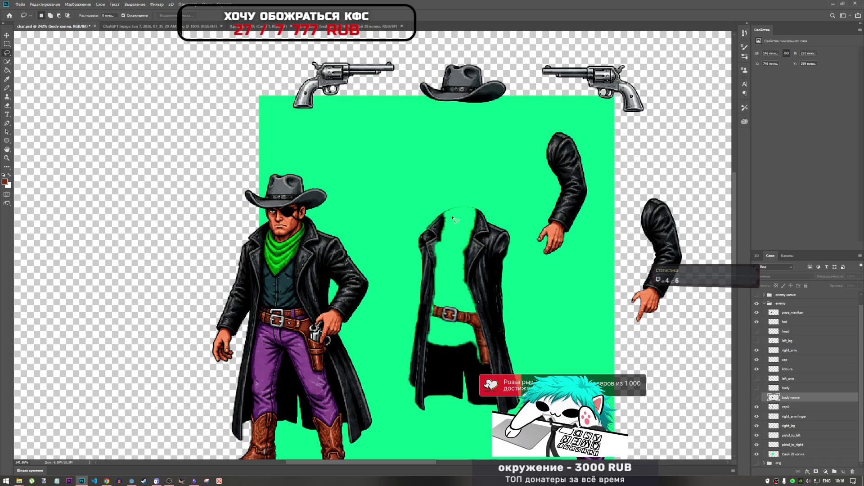
{"action": "scroll", "coordinate": [448, 232], "scroll_direction": "up", "scroll_amount": 4}
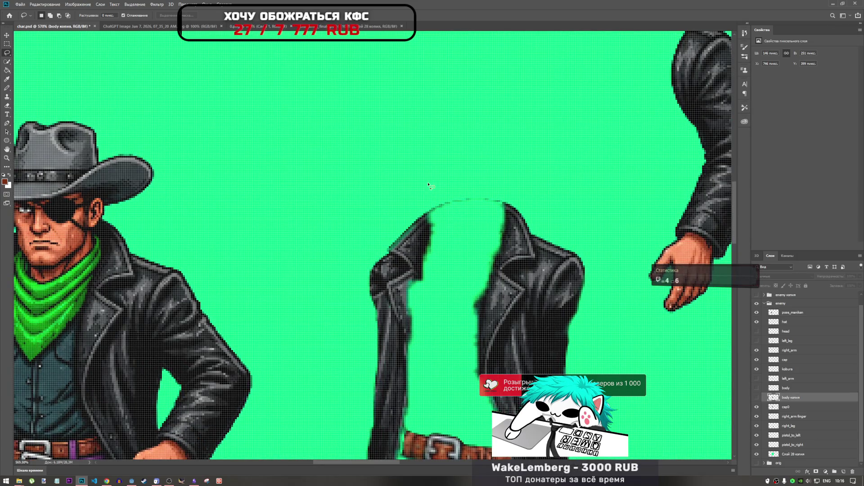
{"action": "scroll", "coordinate": [475, 228], "scroll_direction": "down", "scroll_amount": 5}
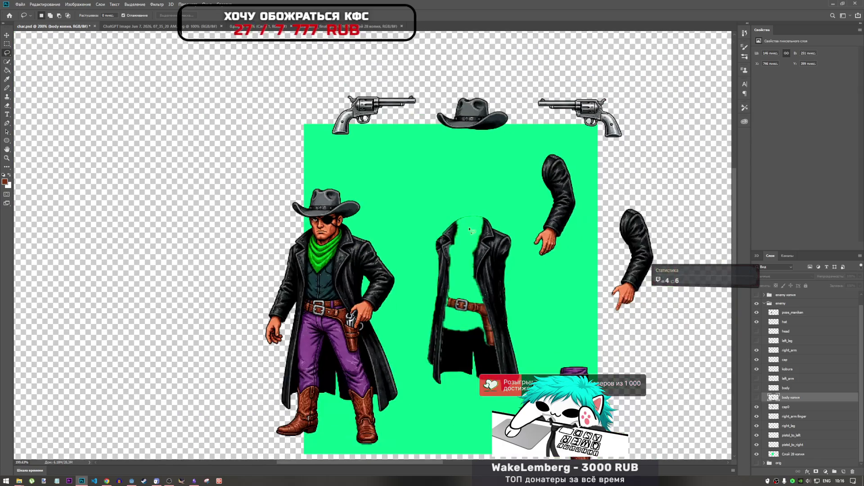
{"action": "scroll", "coordinate": [468, 233], "scroll_direction": "up", "scroll_amount": 3}
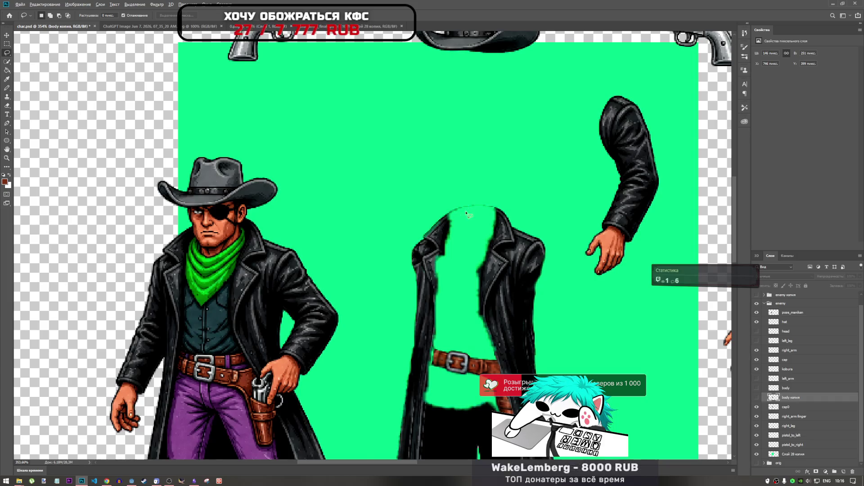
{"action": "scroll", "coordinate": [461, 210], "scroll_direction": "down", "scroll_amount": 2}
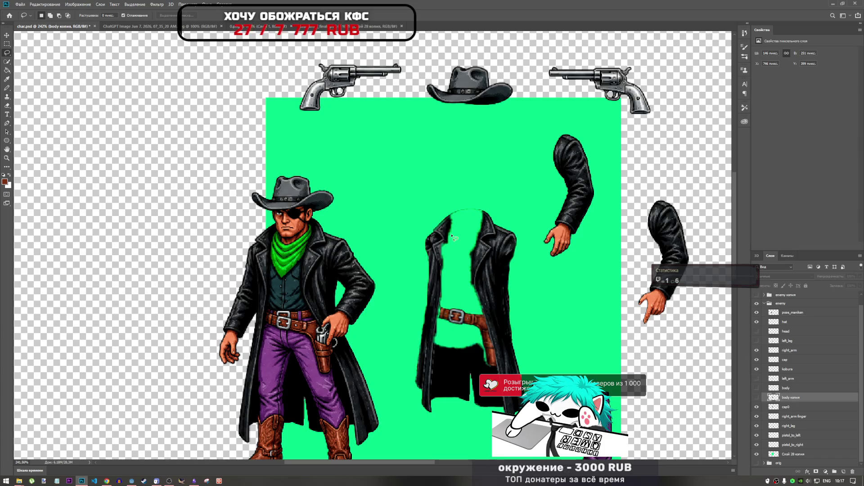
Select cap0 and toggle its visibility to check the coat layer.
{"action": "left_click", "coordinate": [793, 407]}
{"action": "left_click", "coordinate": [757, 407]}
{"action": "left_click", "coordinate": [757, 406]}
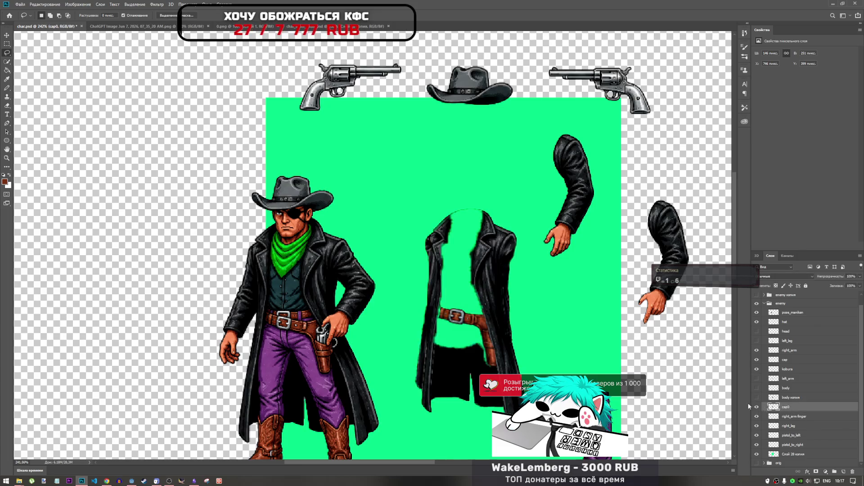
{"action": "scroll", "coordinate": [484, 320], "scroll_direction": "down", "scroll_amount": 5}
{"action": "scroll", "coordinate": [480, 331], "scroll_direction": "up", "scroll_amount": 5}
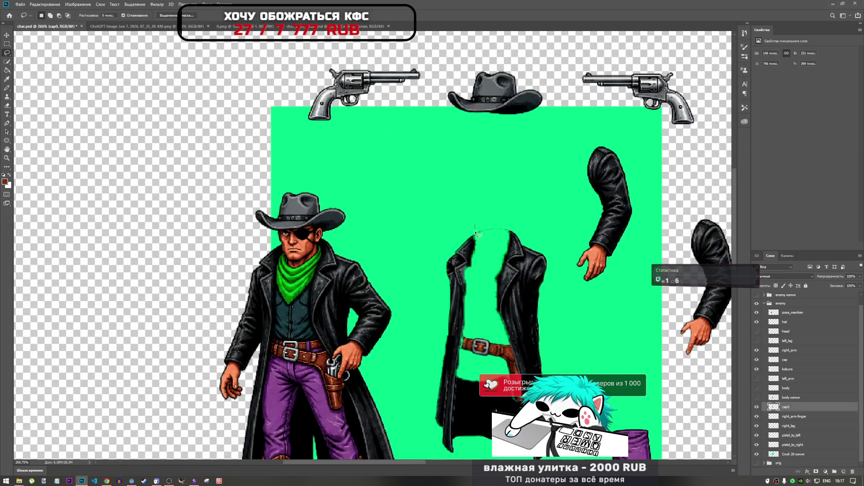
Lasso the area around the coat's neck, delete those pixels and deselect.
{"action": "mouse_move", "coordinate": [477, 228]}
{"action": "left_mouse_down"}
{"action": "mouse_move", "coordinate": [513, 225]}
{"action": "mouse_move", "coordinate": [477, 229]}
{"action": "left_mouse_up"}
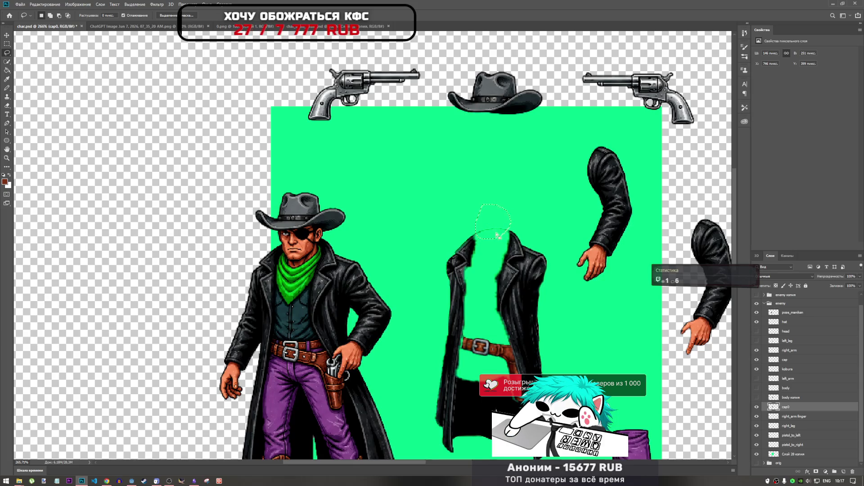
{"action": "scroll", "coordinate": [495, 231], "scroll_direction": "up", "scroll_amount": 3}
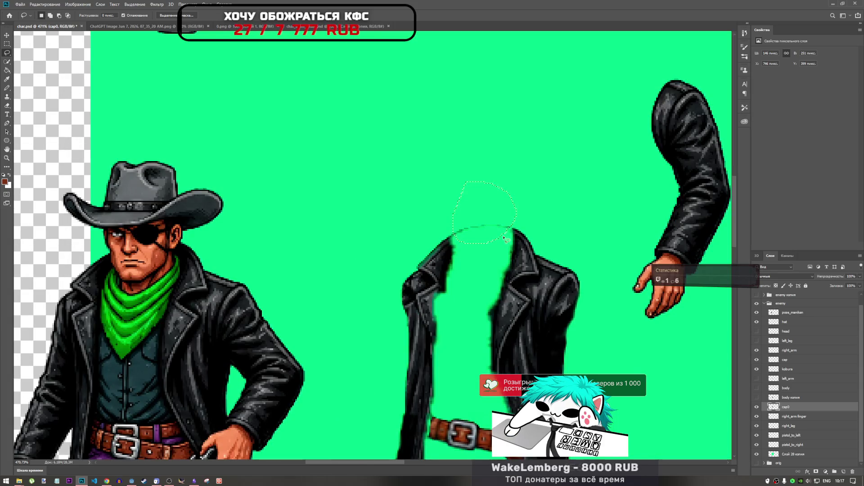
{"action": "key", "text": "Delete"}
{"action": "key", "text": "ctrl+d"}
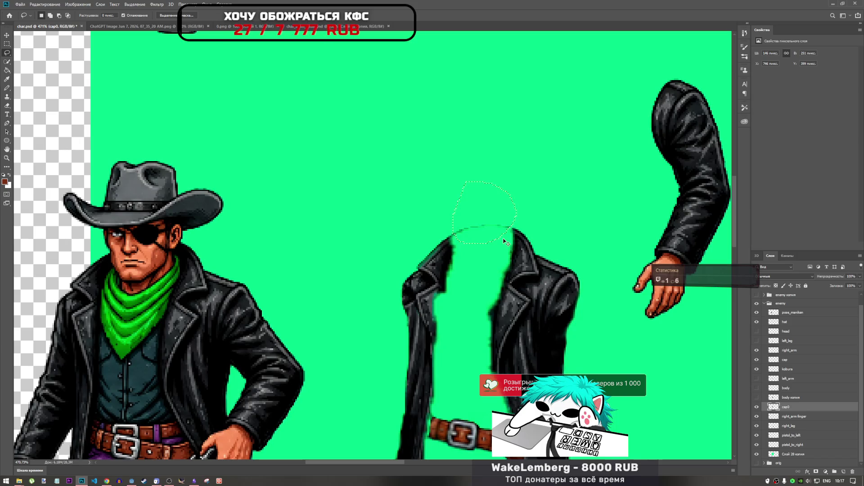
{"action": "scroll", "coordinate": [498, 229], "scroll_direction": "down", "scroll_amount": 5}
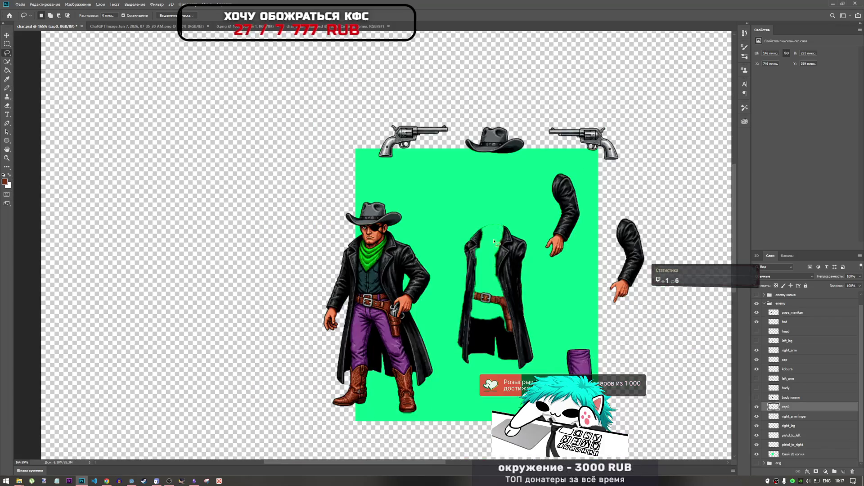
{"action": "scroll", "coordinate": [494, 242], "scroll_direction": "up", "scroll_amount": 3}
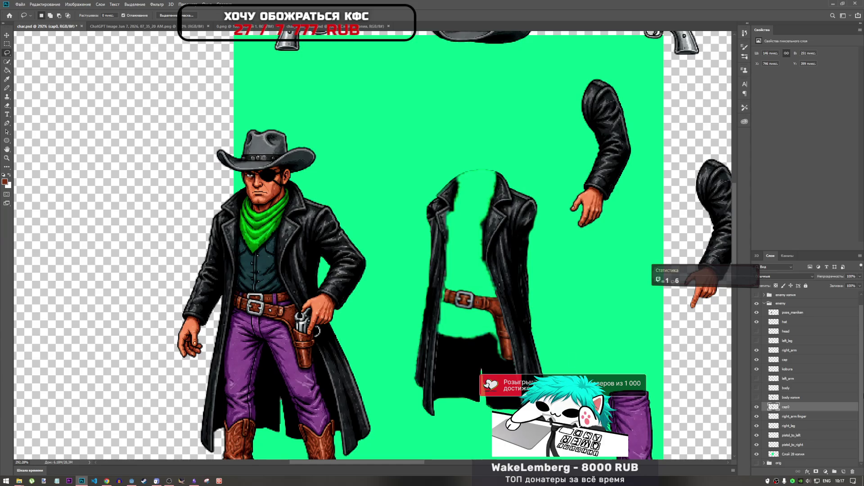
Toggle body and body копия on and off to compare them over the coat.
{"action": "left_click", "coordinate": [775, 397]}
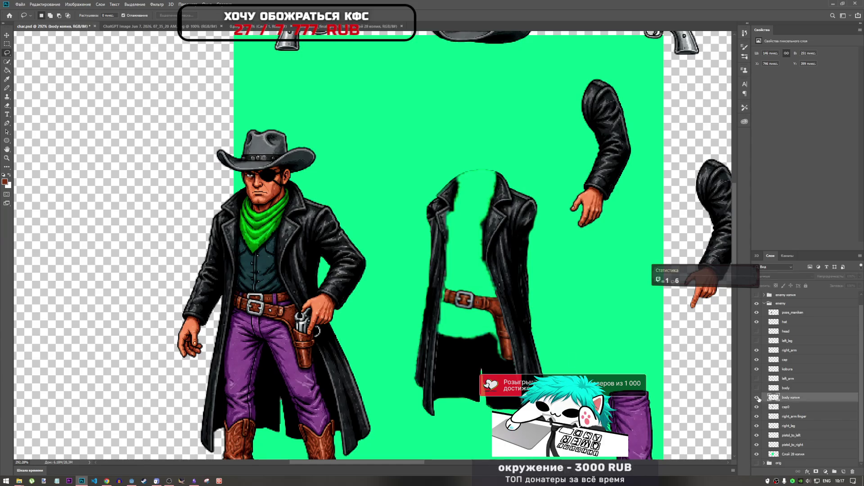
{"action": "left_click", "coordinate": [756, 397]}
{"action": "left_click", "coordinate": [756, 397]}
{"action": "left_click", "coordinate": [756, 398]}
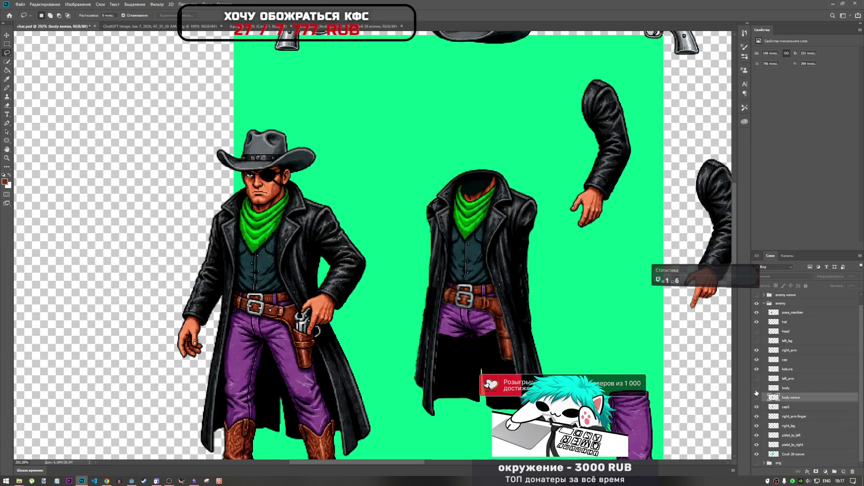
{"action": "left_click", "coordinate": [757, 398]}
{"action": "left_click", "coordinate": [756, 388]}
{"action": "left_click", "coordinate": [757, 388]}
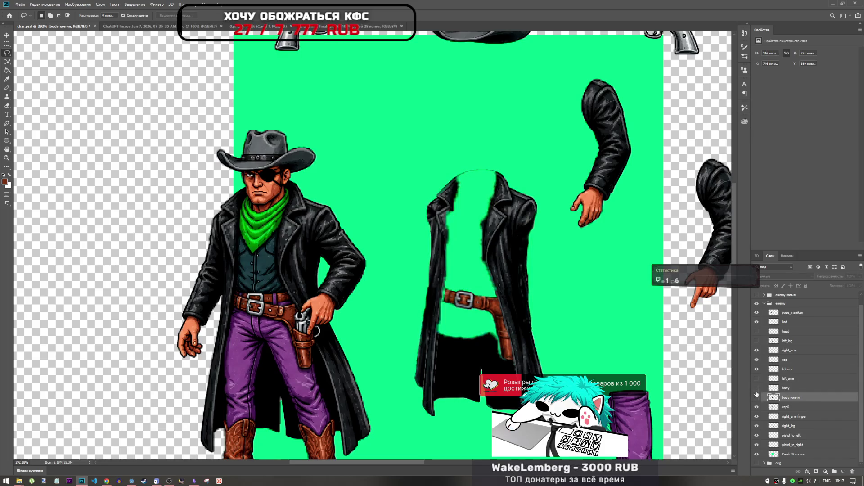
{"action": "left_click", "coordinate": [756, 398]}
With only the coat visible, lasso the black patch below the belt.
{"action": "left_click", "coordinate": [757, 398]}
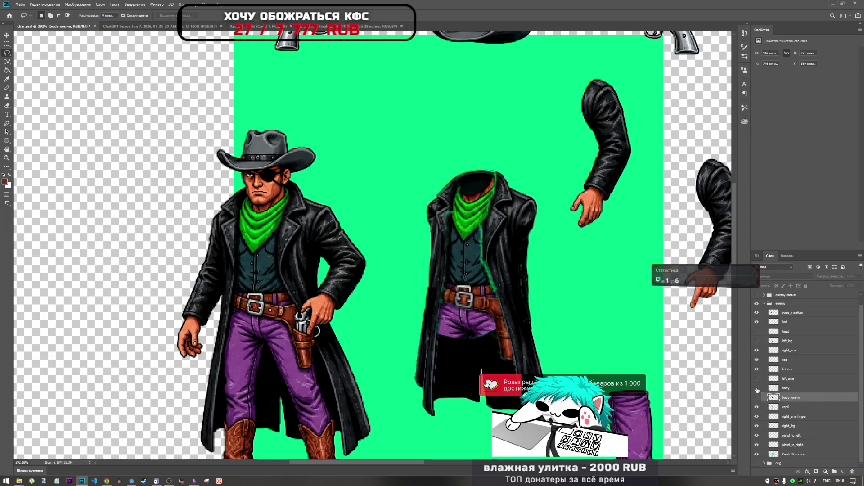
{"action": "left_click", "coordinate": [756, 388]}
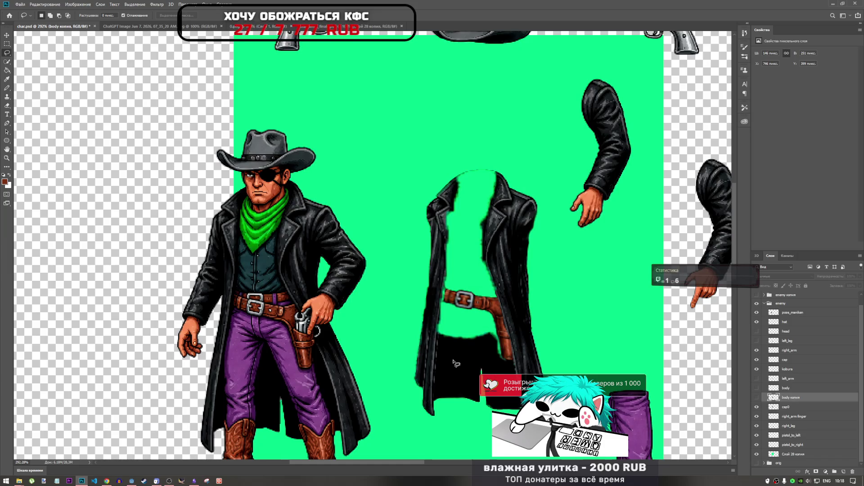
{"action": "mouse_move", "coordinate": [444, 356]}
{"action": "left_mouse_down"}
{"action": "mouse_move", "coordinate": [518, 366]}
{"action": "mouse_move", "coordinate": [500, 341]}
{"action": "mouse_move", "coordinate": [481, 339]}
{"action": "left_mouse_up"}
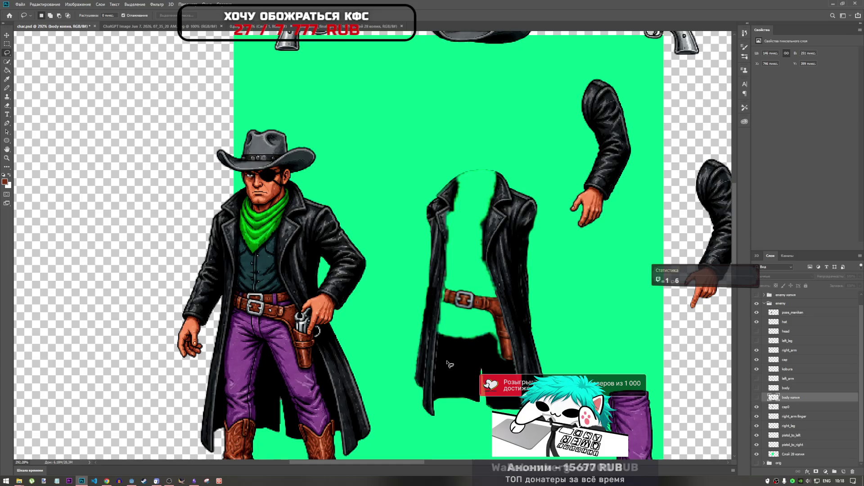
{"action": "mouse_move", "coordinate": [440, 359]}
{"action": "left_mouse_down"}
{"action": "mouse_move", "coordinate": [498, 366]}
{"action": "mouse_move", "coordinate": [480, 330]}
{"action": "mouse_move", "coordinate": [441, 346]}
{"action": "left_mouse_up"}
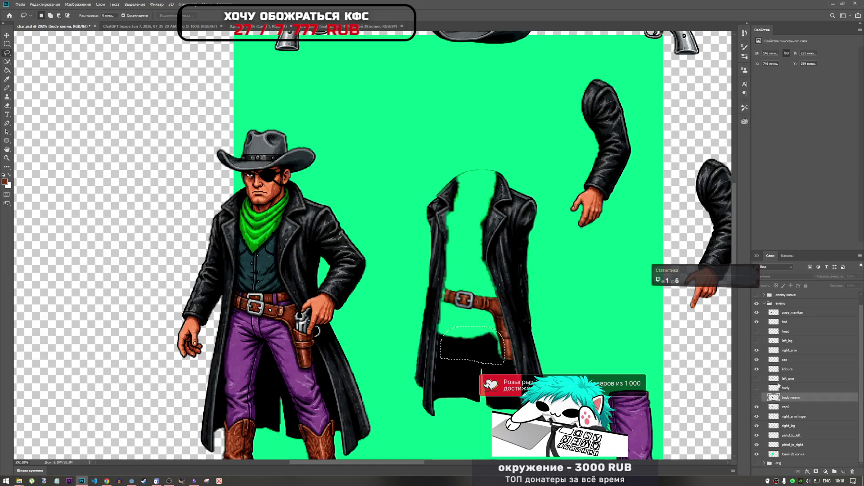
Erase the selected patch under the belt, then lasso the black patch at the coat's bottom.
{"action": "key", "text": "ctrl+comma"}
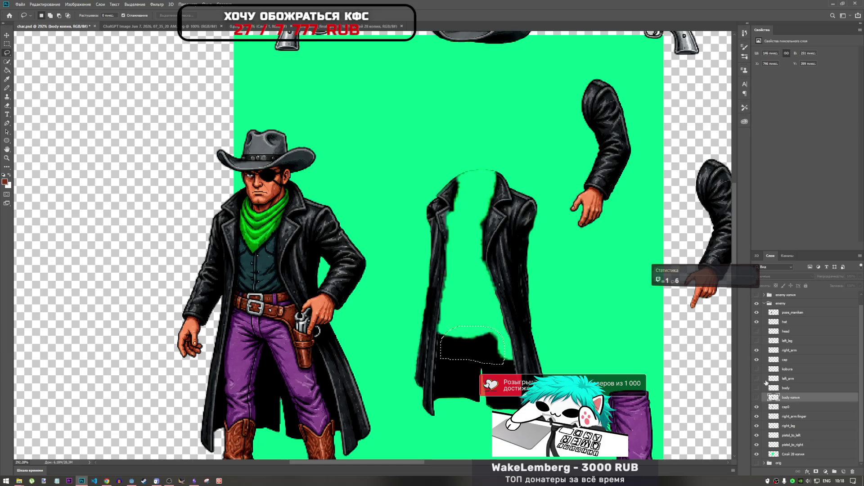
{"action": "key", "text": "ctrl+d"}
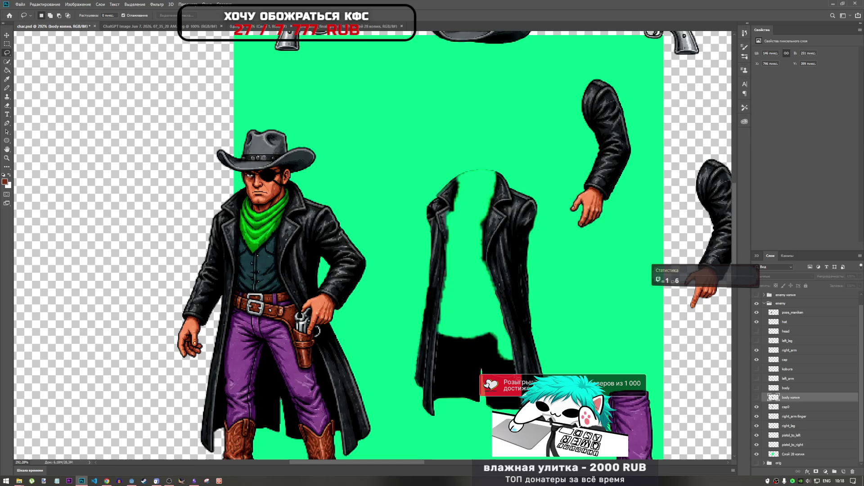
{"action": "mouse_move", "coordinate": [513, 365]}
{"action": "left_mouse_down"}
{"action": "mouse_move", "coordinate": [504, 333]}
{"action": "mouse_move", "coordinate": [473, 317]}
{"action": "mouse_move", "coordinate": [445, 331]}
{"action": "left_mouse_up"}
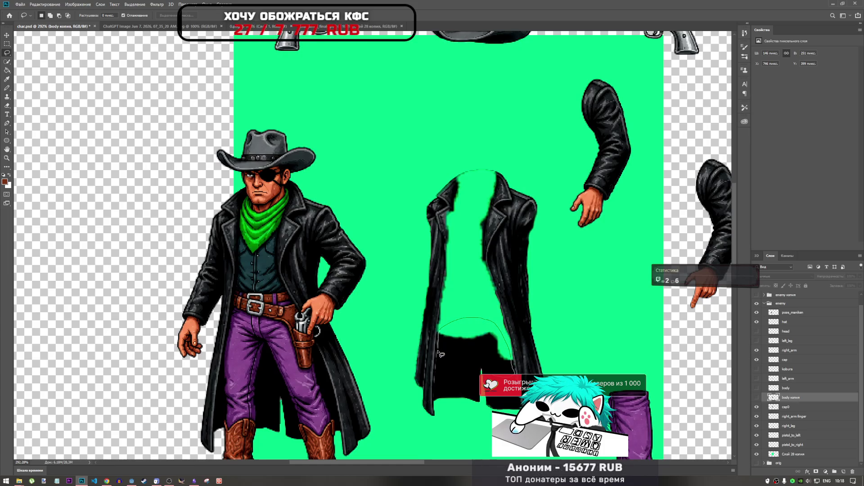
{"action": "left_click_drag", "start_coordinate": [441, 365], "coordinate": [505, 376]}
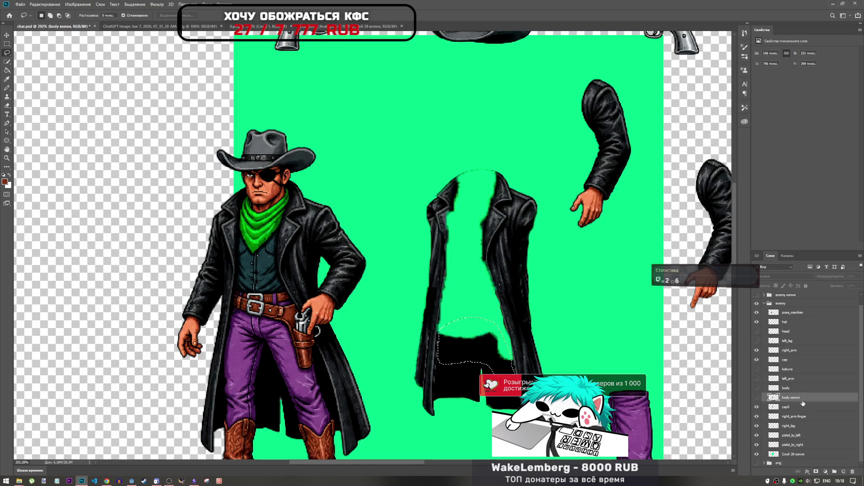
Make cap0 active and toggle its visibility to check the coat.
{"action": "left_click", "coordinate": [794, 408]}
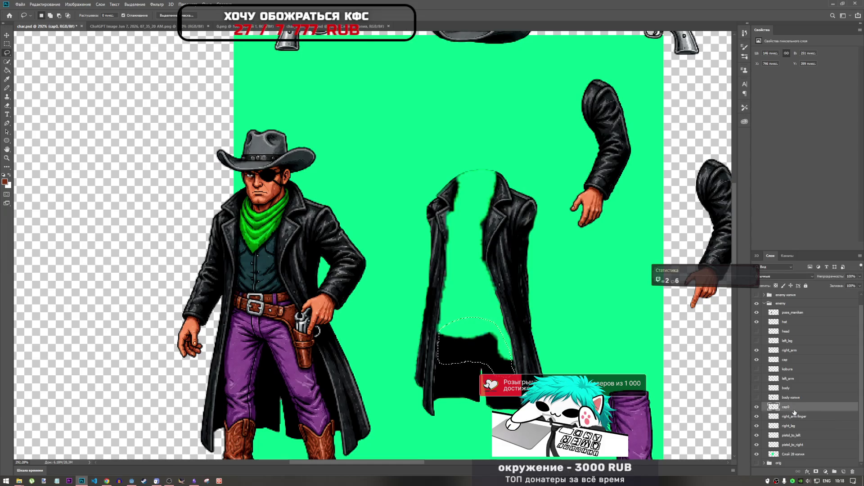
{"action": "left_click", "coordinate": [756, 407]}
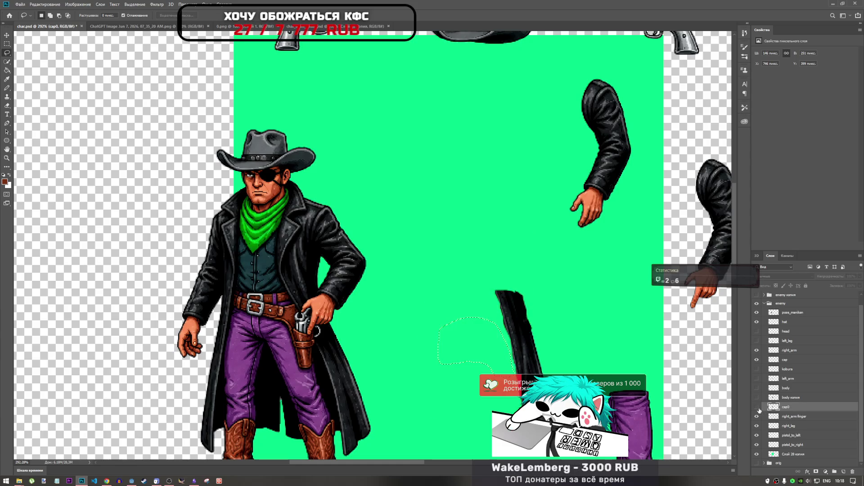
{"action": "left_click", "coordinate": [756, 407]}
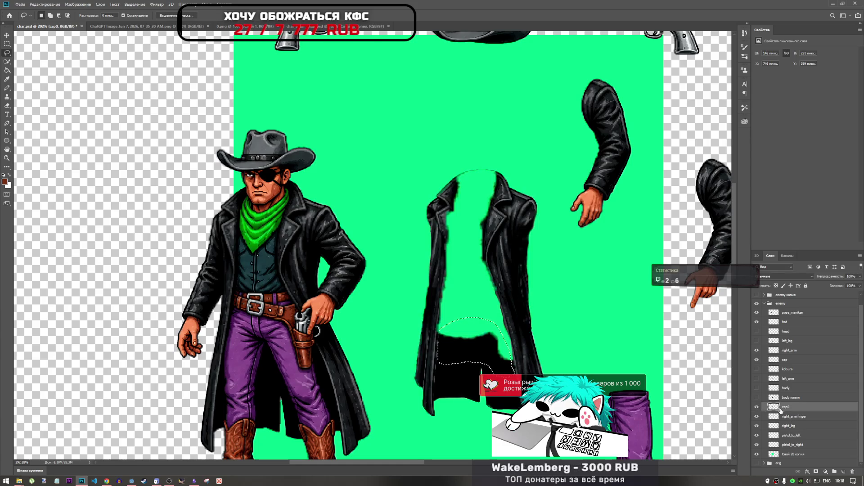
Move the cap layer up the stack beneath left_leg, then reselect cap0.
{"action": "left_click", "coordinate": [791, 362]}
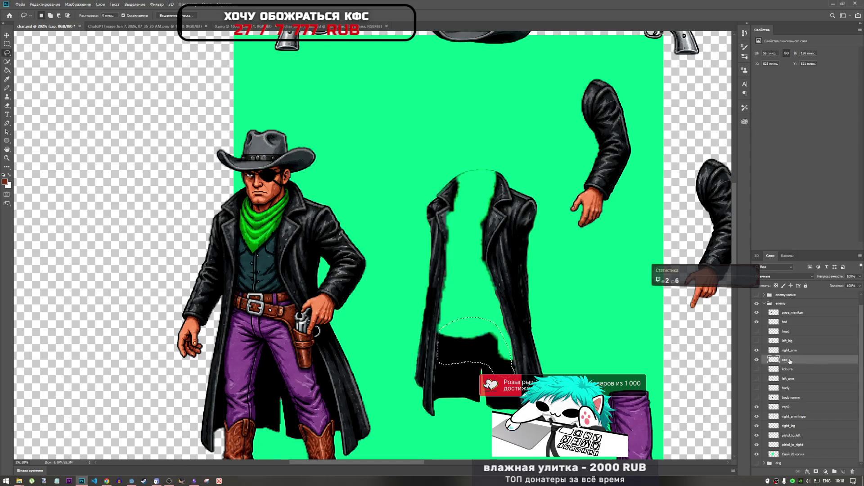
{"action": "left_click_drag", "start_coordinate": [790, 361], "coordinate": [796, 415]}
{"action": "left_click", "coordinate": [791, 408], "text": "shift"}
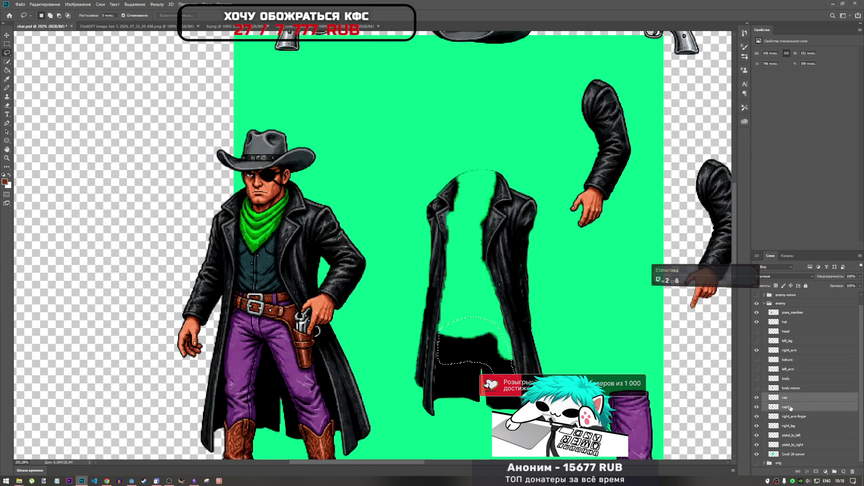
{"action": "right_click", "coordinate": [791, 407]}
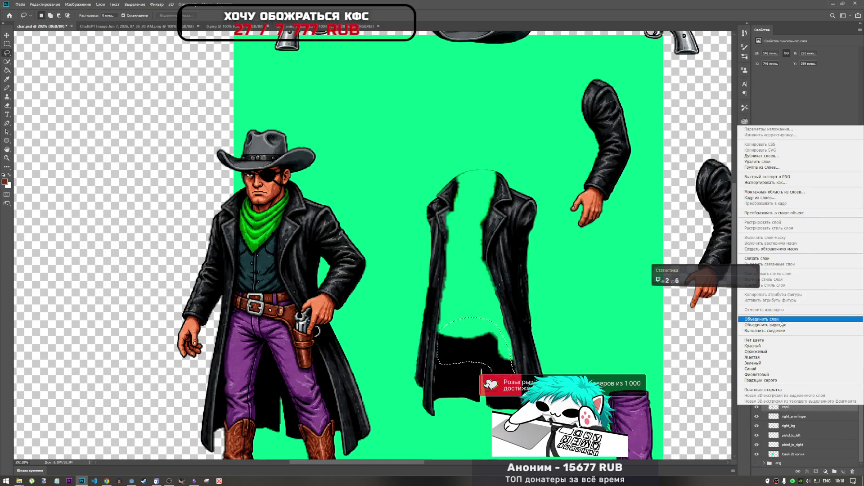
{"action": "left_click", "coordinate": [782, 415]}
{"action": "left_click", "coordinate": [791, 399]}
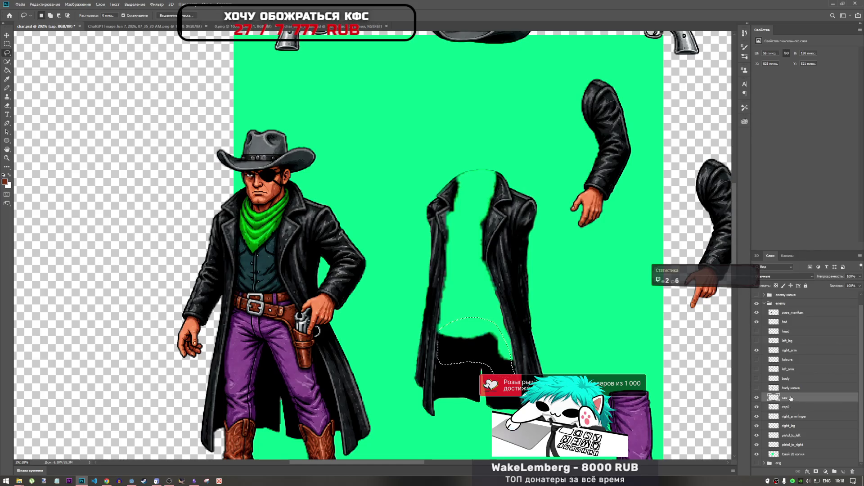
{"action": "left_click_drag", "start_coordinate": [791, 398], "coordinate": [794, 347]}
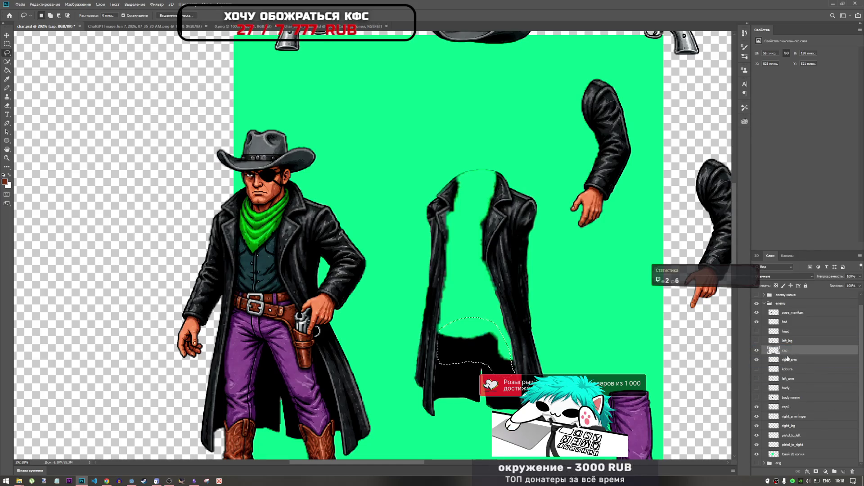
{"action": "left_click", "coordinate": [794, 408]}
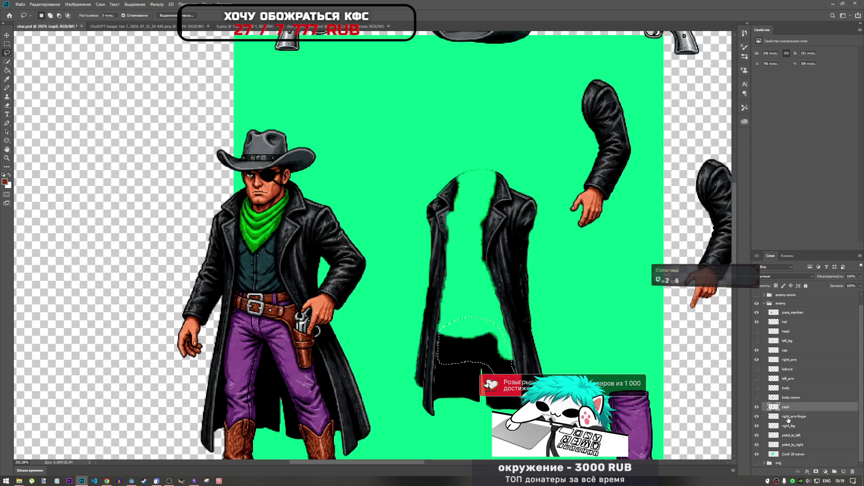
Copy the hem patch to a new layer and try stretching it, undoing the oversized result.
{"action": "key", "text": "ctrl+j"}
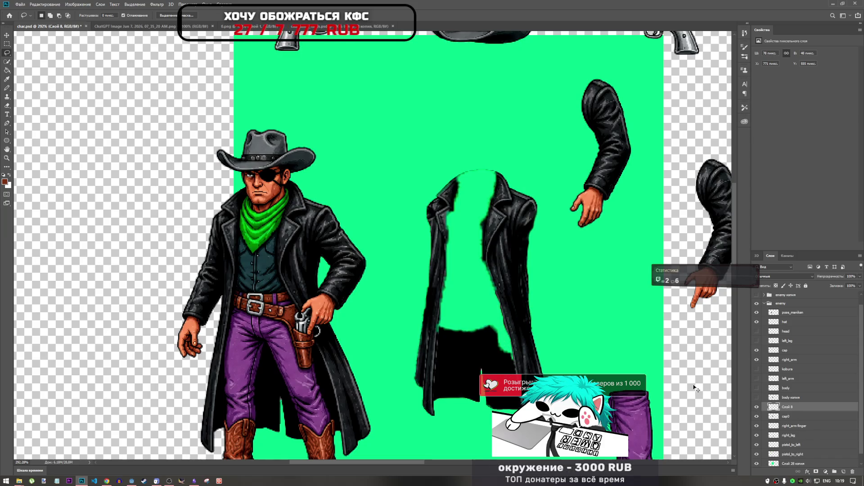
{"action": "key", "text": "ctrl+t"}
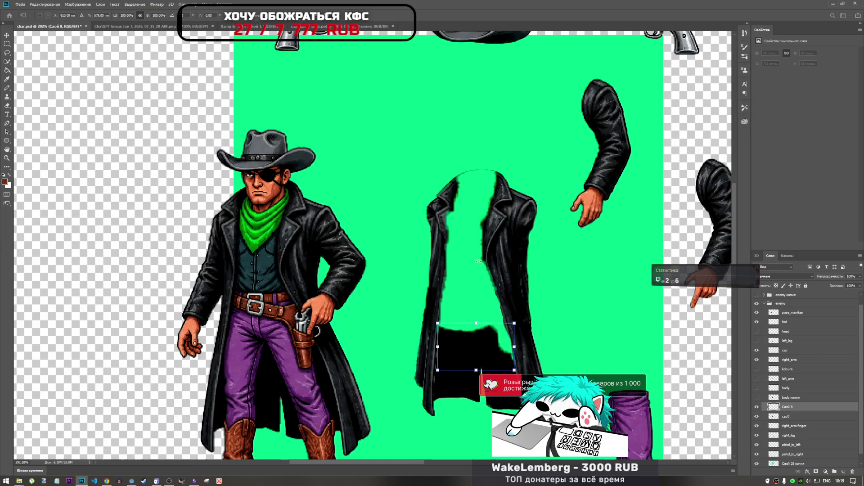
{"action": "left_click_drag", "start_coordinate": [476, 323], "coordinate": [477, 119]}
{"action": "left_click_drag", "start_coordinate": [471, 251], "coordinate": [474, 287]}
{"action": "key", "text": "ctrl+z"}
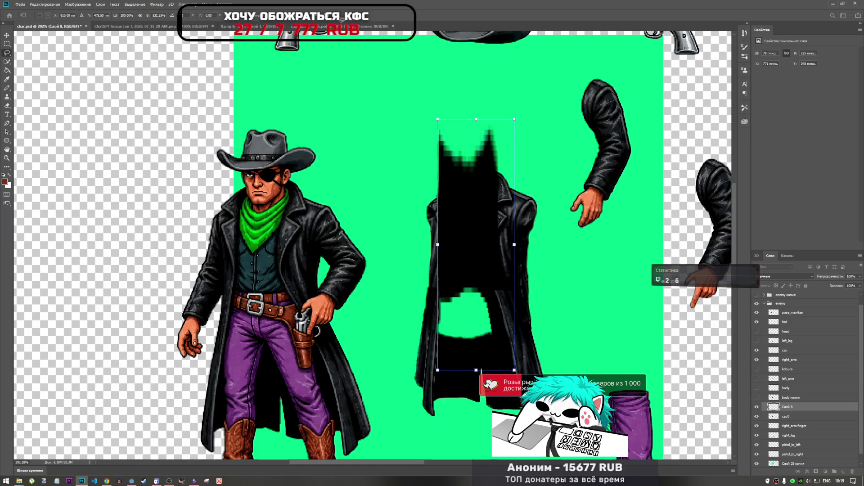
{"action": "key", "text": "Return"}
{"action": "key", "text": "ctrl+z"}
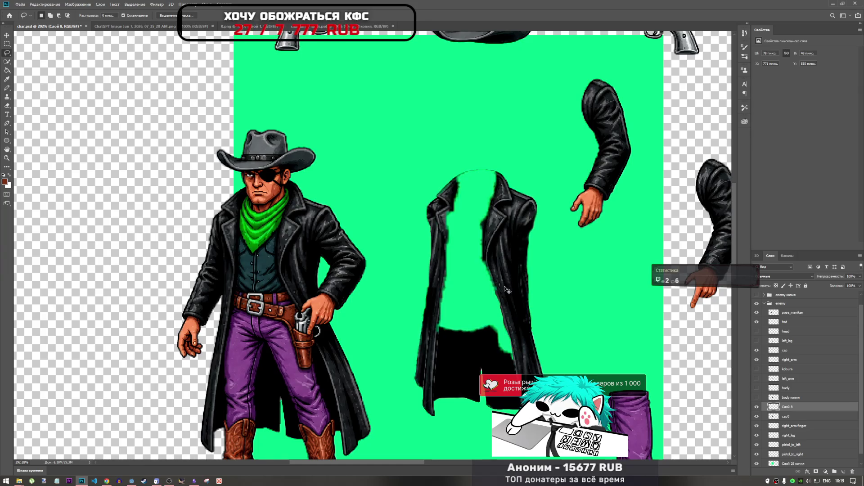
Move the patch up slightly, enlarge it and tilt it a little clockwise.
{"action": "key", "text": "ctrl+t"}
{"action": "left_click_drag", "start_coordinate": [488, 354], "coordinate": [485, 338]}
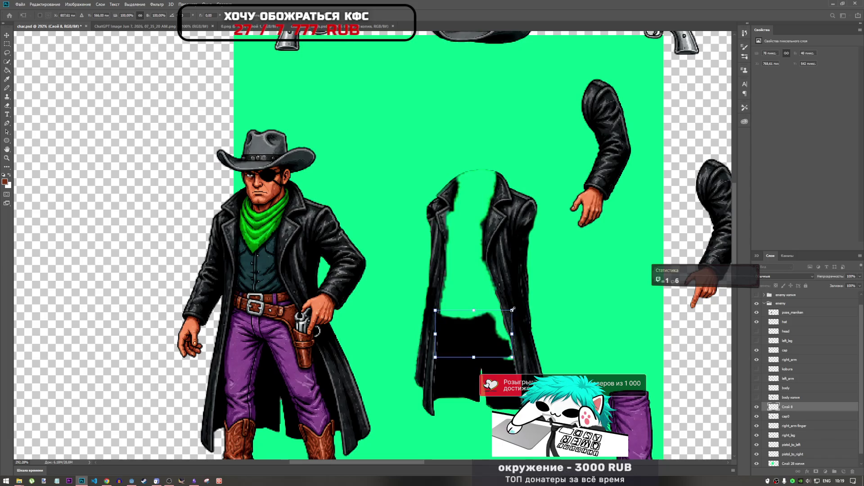
{"action": "mouse_move", "coordinate": [513, 309]}
{"action": "left_mouse_down"}
{"action": "mouse_move", "coordinate": [533, 301]}
{"action": "mouse_move", "coordinate": [502, 324]}
{"action": "mouse_move", "coordinate": [531, 344]}
{"action": "mouse_move", "coordinate": [504, 343]}
{"action": "left_mouse_up"}
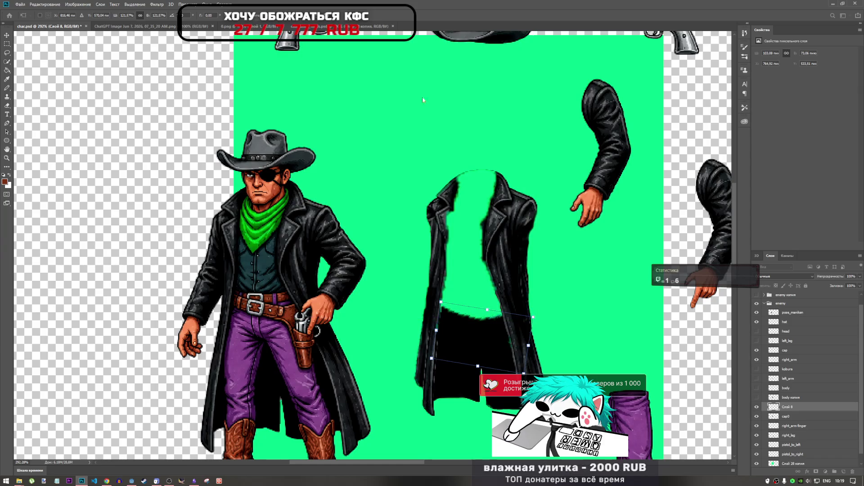
{"action": "key", "text": "Return"}
{"action": "key", "text": "l"}
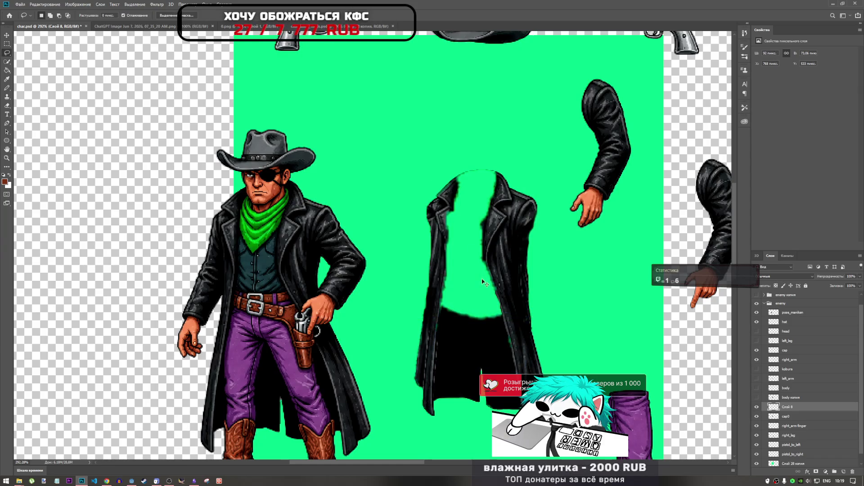
Widen the patch slightly to the left and move its layer beneath cap0.
{"action": "key", "text": "ctrl+t"}
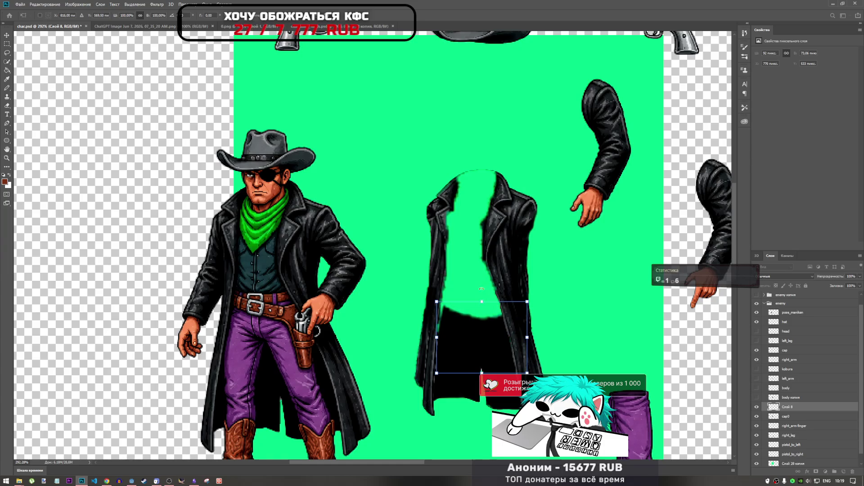
{"action": "left_click_drag", "start_coordinate": [434, 338], "coordinate": [432, 336]}
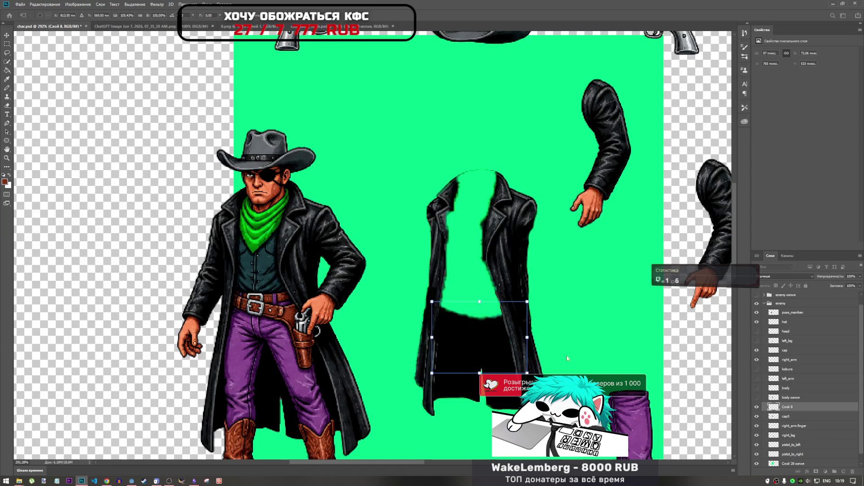
{"action": "key", "text": "Return"}
{"action": "left_click_drag", "start_coordinate": [786, 411], "coordinate": [787, 421]}
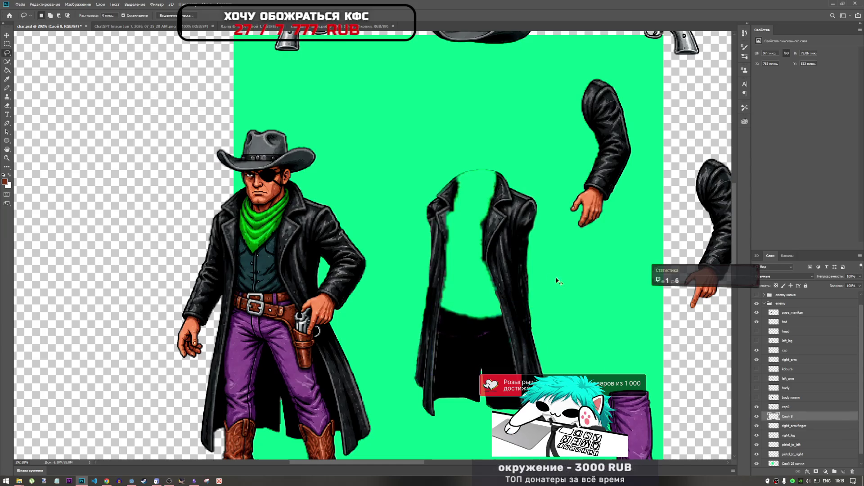
{"action": "key", "text": "ctrl+t"}
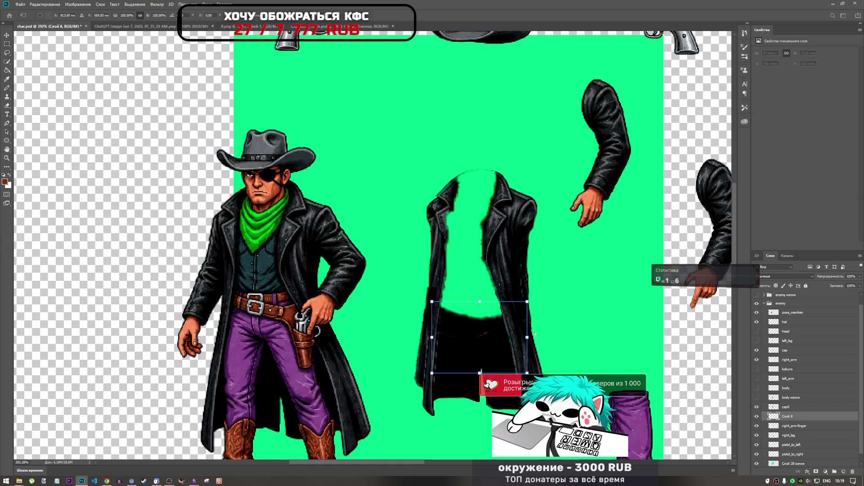
{"action": "key", "text": "Return"}
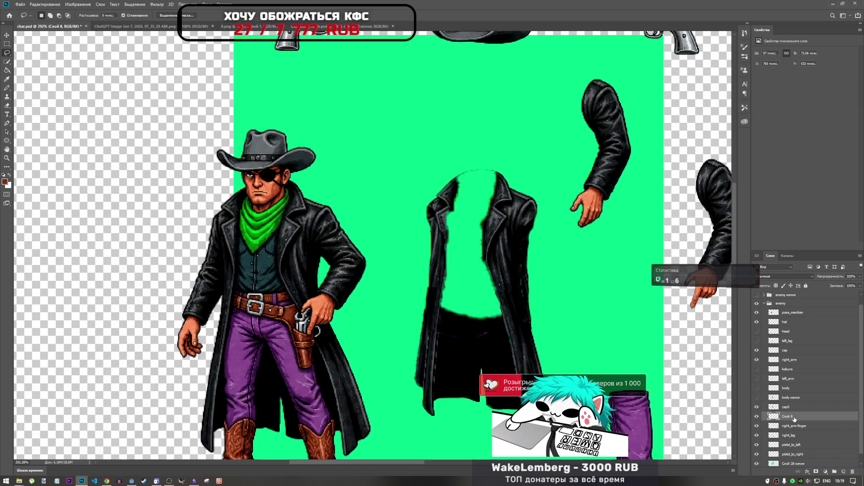
{"action": "scroll", "coordinate": [793, 420], "scroll_direction": "down", "scroll_amount": 1}
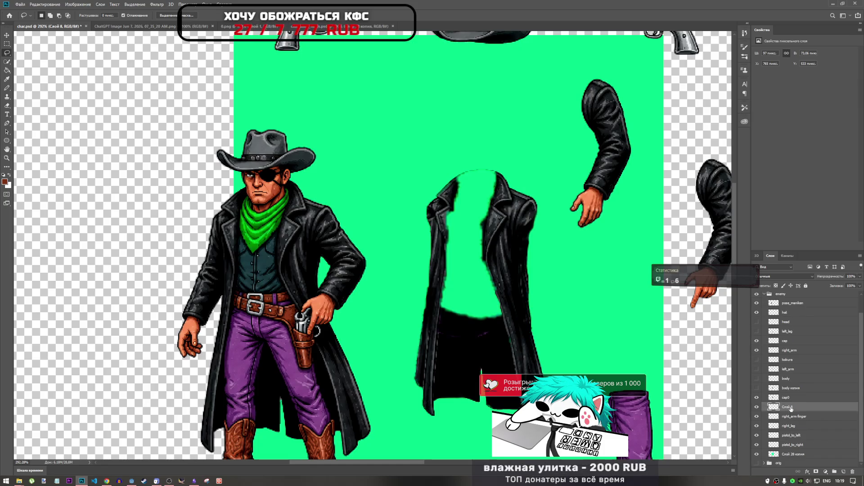
Group cap0 and the patch layer into Группа 1 and select the patch layer Слой 8.
{"action": "left_click", "coordinate": [795, 398], "text": "shift"}
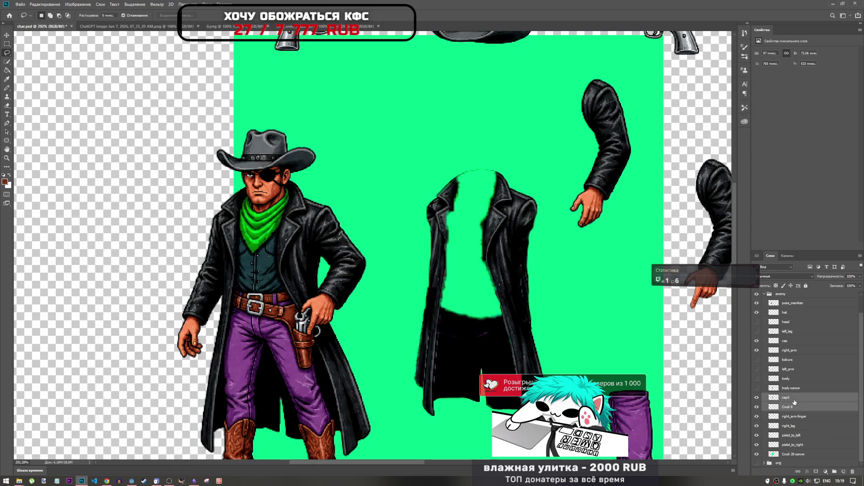
{"action": "key", "text": "ctrl+g"}
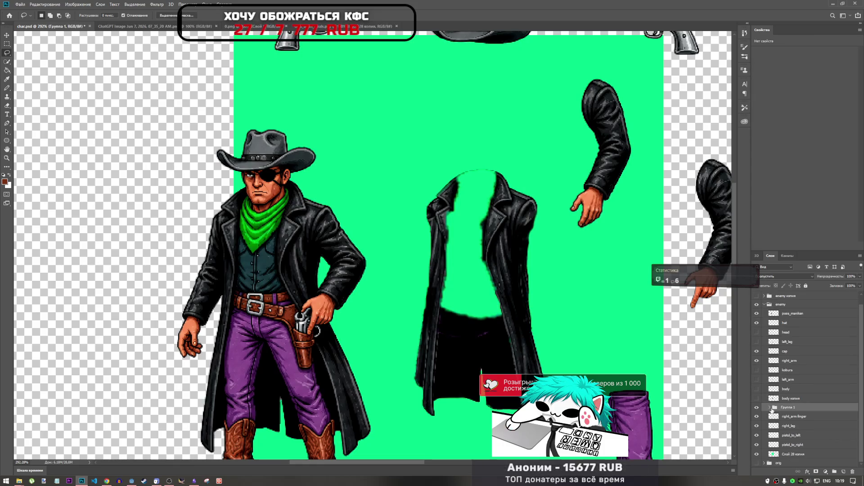
{"action": "left_click", "coordinate": [770, 408]}
{"action": "scroll", "coordinate": [778, 408], "scroll_direction": "down", "scroll_amount": 2}
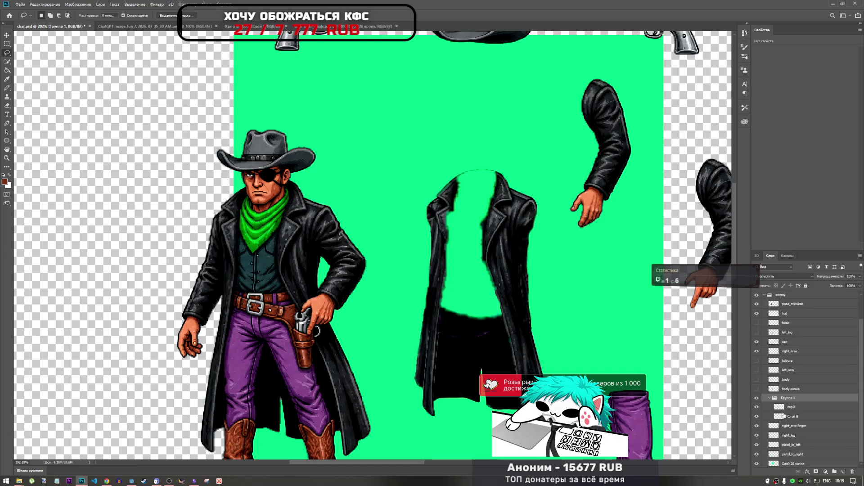
{"action": "left_click", "coordinate": [791, 408]}
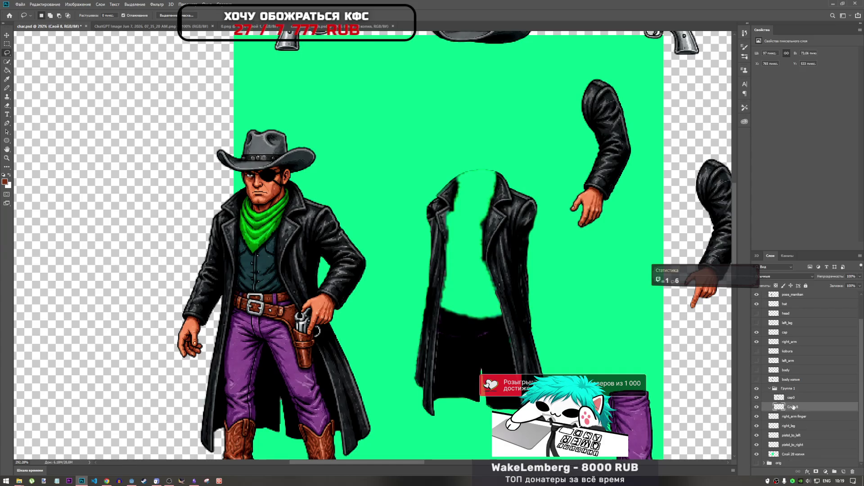
Duplicate the patch layer and nudge the copy up a few pixels.
{"action": "key", "text": "ctrl+j"}
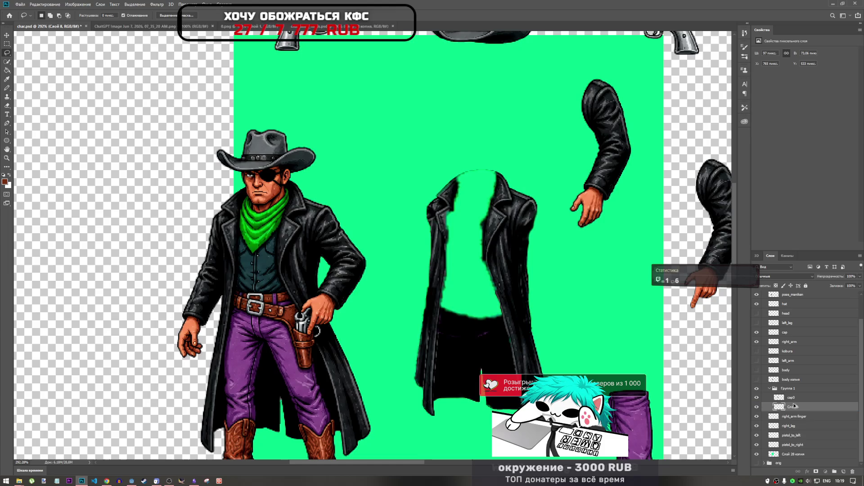
{"action": "key", "text": "ctrl+t"}
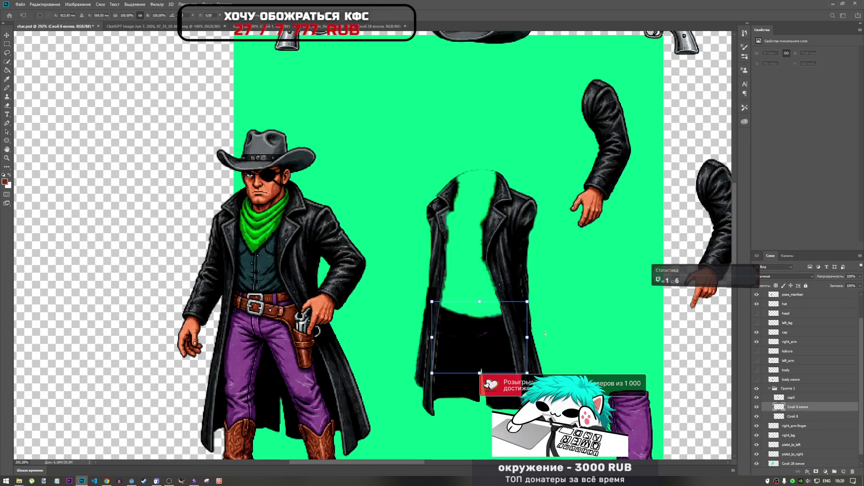
{"action": "key", "text": "Up"}
{"action": "key", "text": "Up"}
{"action": "key", "text": "Up"}
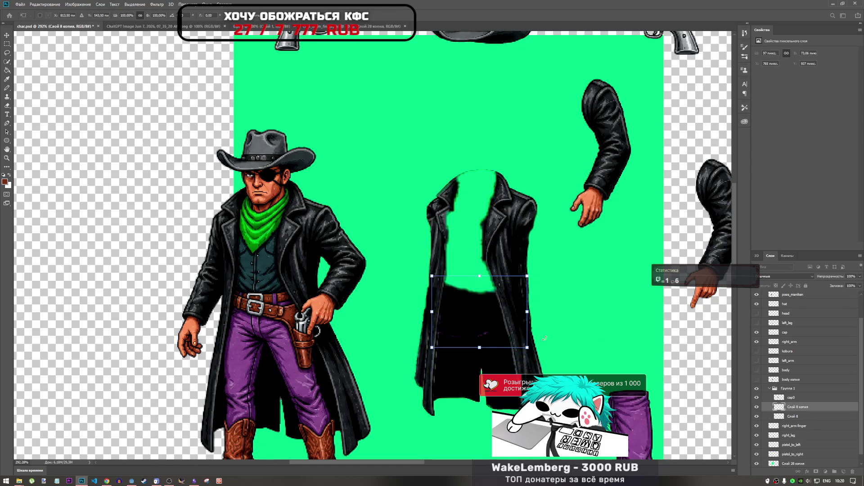
{"action": "key", "text": "Up"}
{"action": "key", "text": "Up"}
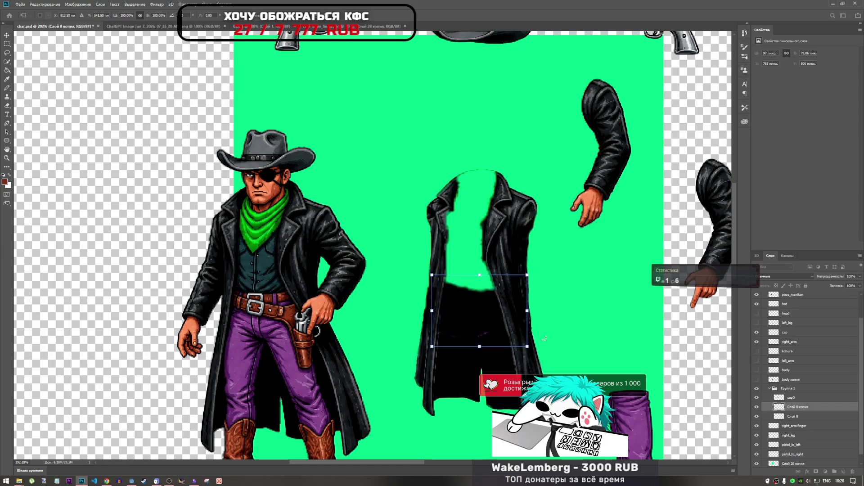
{"action": "key", "text": "Down"}
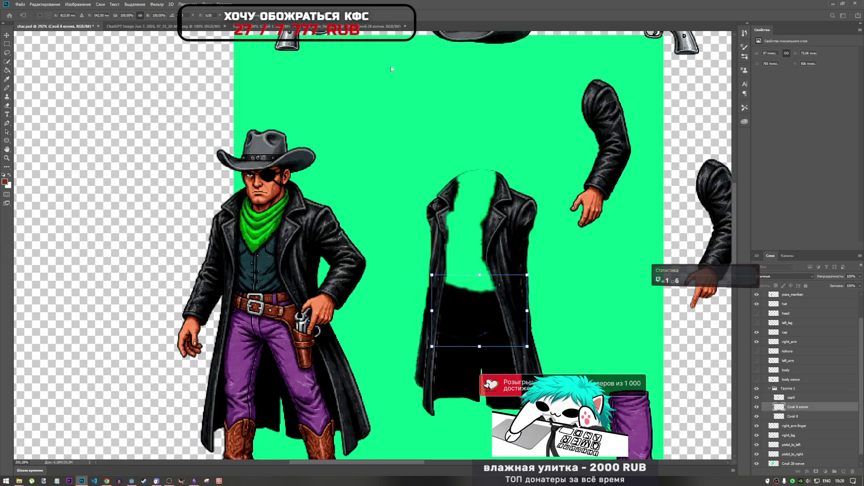
{"action": "key", "text": "Return"}
Copy a lassoed leather piece to its own layer and move it into the chest gap.
{"action": "key", "text": "l"}
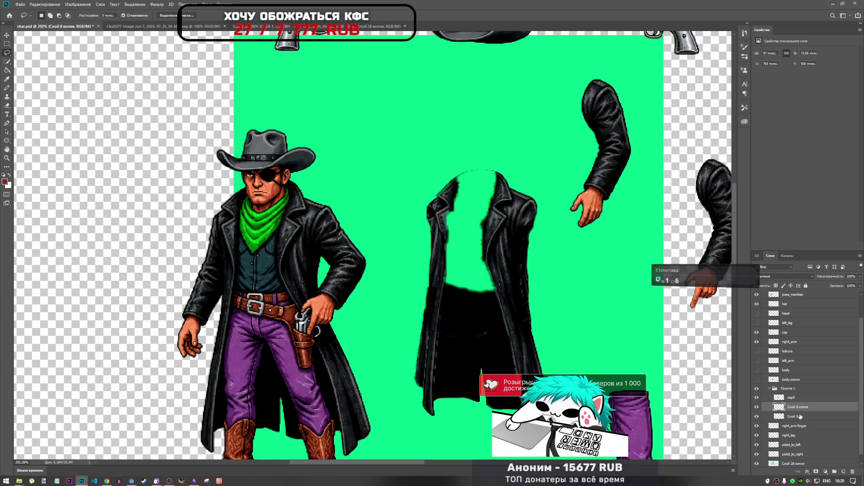
{"action": "key", "text": "ctrl+j"}
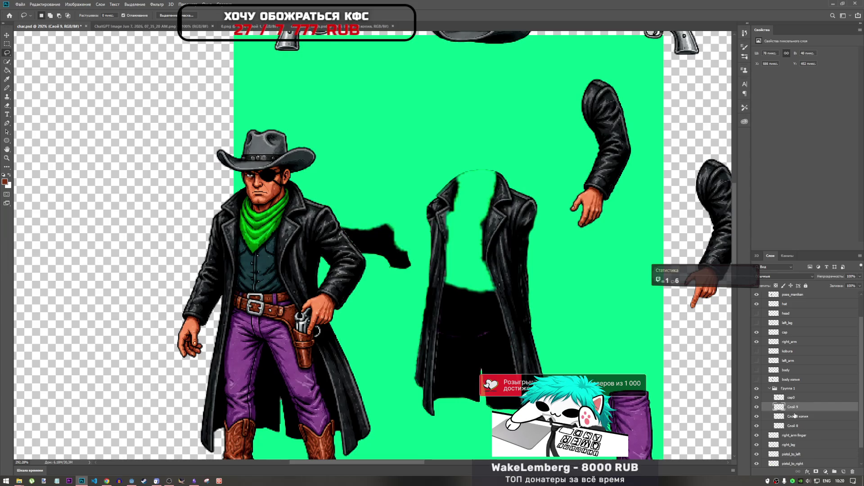
{"action": "key", "text": "ctrl+t"}
{"action": "left_click_drag", "start_coordinate": [468, 270], "coordinate": [484, 288]}
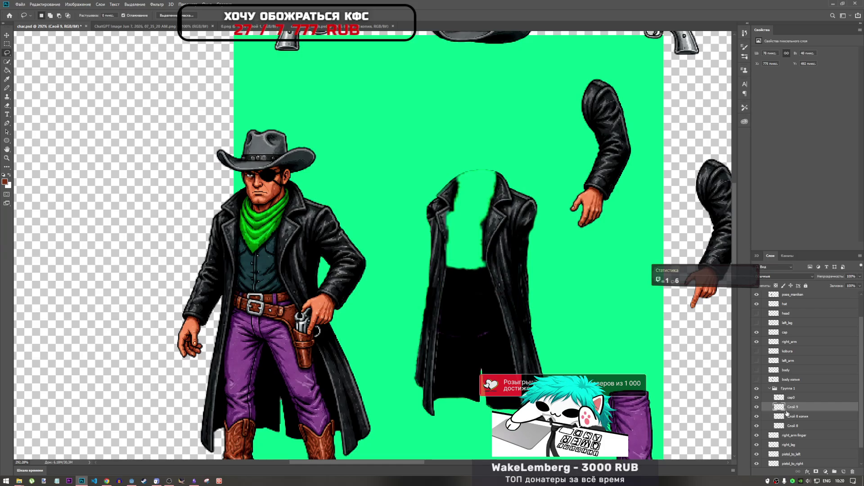
{"action": "key", "text": "Return"}
{"action": "key", "text": "l"}
Duplicate the leather patch twice, raising each copy further up the gap.
{"action": "left_click_drag", "start_coordinate": [793, 408], "coordinate": [796, 405]}
{"action": "key", "text": "ctrl+t"}
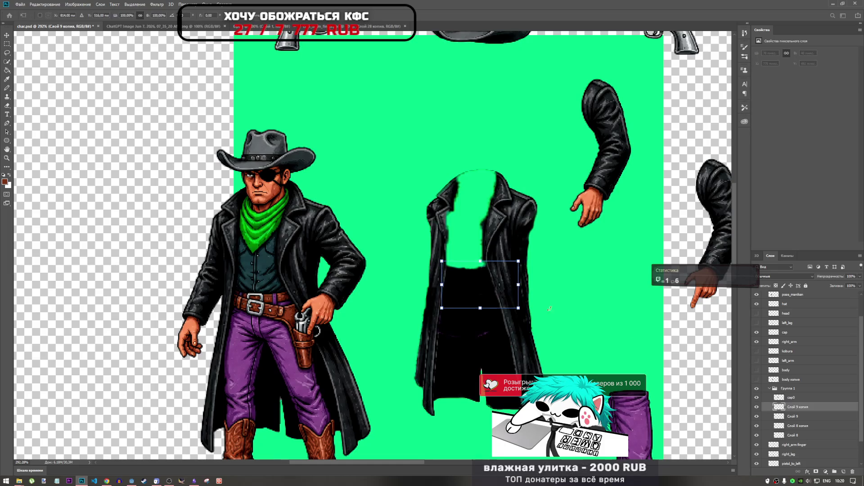
{"action": "left_click_drag", "start_coordinate": [478, 291], "coordinate": [477, 272]}
{"action": "key", "text": "Return"}
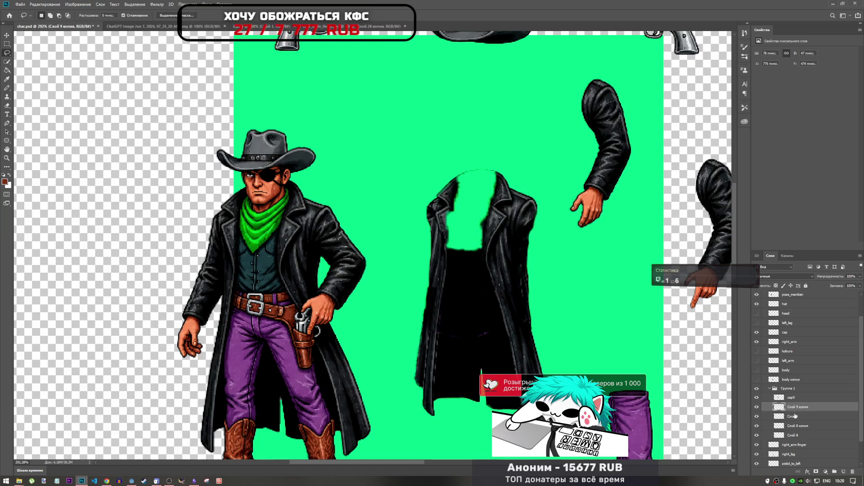
{"action": "left_click_drag", "start_coordinate": [795, 416], "coordinate": [799, 408]}
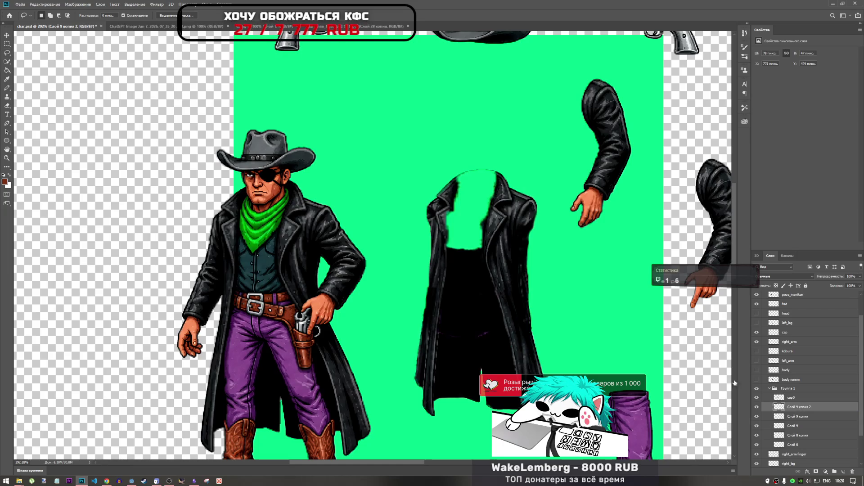
{"action": "key", "text": "ctrl+t"}
{"action": "left_click_drag", "start_coordinate": [481, 266], "coordinate": [481, 245]}
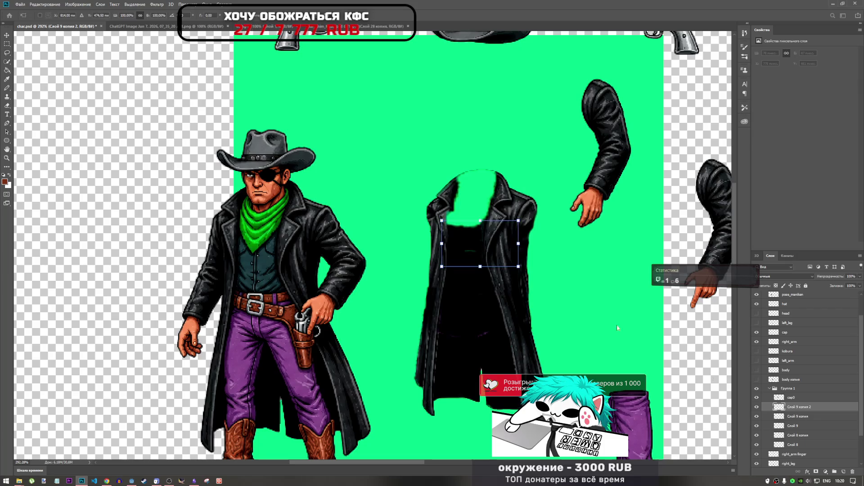
{"action": "left_click_drag", "start_coordinate": [485, 246], "coordinate": [480, 246]}
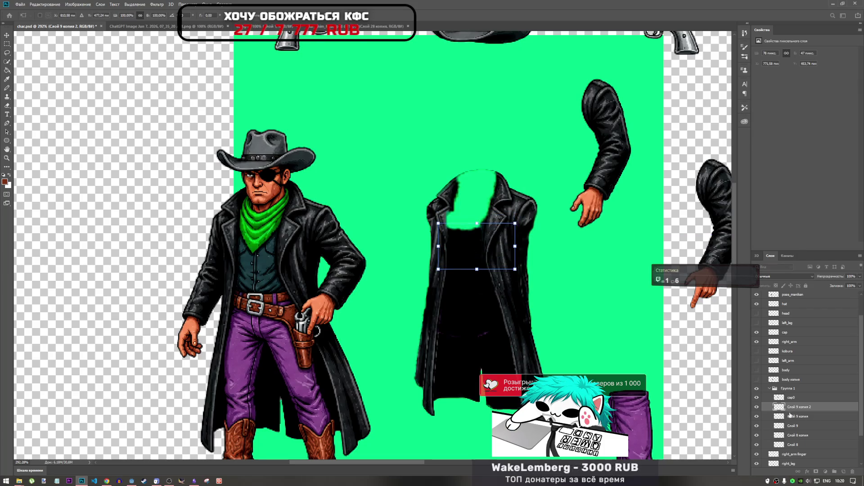
{"action": "key", "text": "l"}
Add third and fourth patch copies, positioning them up toward the collar.
{"action": "key", "text": "ctrl+j"}
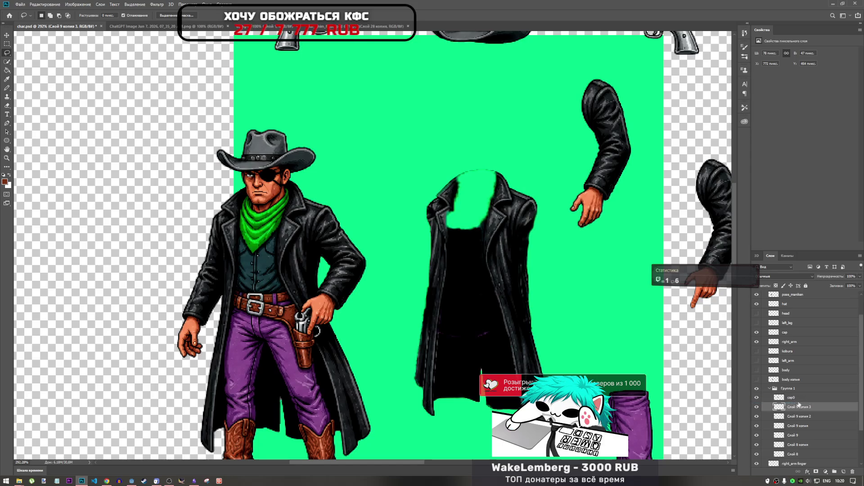
{"action": "key", "text": "ctrl+t"}
{"action": "mouse_move", "coordinate": [468, 218]}
{"action": "left_mouse_down"}
{"action": "mouse_move", "coordinate": [468, 235]}
{"action": "mouse_move", "coordinate": [471, 225]}
{"action": "left_mouse_up"}
{"action": "key", "text": "Return"}
{"action": "key", "text": "ctrl+j"}
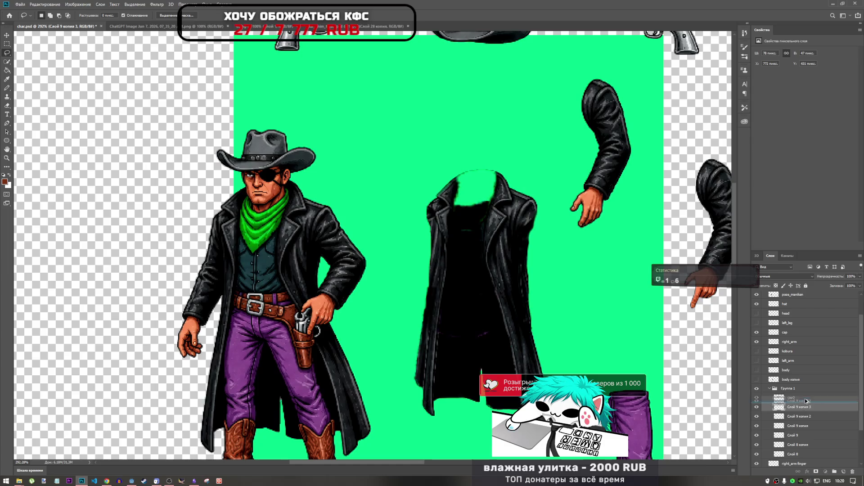
{"action": "key", "text": "ctrl+t"}
{"action": "left_click_drag", "start_coordinate": [484, 236], "coordinate": [484, 211]}
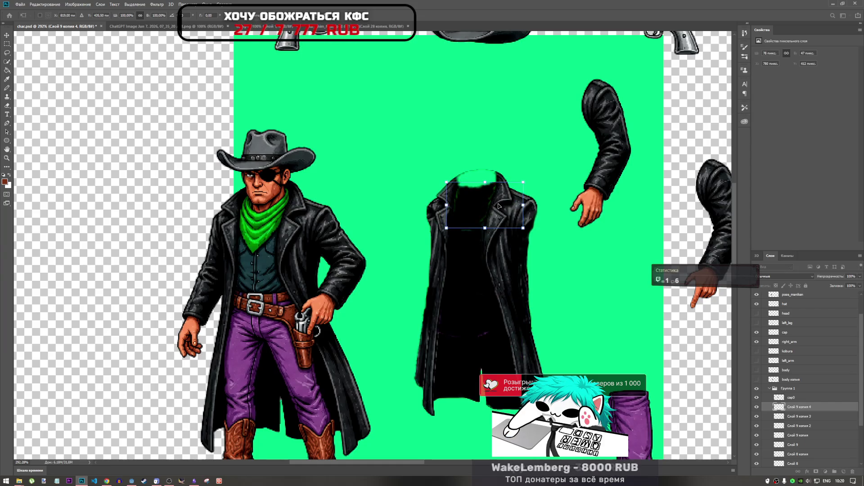
Commit the fourth copy's position and try a Clone Stamp stroke on the neck, then undo it.
{"action": "scroll", "coordinate": [482, 197], "scroll_direction": "up", "scroll_amount": 5}
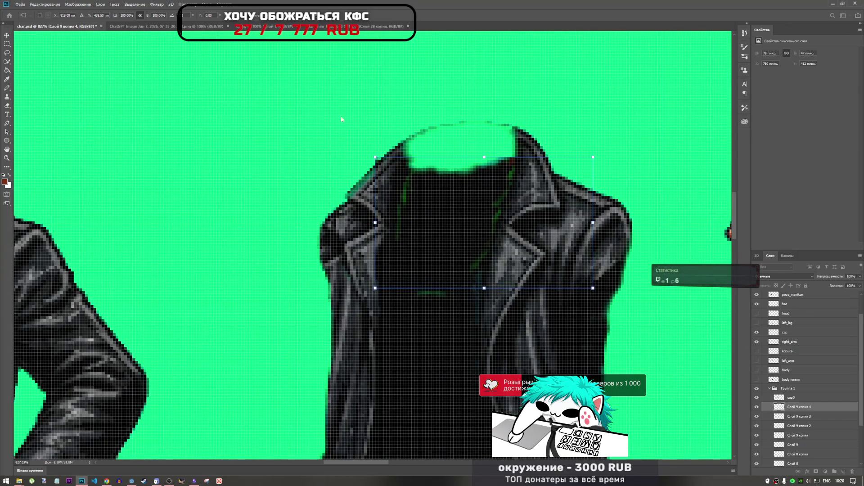
{"action": "key", "text": "Return"}
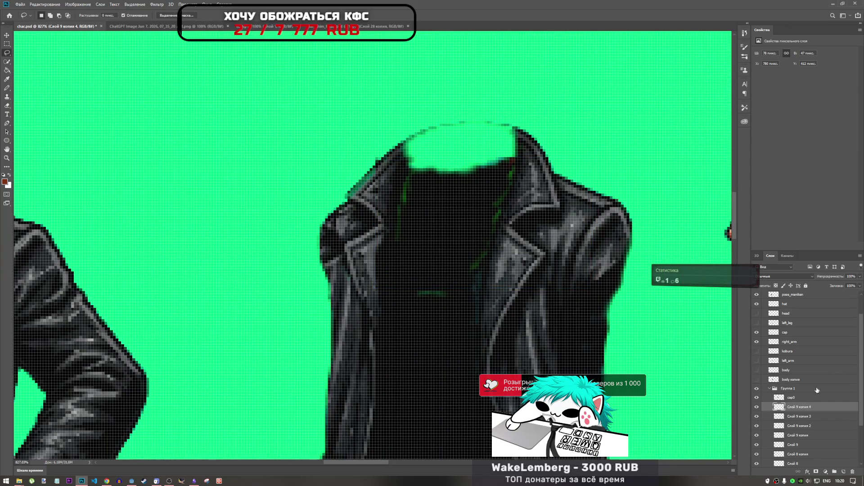
{"action": "left_click", "coordinate": [6, 96]}
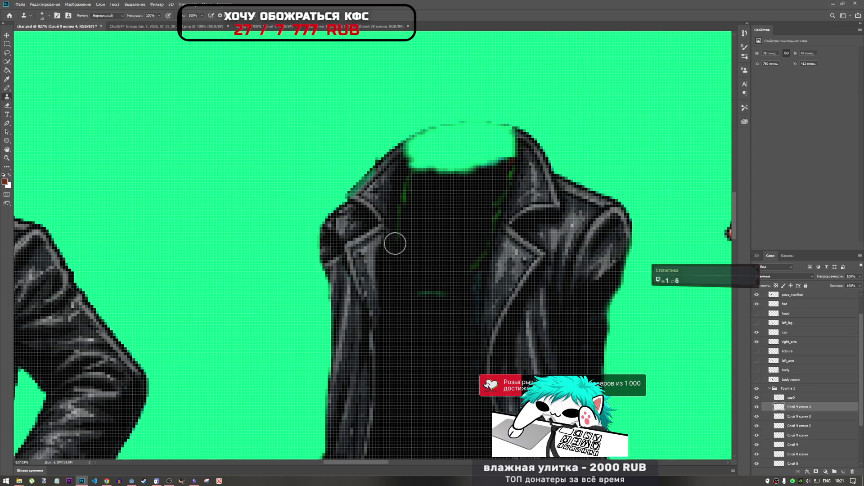
{"action": "mouse_move", "coordinate": [394, 244]}
{"action": "left_mouse_down"}
{"action": "mouse_move", "coordinate": [422, 181]}
{"action": "mouse_move", "coordinate": [406, 199]}
{"action": "mouse_move", "coordinate": [411, 236]}
{"action": "mouse_move", "coordinate": [373, 153]}
{"action": "mouse_move", "coordinate": [477, 162]}
{"action": "left_mouse_up"}
{"action": "key", "text": "ctrl+z"}
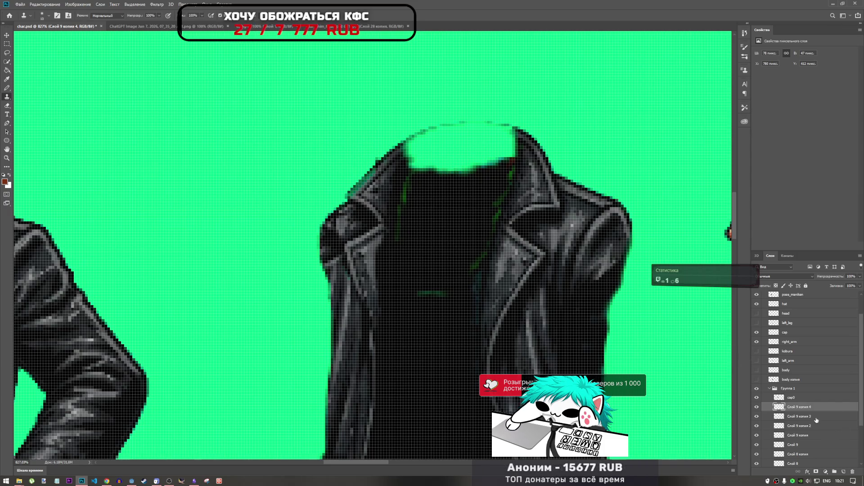
{"action": "scroll", "coordinate": [411, 206], "scroll_direction": "down", "scroll_amount": 5}
{"action": "scroll", "coordinate": [451, 218], "scroll_direction": "up", "scroll_amount": 3}
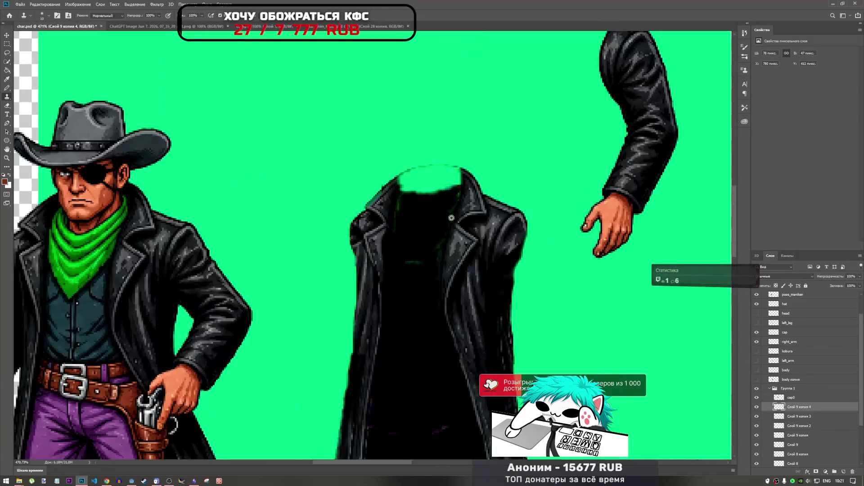
On cap0, clone dark leather over the collar area and its green top edge.
{"action": "left_click", "coordinate": [781, 398]}
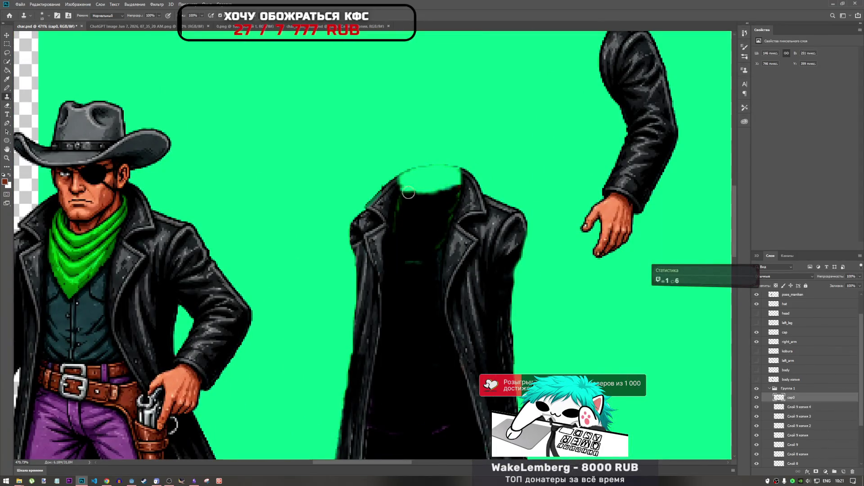
{"action": "scroll", "coordinate": [401, 202], "scroll_direction": "up", "scroll_amount": 3}
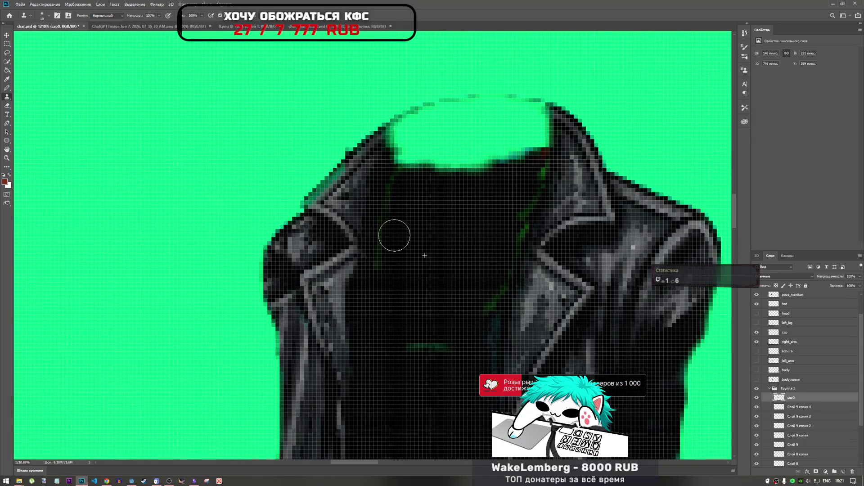
{"action": "mouse_move", "coordinate": [405, 332]}
{"action": "left_mouse_down"}
{"action": "mouse_move", "coordinate": [445, 324]}
{"action": "mouse_move", "coordinate": [428, 347]}
{"action": "mouse_move", "coordinate": [487, 301]}
{"action": "mouse_move", "coordinate": [532, 170]}
{"action": "mouse_move", "coordinate": [507, 163]}
{"action": "mouse_move", "coordinate": [513, 149]}
{"action": "mouse_move", "coordinate": [414, 162]}
{"action": "mouse_move", "coordinate": [478, 141]}
{"action": "mouse_move", "coordinate": [438, 148]}
{"action": "left_mouse_up"}
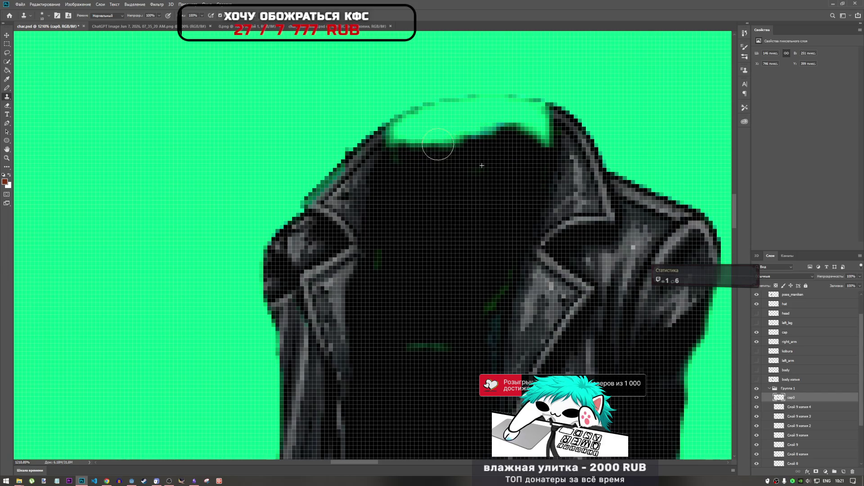
{"action": "left_click", "coordinate": [433, 240], "text": "alt"}
{"action": "left_click_drag", "start_coordinate": [443, 180], "coordinate": [460, 154]}
{"action": "left_click_drag", "start_coordinate": [481, 141], "coordinate": [457, 139]}
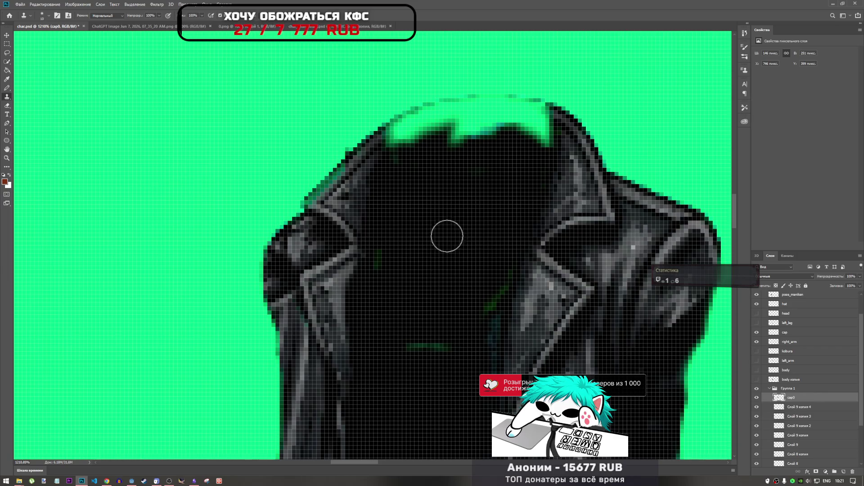
{"action": "mouse_move", "coordinate": [489, 143]}
{"action": "left_mouse_down"}
{"action": "mouse_move", "coordinate": [498, 135]}
{"action": "mouse_move", "coordinate": [414, 131]}
{"action": "left_mouse_up"}
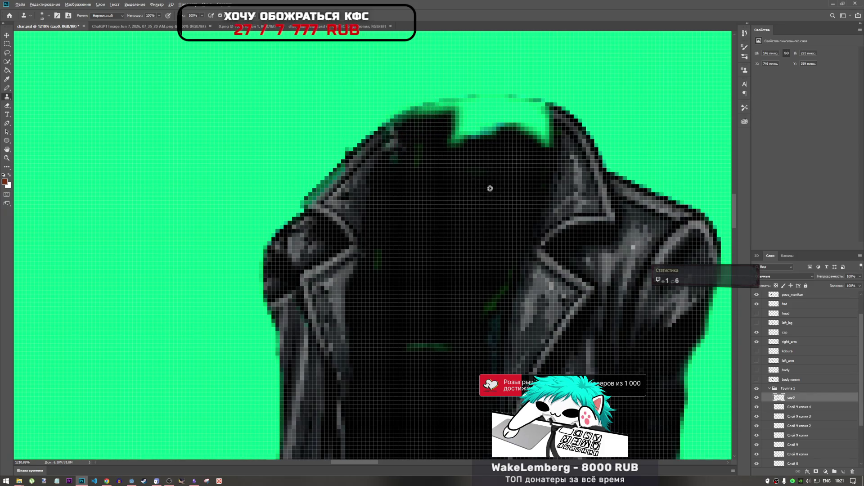
{"action": "scroll", "coordinate": [489, 189], "scroll_direction": "down", "scroll_amount": 2, "text": "alt"}
{"action": "scroll", "coordinate": [466, 147], "scroll_direction": "up", "scroll_amount": 2, "text": "alt"}
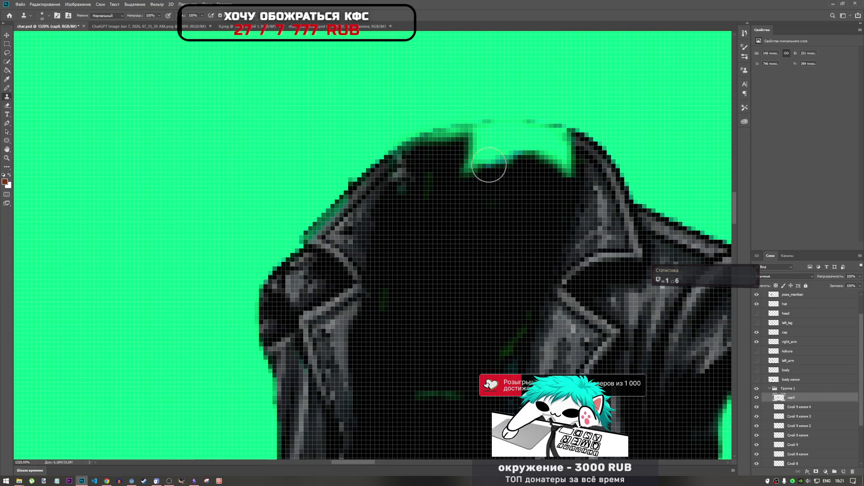
{"action": "scroll", "coordinate": [521, 198], "scroll_direction": "down", "scroll_amount": 2, "text": "alt"}
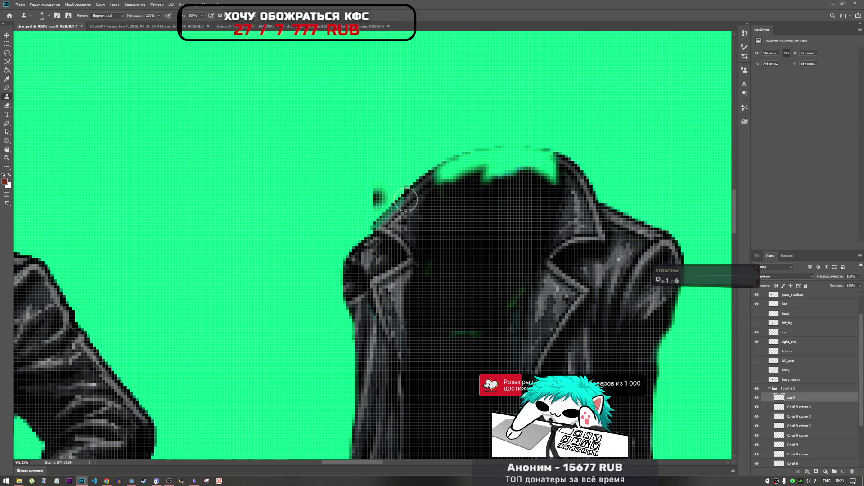
{"action": "scroll", "coordinate": [450, 282], "scroll_direction": "down", "scroll_amount": 3}
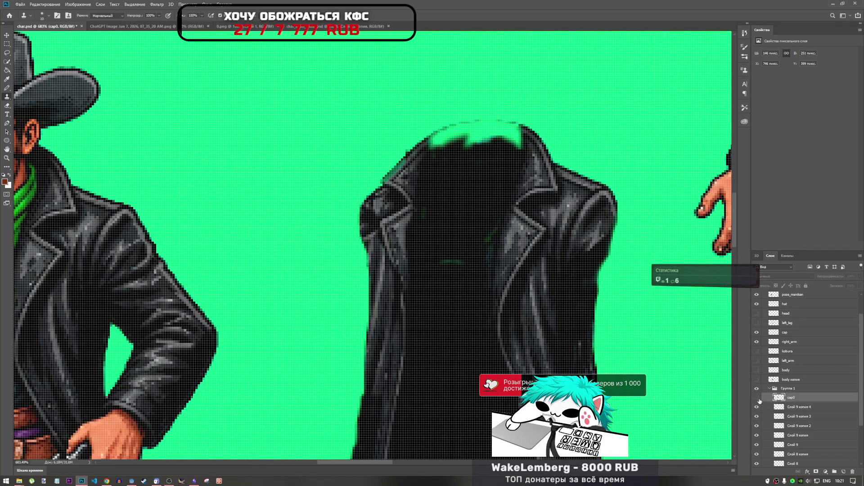
Merge the selected layers cap0 through Слой 8 into the single cap0 coat layer.
{"action": "left_click", "coordinate": [757, 399]}
{"action": "left_click", "coordinate": [757, 397]}
{"action": "scroll", "coordinate": [475, 233], "scroll_direction": "down", "scroll_amount": 2}
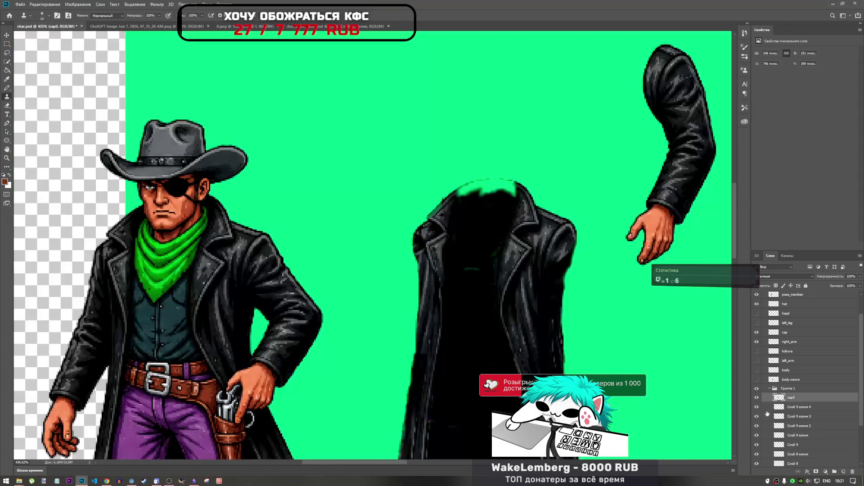
{"action": "scroll", "coordinate": [780, 426], "scroll_direction": "down", "scroll_amount": 2}
{"action": "left_click", "coordinate": [789, 409], "text": "shift"}
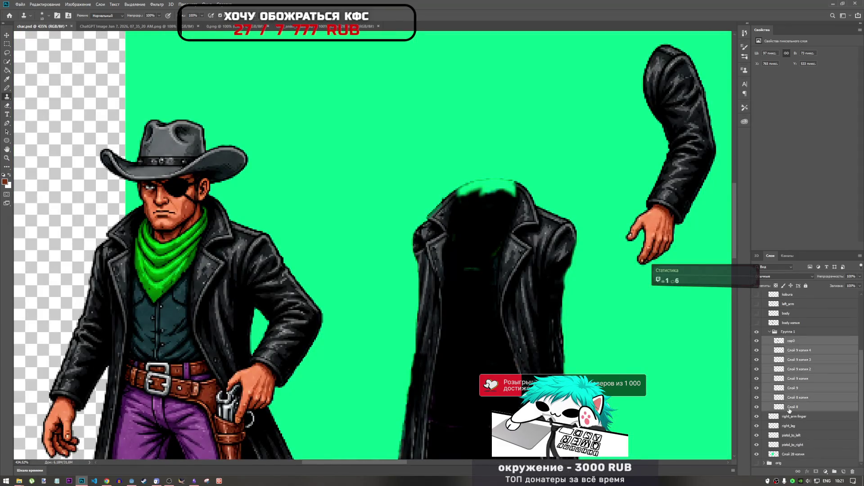
{"action": "right_click", "coordinate": [789, 408]}
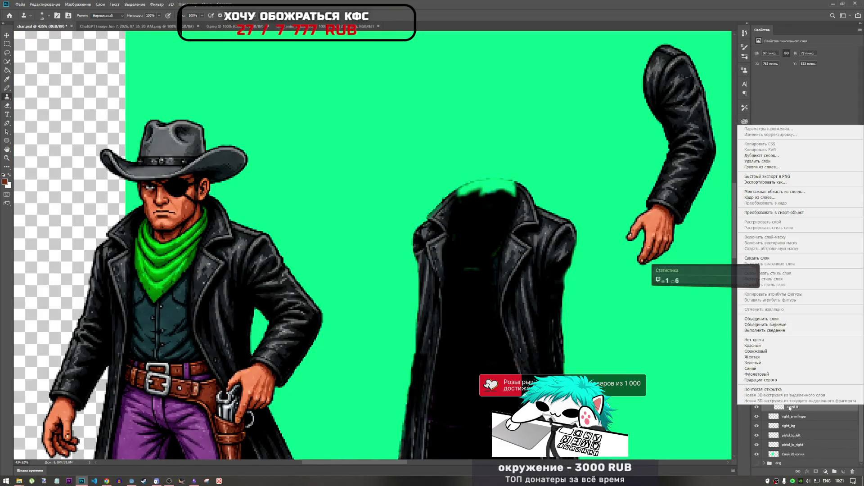
{"action": "left_click", "coordinate": [765, 324]}
Move cap0 out of Группа 1 and delete the Группа 1 group.
{"action": "left_click_drag", "start_coordinate": [790, 410], "coordinate": [774, 399]}
{"action": "left_click", "coordinate": [772, 409]}
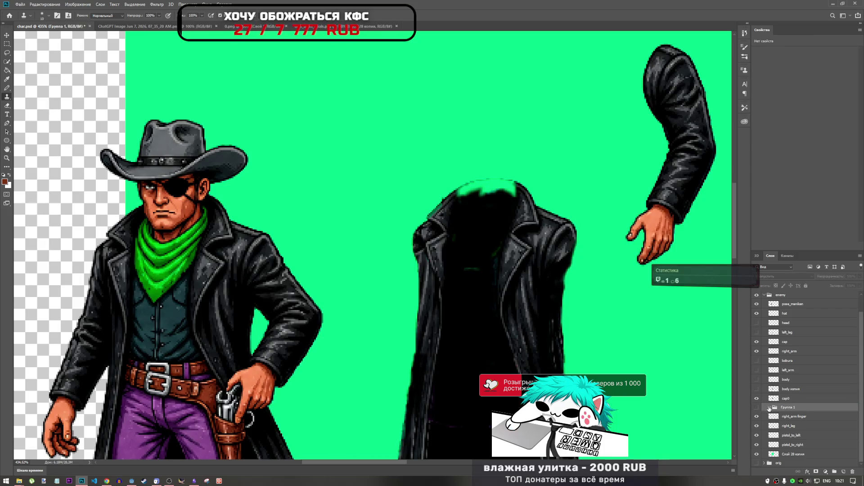
{"action": "key", "text": "ctrl+shift+g"}
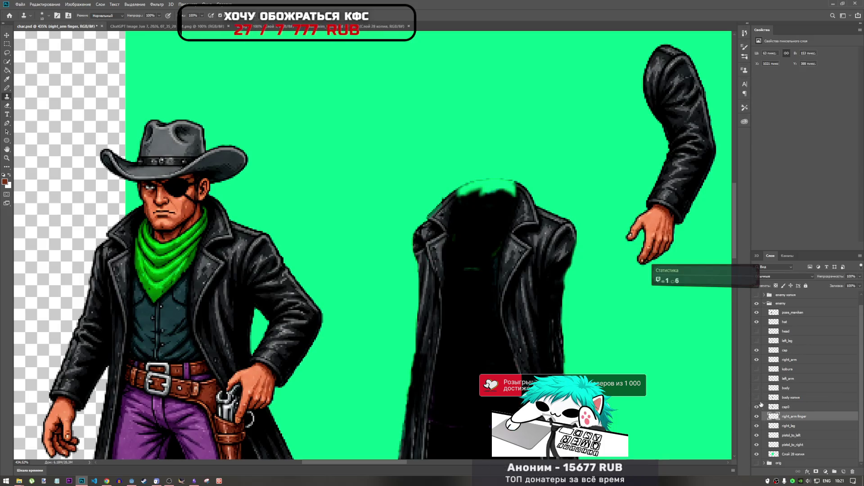
Toggle the body копия and cap0 layers' visibility to inspect the merged coat.
{"action": "left_click", "coordinate": [757, 398]}
{"action": "left_click", "coordinate": [757, 397]}
{"action": "scroll", "coordinate": [481, 362], "scroll_direction": "down", "scroll_amount": 3}
{"action": "scroll", "coordinate": [481, 362], "scroll_direction": "up", "scroll_amount": 3}
{"action": "scroll", "coordinate": [480, 362], "scroll_direction": "down", "scroll_amount": 2}
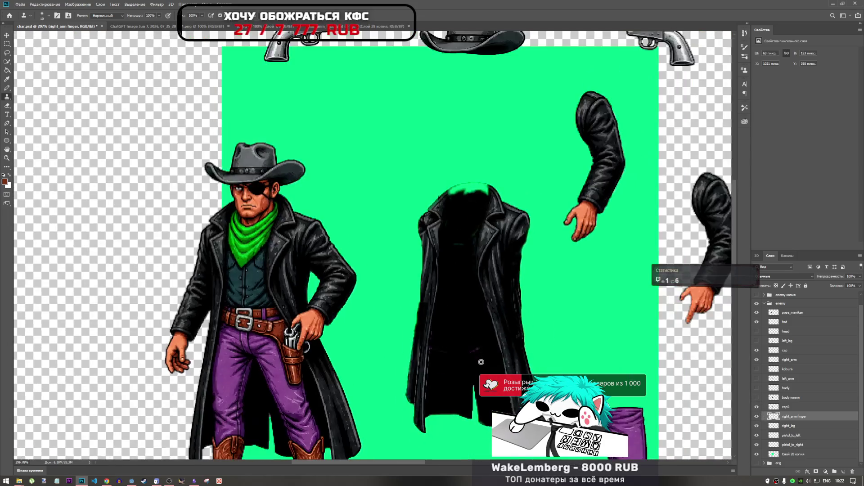
{"action": "scroll", "coordinate": [481, 361], "scroll_direction": "up", "scroll_amount": 3}
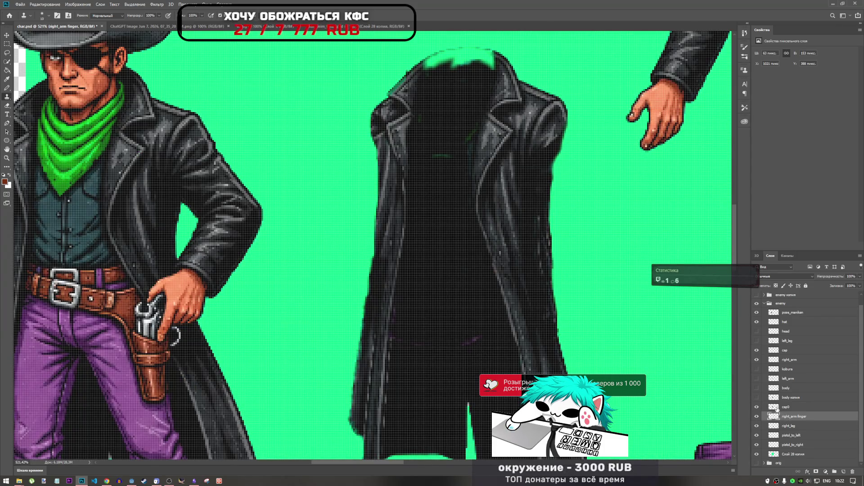
{"action": "left_click", "coordinate": [778, 408]}
{"action": "left_click", "coordinate": [757, 407]}
{"action": "left_click", "coordinate": [757, 408]}
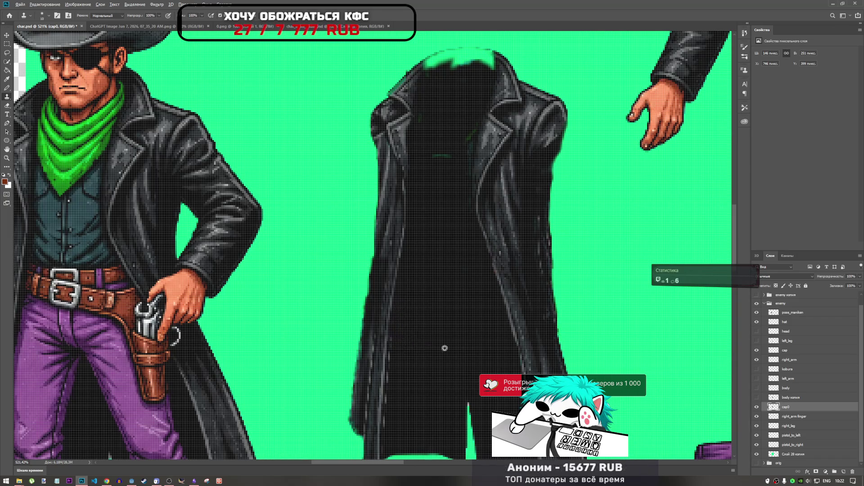
Lasso a leather scrap onto its own layer and rotate it about 17.7° over the collar gap.
{"action": "scroll", "coordinate": [445, 348], "scroll_direction": "down", "scroll_amount": 5}
{"action": "scroll", "coordinate": [452, 219], "scroll_direction": "up", "scroll_amount": 6}
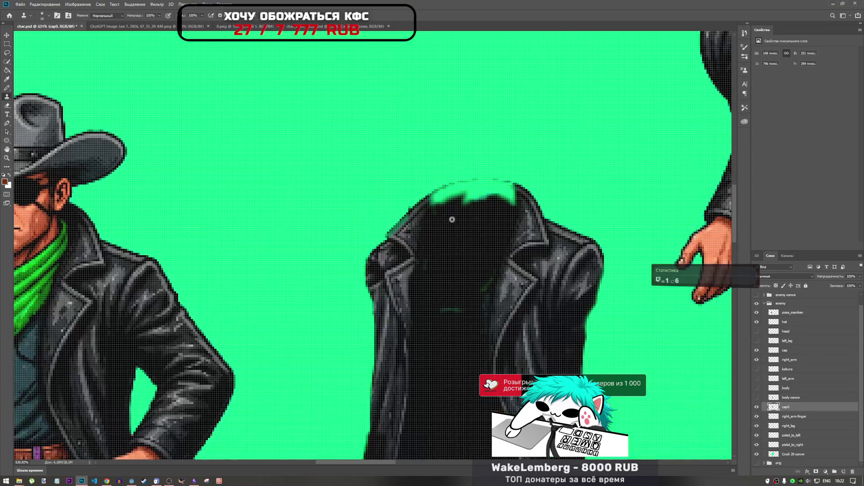
{"action": "scroll", "coordinate": [452, 219], "scroll_direction": "up", "scroll_amount": 3}
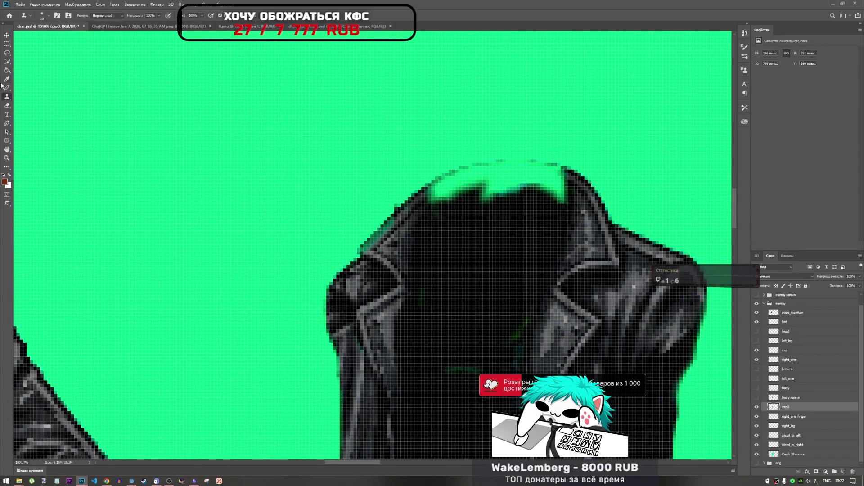
{"action": "left_click", "coordinate": [7, 54]}
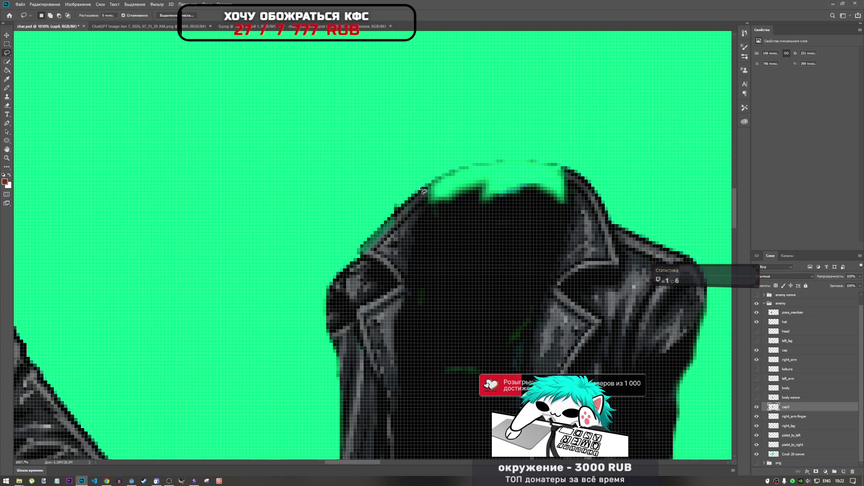
{"action": "mouse_move", "coordinate": [394, 222]}
{"action": "left_mouse_down"}
{"action": "mouse_move", "coordinate": [401, 231]}
{"action": "mouse_move", "coordinate": [424, 217]}
{"action": "mouse_move", "coordinate": [445, 190]}
{"action": "left_mouse_up"}
{"action": "key", "text": "ctrl+j"}
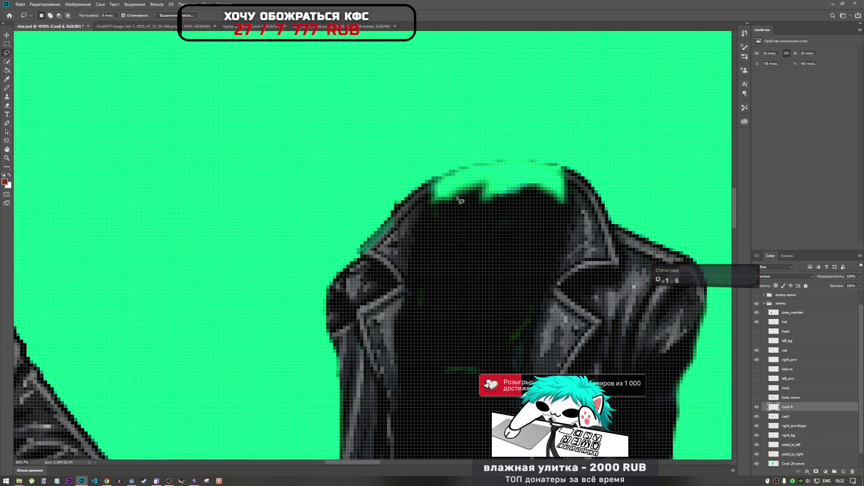
{"action": "key", "text": "ctrl+t"}
{"action": "left_click_drag", "start_coordinate": [423, 200], "coordinate": [458, 179]}
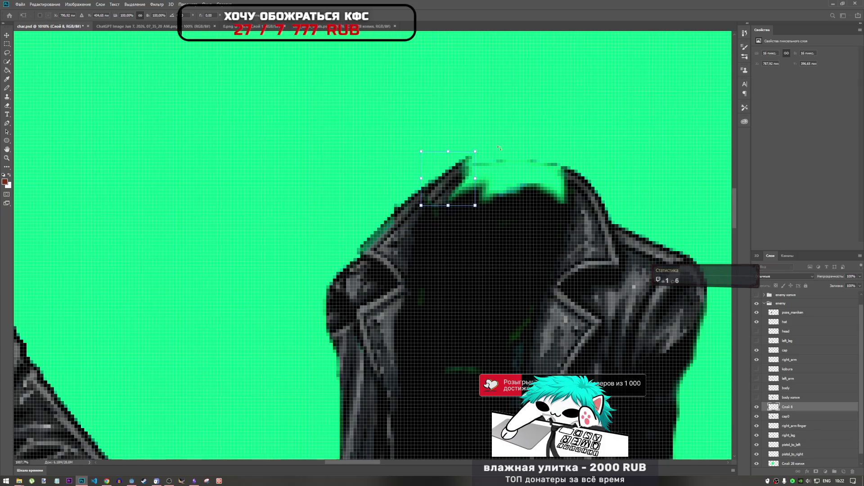
{"action": "left_click_drag", "start_coordinate": [502, 149], "coordinate": [513, 164]}
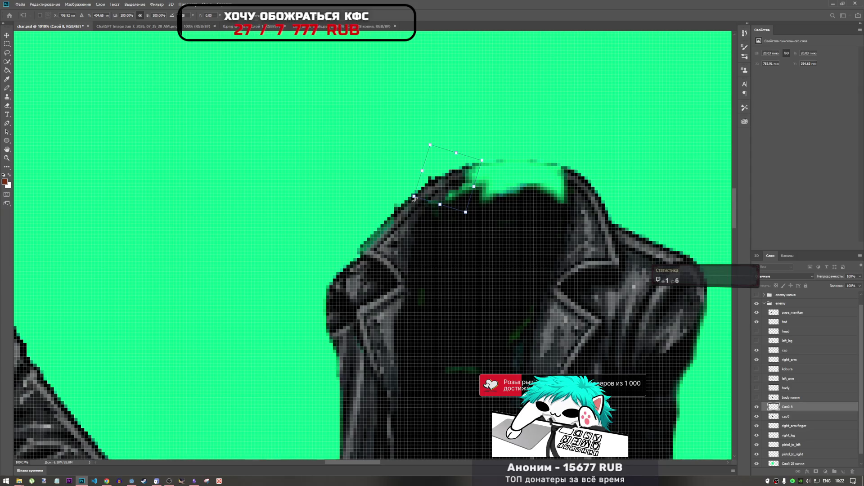
{"action": "left_click_drag", "start_coordinate": [442, 195], "coordinate": [443, 198]}
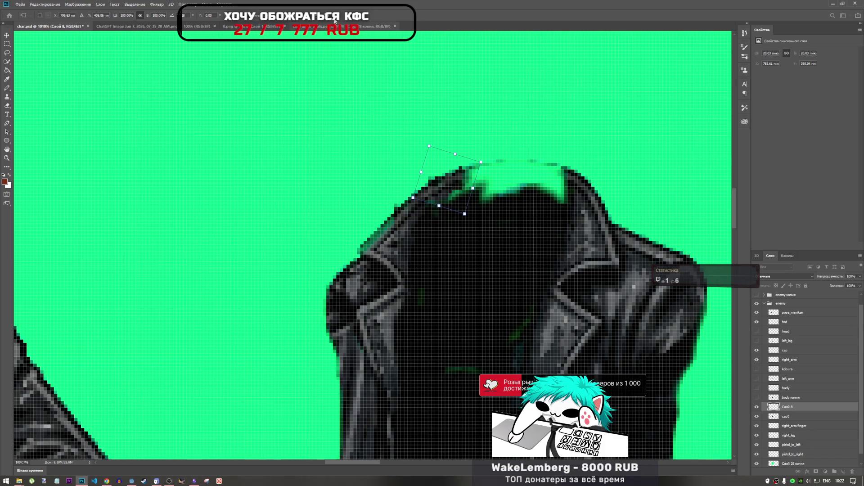
{"action": "key", "text": "Return"}
Nudge the leather patch down one pixel.
{"action": "key", "text": "l"}
{"action": "key", "text": "ctrl+t"}
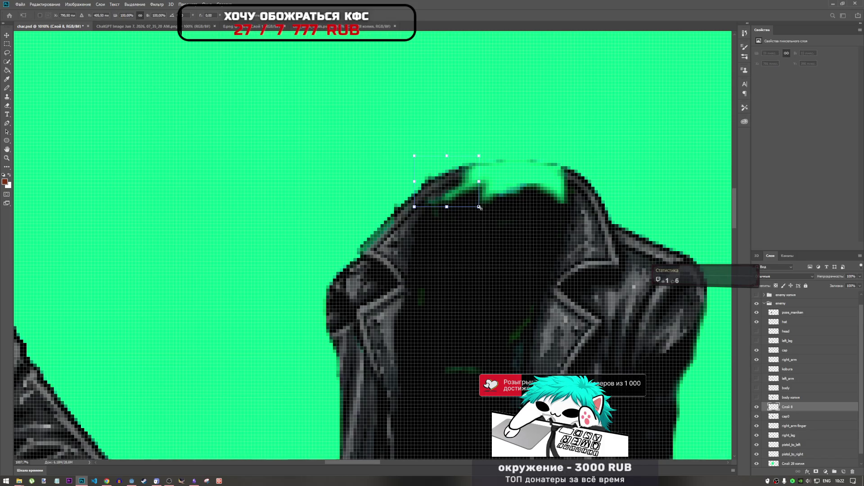
{"action": "key", "text": "Down"}
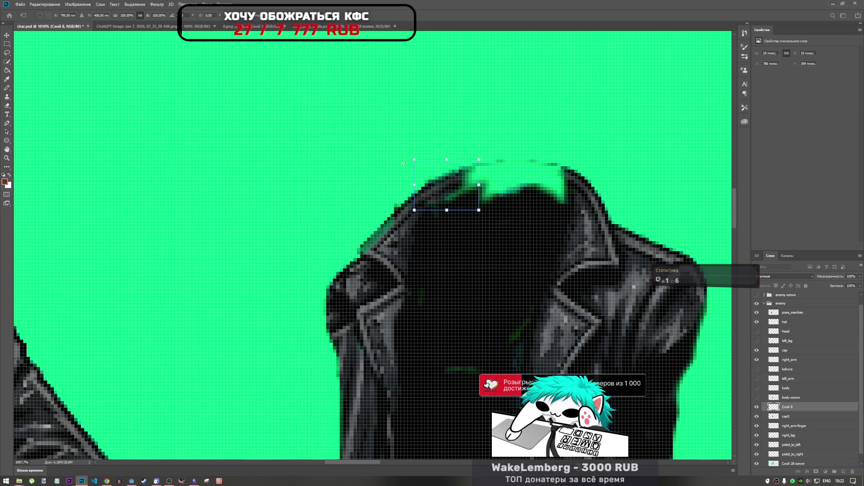
{"action": "key", "text": "Return"}
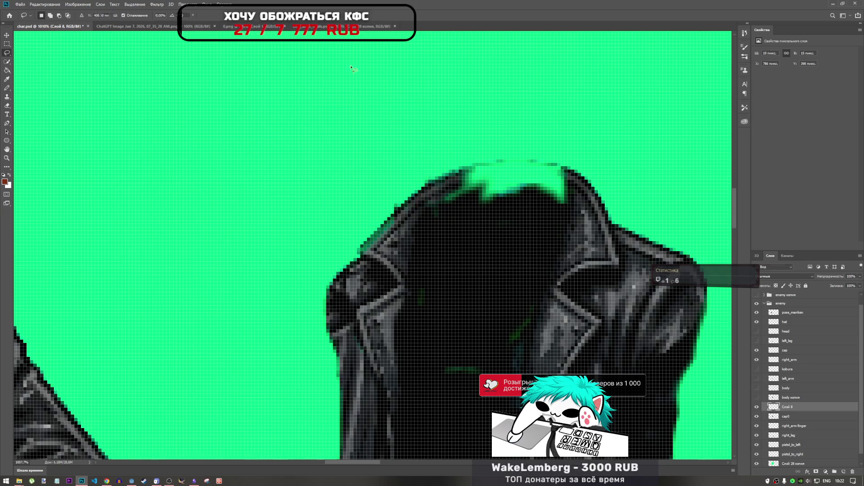
{"action": "key", "text": "l"}
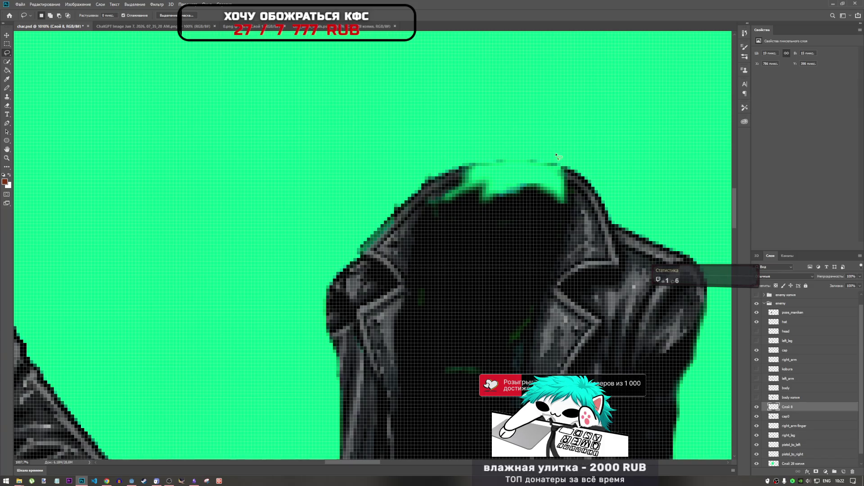
Try to copy a second leather scrap near the collar, dismissing the empty-selection warnings.
{"action": "mouse_move", "coordinate": [598, 195]}
{"action": "left_mouse_down"}
{"action": "mouse_move", "coordinate": [555, 167]}
{"action": "mouse_move", "coordinate": [603, 203]}
{"action": "mouse_move", "coordinate": [560, 171]}
{"action": "left_mouse_up"}
{"action": "key", "text": "Return"}
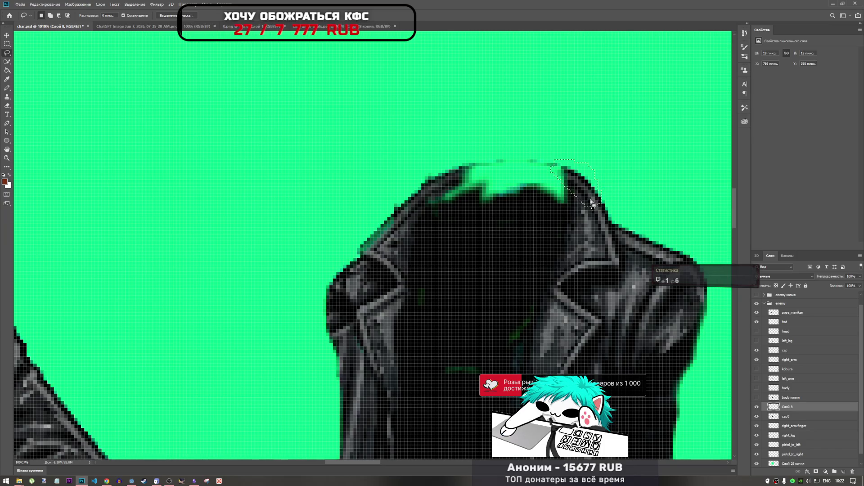
{"action": "key", "text": "ctrl+c"}
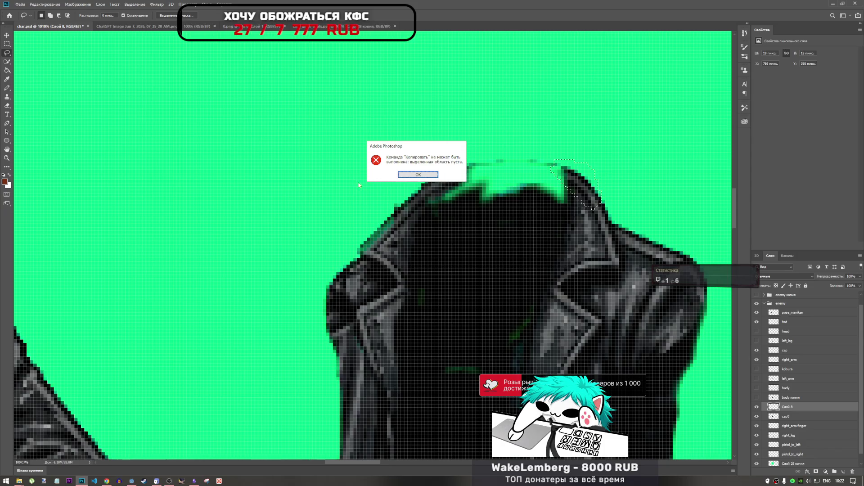
{"action": "left_click", "coordinate": [415, 174]}
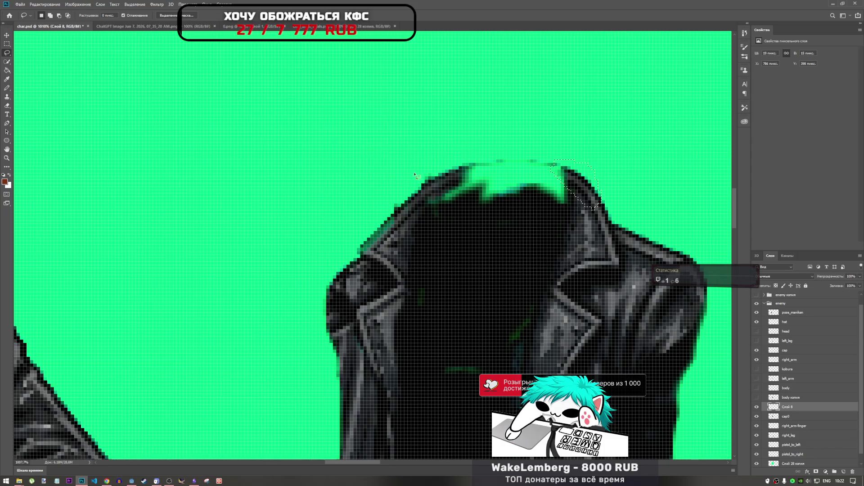
Copy the selected coat area from cap0 to a new layer and rotate it about 45° toward the gap.
{"action": "left_click", "coordinate": [793, 417]}
{"action": "left_click", "coordinate": [757, 416]}
{"action": "left_click", "coordinate": [757, 417]}
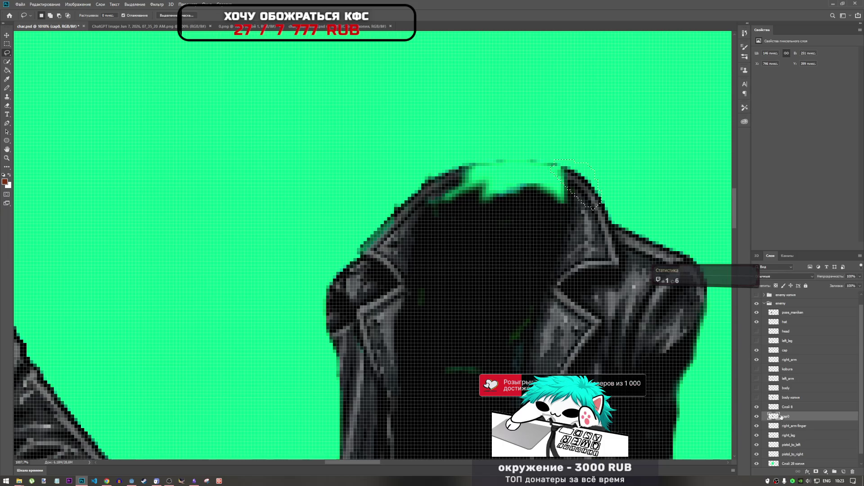
{"action": "key", "text": "ctrl+j"}
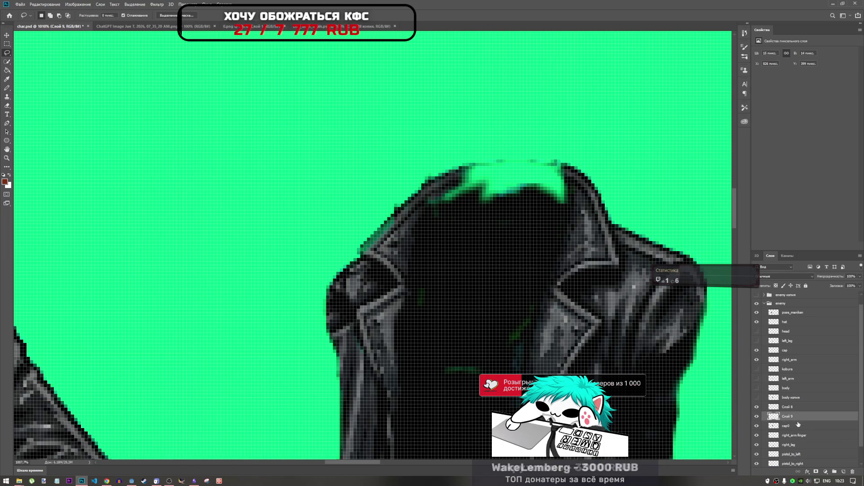
{"action": "key", "text": "ctrl+t"}
{"action": "left_click_drag", "start_coordinate": [578, 192], "coordinate": [540, 182]}
{"action": "left_click_drag", "start_coordinate": [570, 148], "coordinate": [568, 134]}
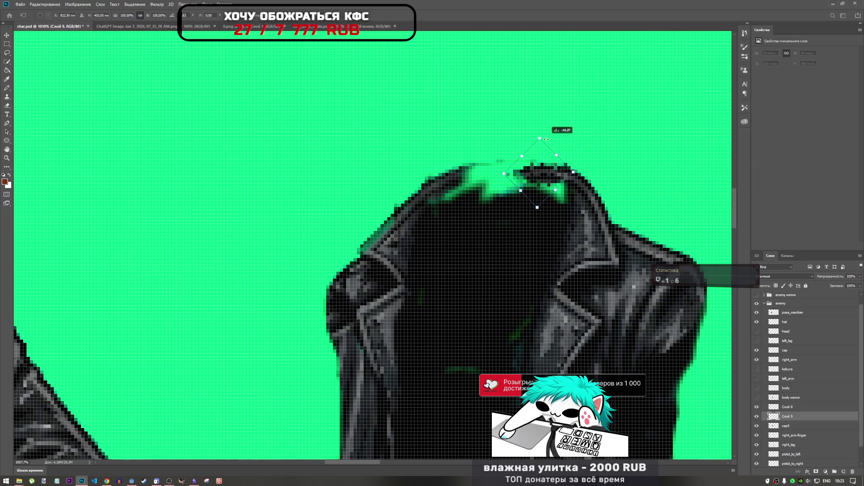
{"action": "left_click_drag", "start_coordinate": [539, 171], "coordinate": [584, 164]}
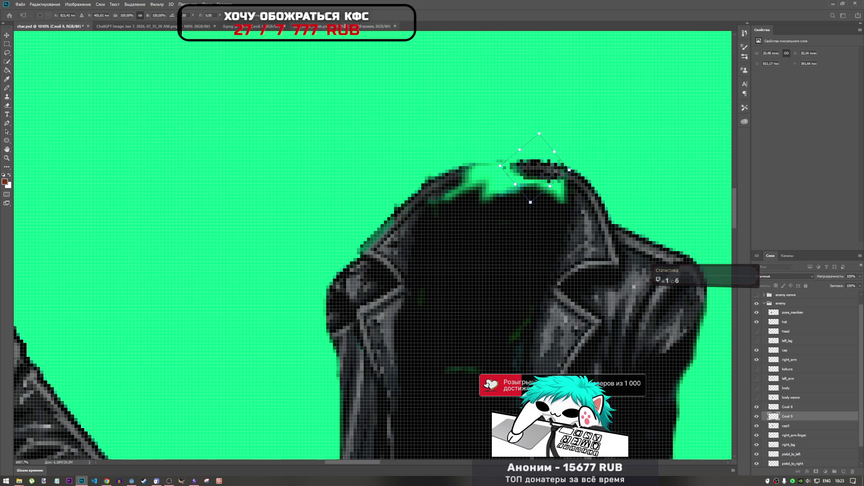
{"action": "key", "text": "Return"}
{"action": "key", "text": "l"}
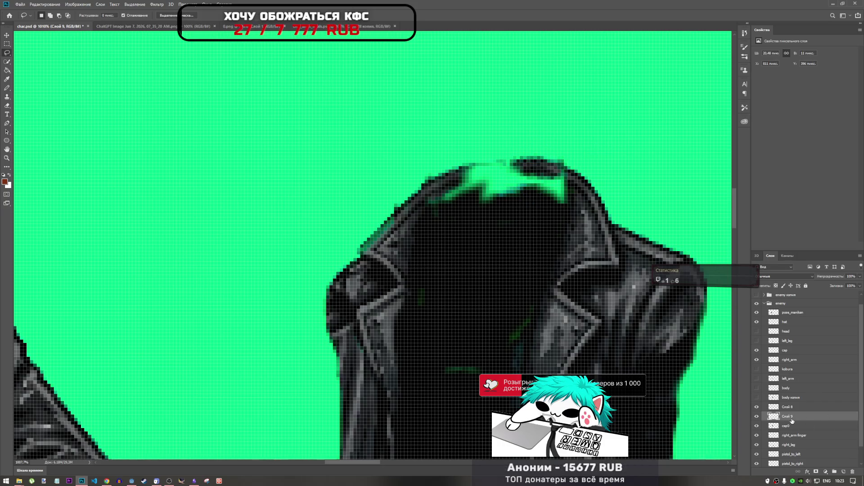
Duplicate the patch, move it left across the gap and rotate it about −11.2° to fit.
{"action": "key", "text": "ctrl+j"}
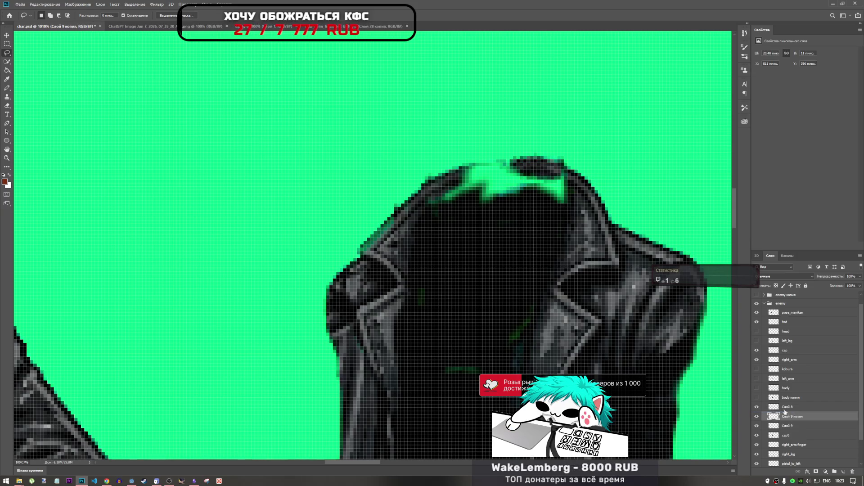
{"action": "key", "text": "ctrl+t"}
{"action": "left_click_drag", "start_coordinate": [533, 184], "coordinate": [483, 187]}
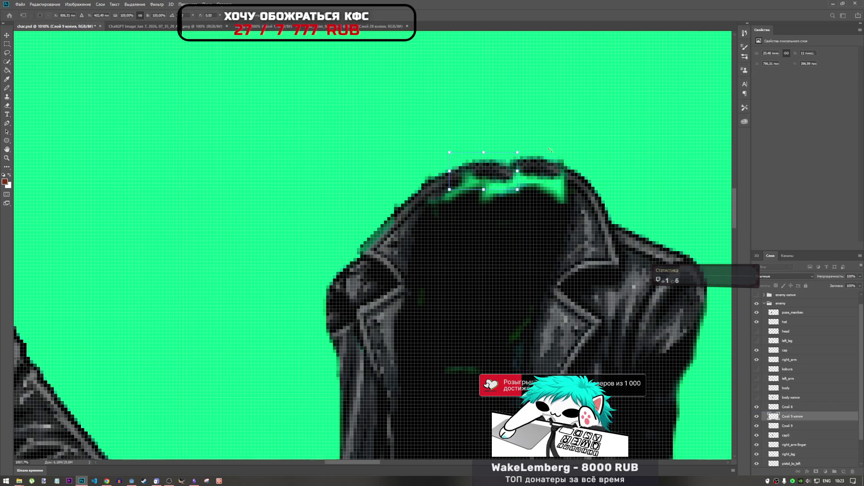
{"action": "mouse_move", "coordinate": [530, 155]}
{"action": "left_mouse_down"}
{"action": "mouse_move", "coordinate": [506, 142]}
{"action": "mouse_move", "coordinate": [497, 173]}
{"action": "mouse_move", "coordinate": [514, 169]}
{"action": "left_mouse_up"}
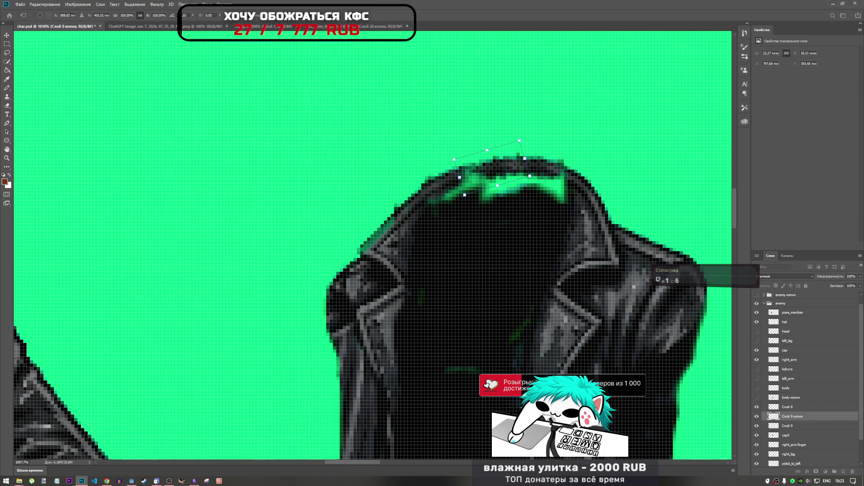
{"action": "key", "text": "Return"}
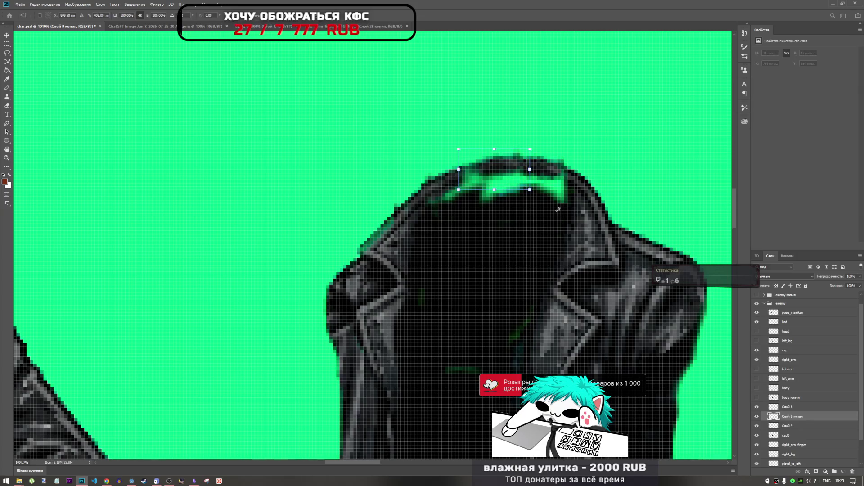
{"action": "key", "text": "ctrl+t"}
{"action": "left_click_drag", "start_coordinate": [540, 142], "coordinate": [543, 140]}
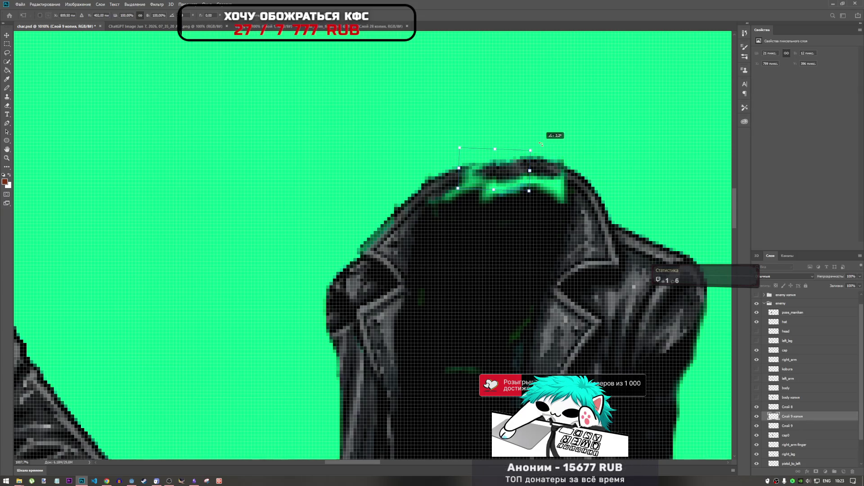
{"action": "left_click_drag", "start_coordinate": [545, 180], "coordinate": [547, 183]}
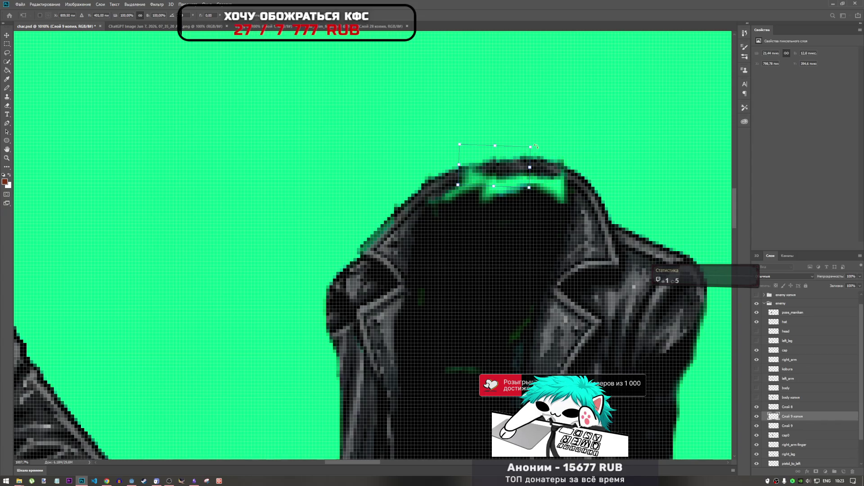
{"action": "left_click_drag", "start_coordinate": [534, 142], "coordinate": [536, 144]}
{"action": "key", "text": "Return"}
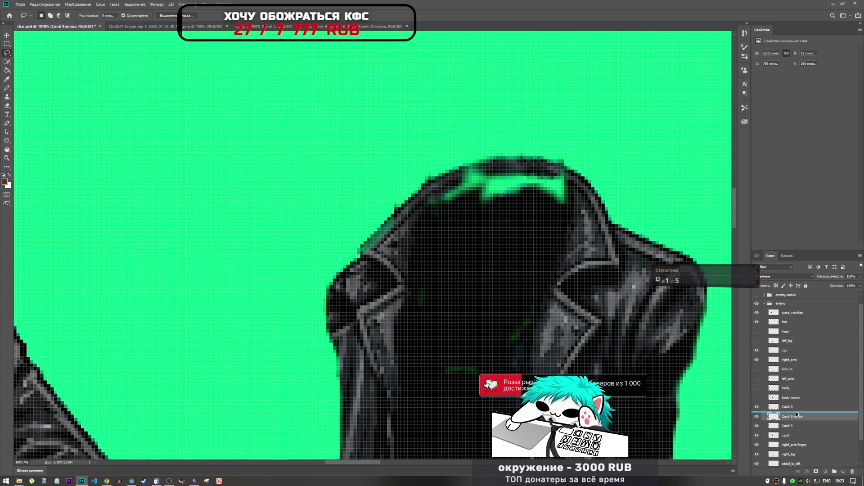
Duplicate the collar patch onto a new layer, shift it left and flip it vertically.
{"action": "key", "text": "ctrl+j"}
{"action": "key", "text": "ctrl+t"}
{"action": "left_click_drag", "start_coordinate": [517, 180], "coordinate": [492, 184]}
{"action": "left_click_drag", "start_coordinate": [521, 151], "coordinate": [520, 148]}
{"action": "right_click", "coordinate": [478, 153]}
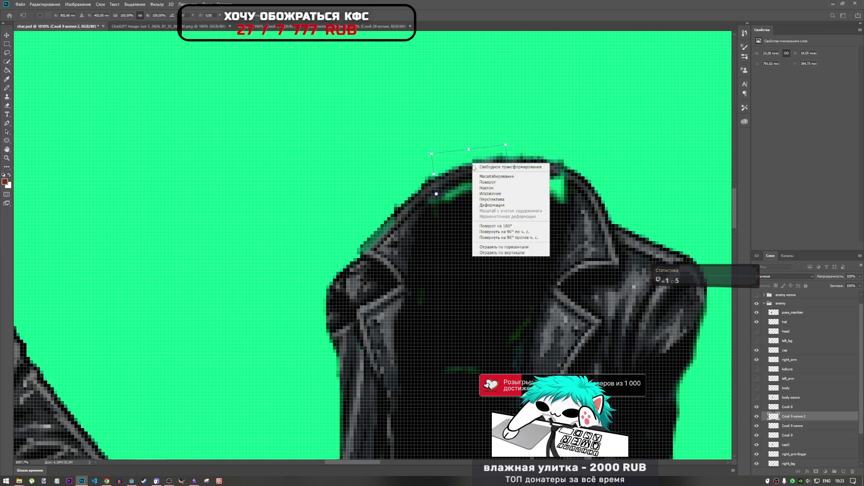
{"action": "left_click", "coordinate": [502, 247]}
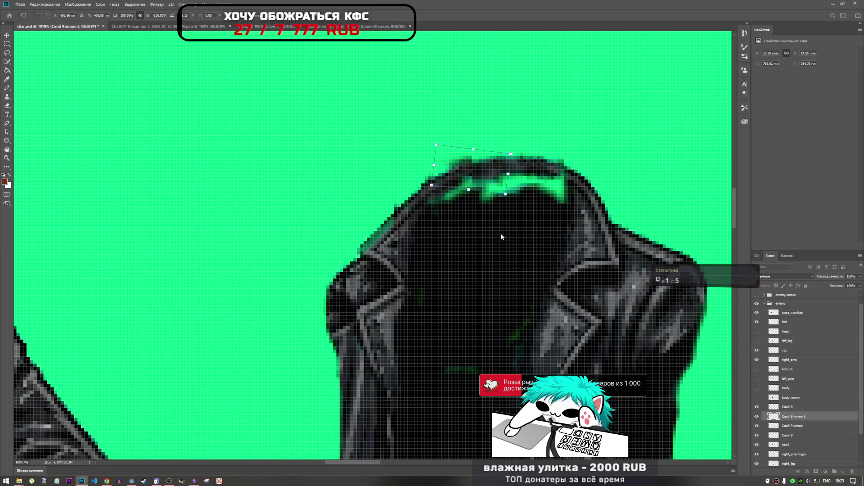
Flip the duplicated patch vertically and rotate it to follow the collar curve.
{"action": "right_click", "coordinate": [479, 172]}
{"action": "left_click", "coordinate": [508, 260]}
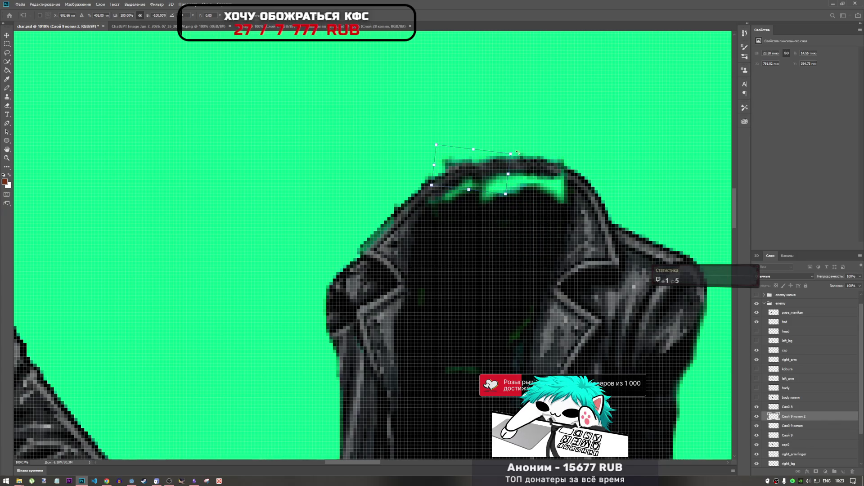
{"action": "mouse_move", "coordinate": [518, 153]}
{"action": "left_mouse_down"}
{"action": "mouse_move", "coordinate": [500, 135]}
{"action": "mouse_move", "coordinate": [496, 158]}
{"action": "mouse_move", "coordinate": [504, 137]}
{"action": "left_mouse_up"}
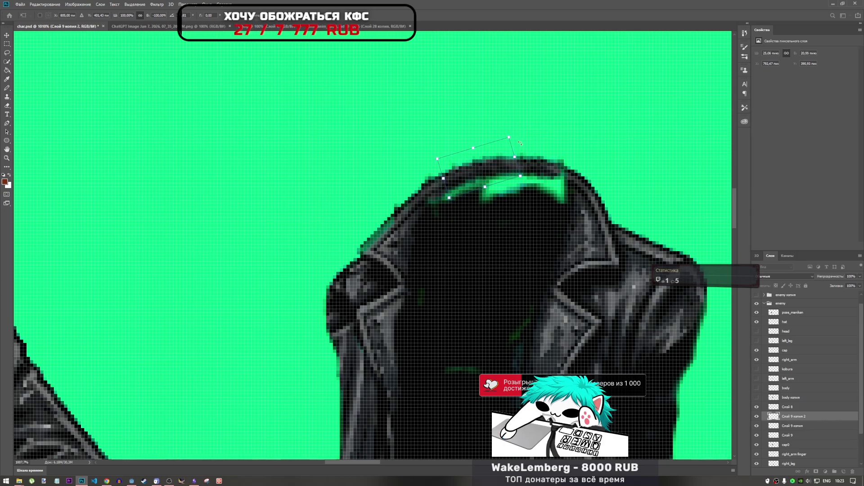
{"action": "left_click_drag", "start_coordinate": [484, 164], "coordinate": [485, 165]}
{"action": "left_click", "coordinate": [343, 16]}
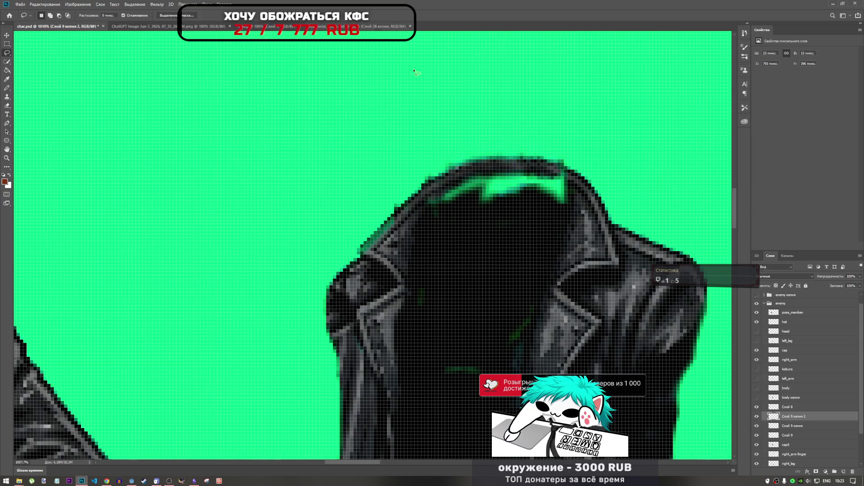
{"action": "key", "text": "l"}
{"action": "key", "text": "ctrl+t"}
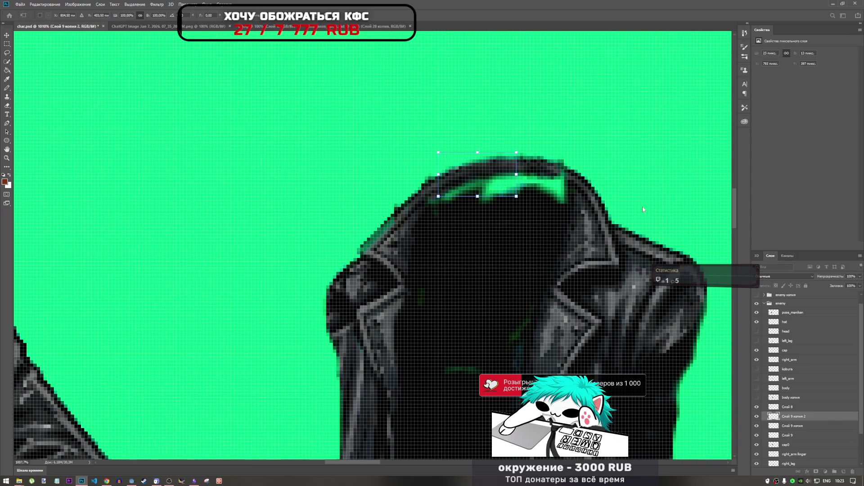
{"action": "key", "text": "Return"}
{"action": "key", "text": "l"}
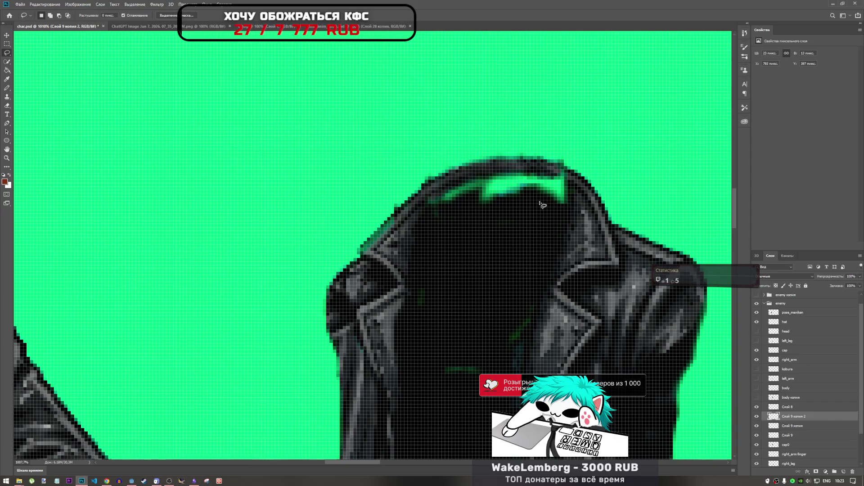
Select layers Слой 8 through cap0 and merge all five into Слой 8.
{"action": "mouse_move", "coordinate": [467, 254]}
{"action": "left_mouse_down"}
{"action": "mouse_move", "coordinate": [450, 293]}
{"action": "mouse_move", "coordinate": [430, 250]}
{"action": "left_mouse_up"}
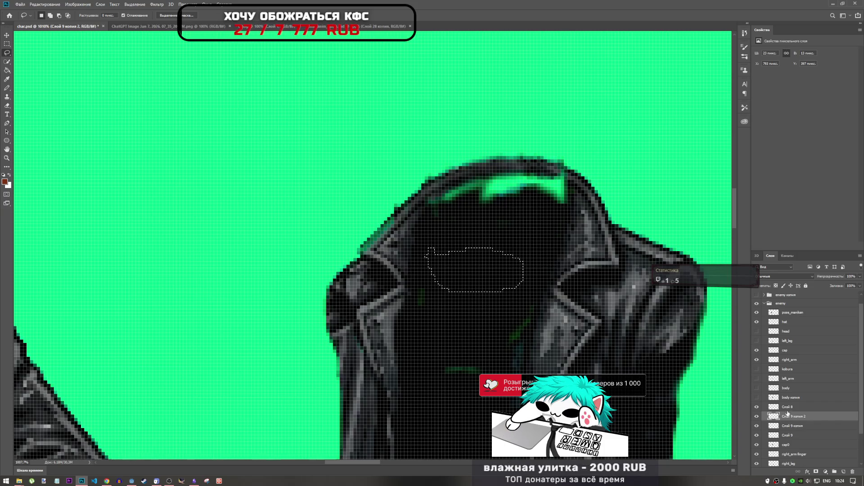
{"action": "key", "text": "alt+bracketright"}
{"action": "key", "text": "ctrl+d"}
{"action": "scroll", "coordinate": [788, 419], "scroll_direction": "down", "scroll_amount": 2}
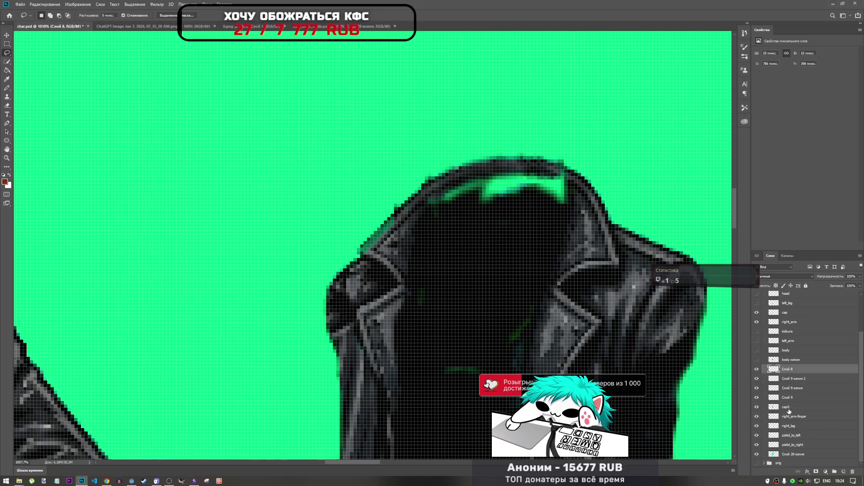
{"action": "left_click", "coordinate": [793, 361]}
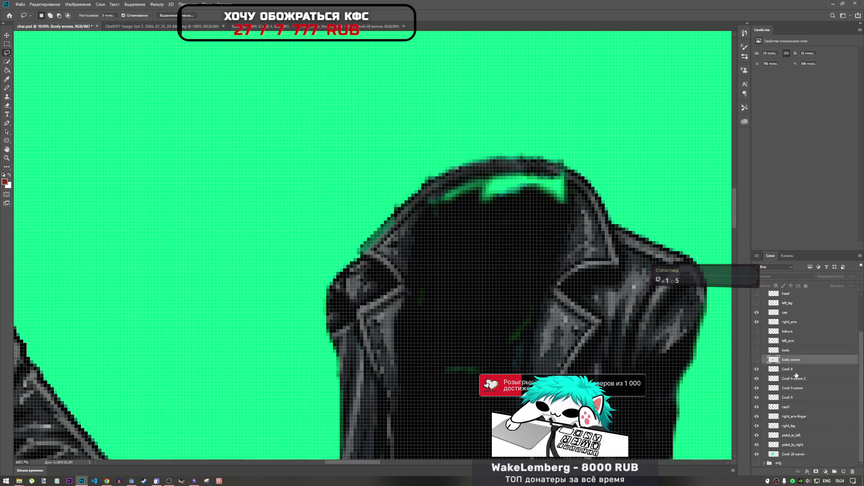
{"action": "left_click", "coordinate": [796, 372]}
{"action": "left_click", "coordinate": [794, 407], "text": "shift"}
{"action": "right_click", "coordinate": [794, 408]}
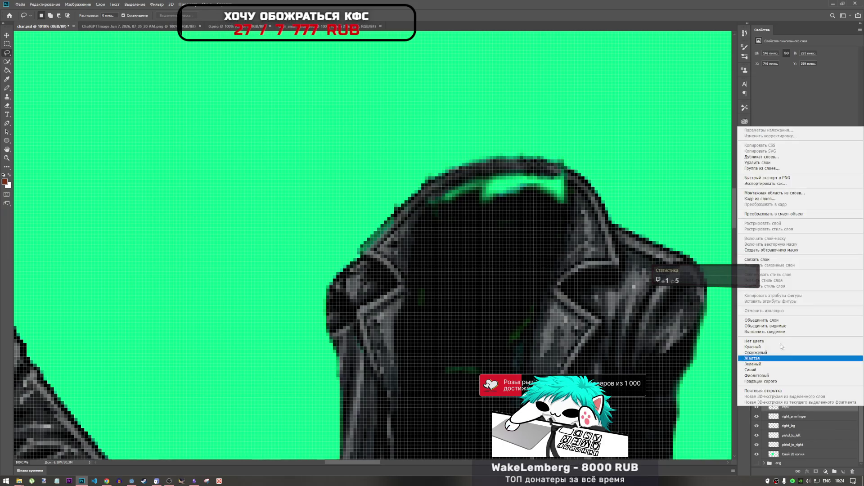
{"action": "left_click", "coordinate": [764, 319]}
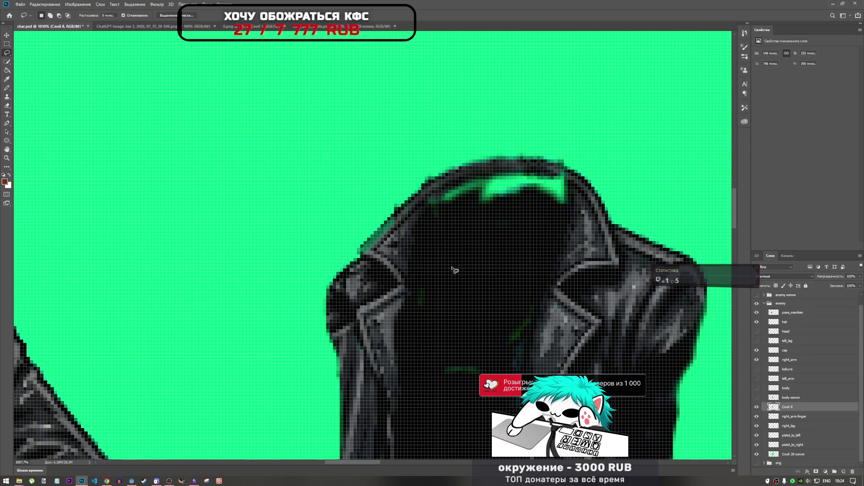
{"action": "scroll", "coordinate": [471, 298], "scroll_direction": "down", "scroll_amount": 3}
Copy a leather piece from the jacket bottom onto its own layer and move it up onto the chest.
{"action": "scroll", "coordinate": [468, 367], "scroll_direction": "up", "scroll_amount": 2}
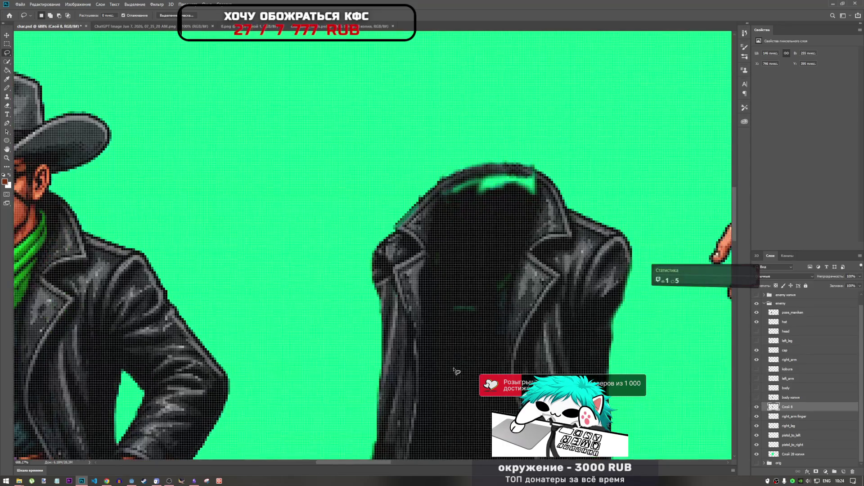
{"action": "left_click_drag", "start_coordinate": [452, 365], "coordinate": [496, 399]}
{"action": "left_click_drag", "start_coordinate": [442, 374], "coordinate": [451, 361]}
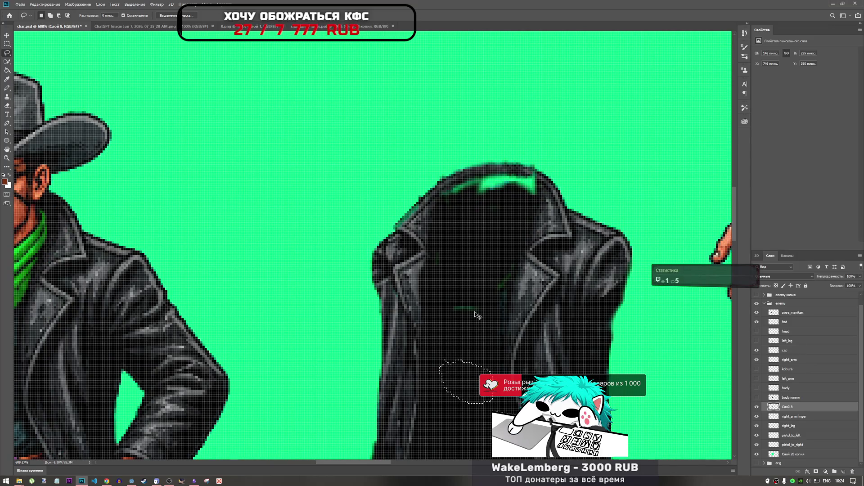
{"action": "key", "text": "ctrl+j"}
{"action": "key", "text": "ctrl+t"}
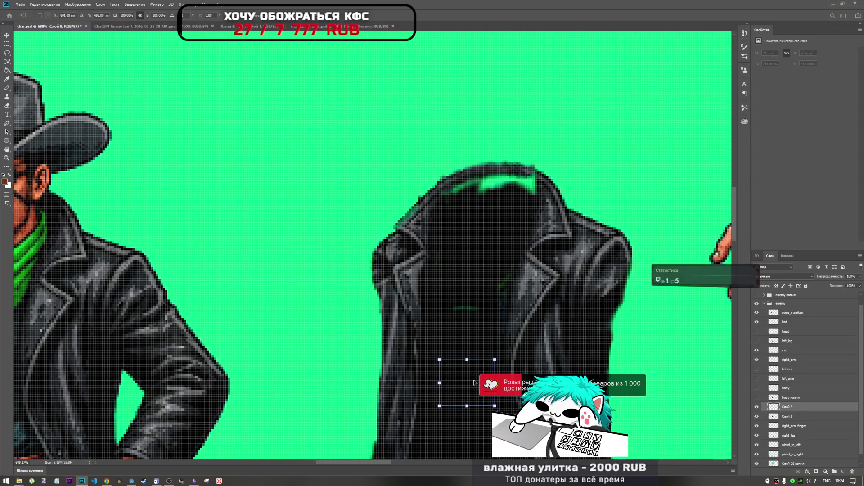
{"action": "mouse_move", "coordinate": [473, 389]}
{"action": "left_mouse_down"}
{"action": "mouse_move", "coordinate": [473, 302]}
{"action": "mouse_move", "coordinate": [470, 313]}
{"action": "left_mouse_up"}
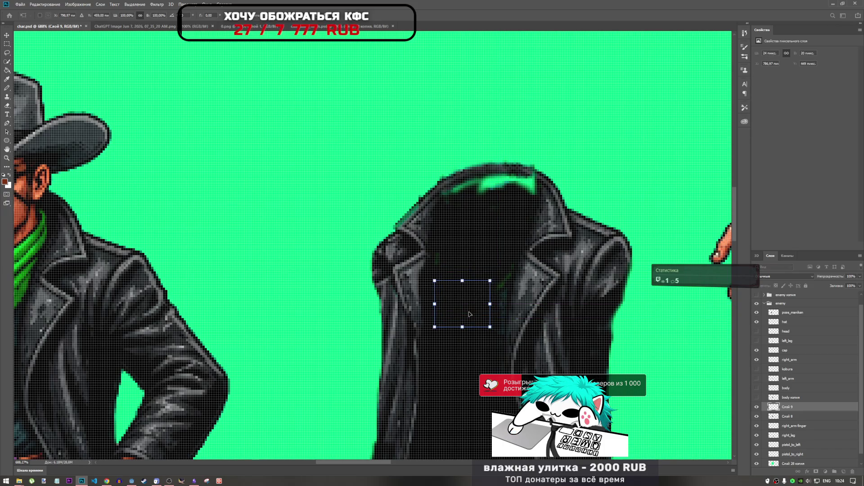
{"action": "key", "text": "Return"}
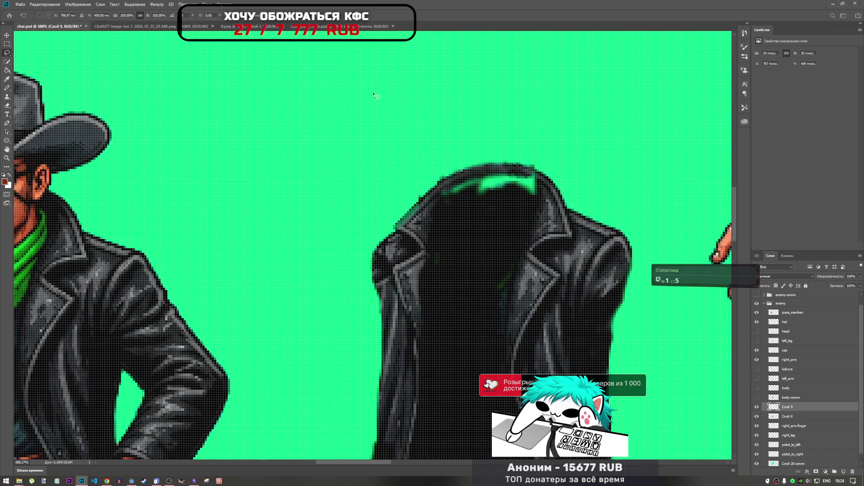
Paste two more leather pieces onto the jacket, rotating one about 14° counter-clockwise over the collar gap.
{"action": "key", "text": "ctrl+v"}
{"action": "key", "text": "ctrl+t"}
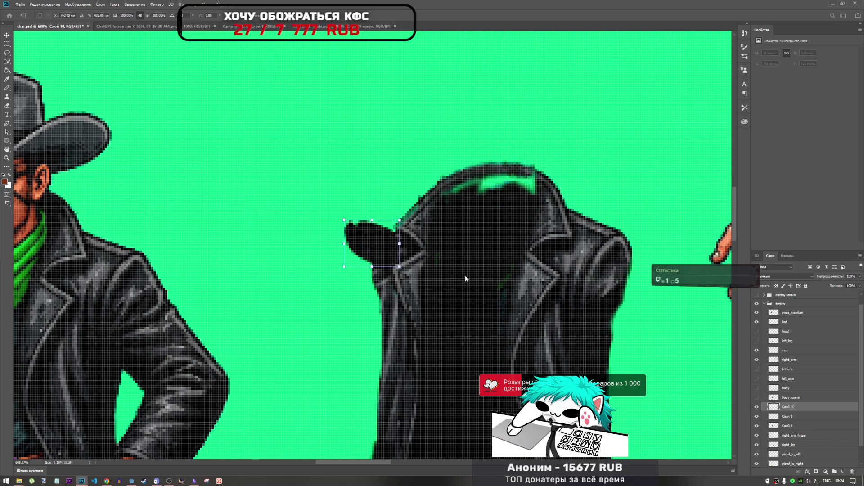
{"action": "mouse_move", "coordinate": [385, 253]}
{"action": "left_mouse_down"}
{"action": "mouse_move", "coordinate": [468, 278]}
{"action": "mouse_move", "coordinate": [492, 266]}
{"action": "mouse_move", "coordinate": [482, 269]}
{"action": "left_mouse_up"}
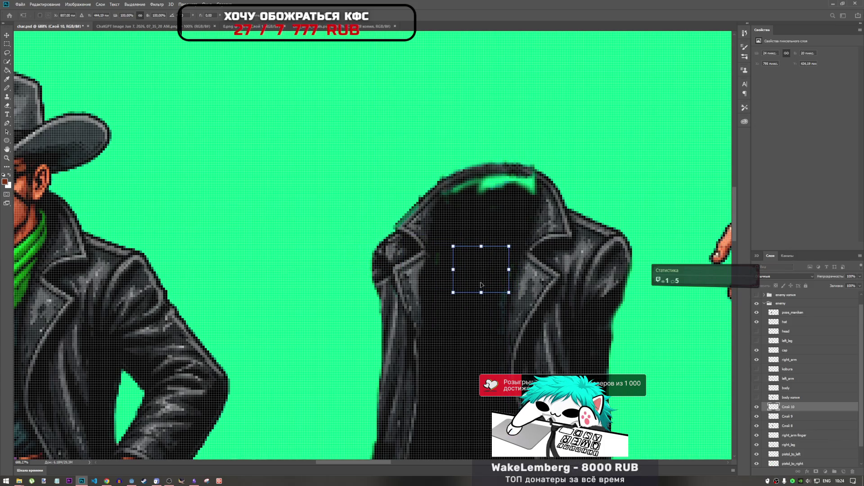
{"action": "key", "text": "Return"}
{"action": "key", "text": "ctrl+v"}
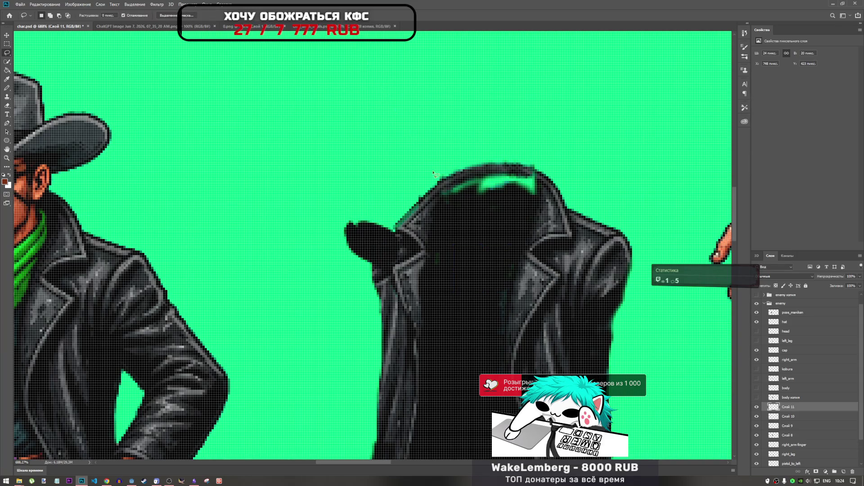
{"action": "key", "text": "ctrl+t"}
{"action": "left_click_drag", "start_coordinate": [392, 247], "coordinate": [482, 254]}
{"action": "mouse_move", "coordinate": [484, 221]}
{"action": "left_mouse_down"}
{"action": "mouse_move", "coordinate": [459, 220]}
{"action": "mouse_move", "coordinate": [474, 221]}
{"action": "left_mouse_up"}
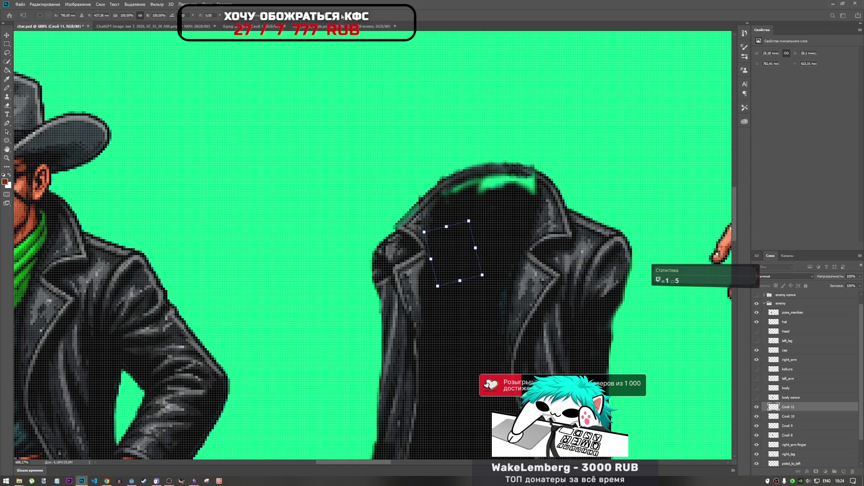
{"action": "key", "text": "Return"}
Place two more leather pieces on the collar top, rotating the last about 20°.
{"action": "key", "text": "ctrl+v"}
{"action": "key", "text": "ctrl+t"}
{"action": "mouse_move", "coordinate": [378, 236]}
{"action": "left_mouse_down"}
{"action": "mouse_move", "coordinate": [493, 203]}
{"action": "mouse_move", "coordinate": [529, 176]}
{"action": "mouse_move", "coordinate": [538, 197]}
{"action": "mouse_move", "coordinate": [519, 238]}
{"action": "mouse_move", "coordinate": [475, 249]}
{"action": "left_mouse_up"}
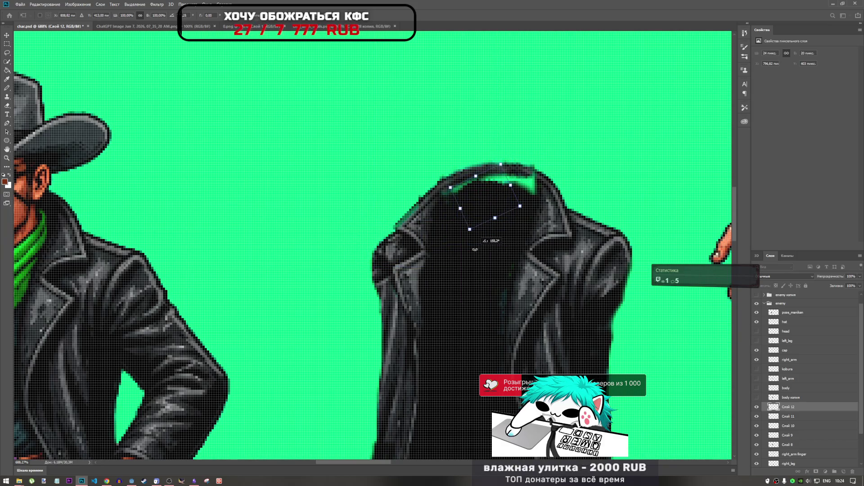
{"action": "left_click_drag", "start_coordinate": [488, 197], "coordinate": [484, 195]}
{"action": "left_click_drag", "start_coordinate": [479, 195], "coordinate": [474, 196]}
{"action": "key", "text": "Return"}
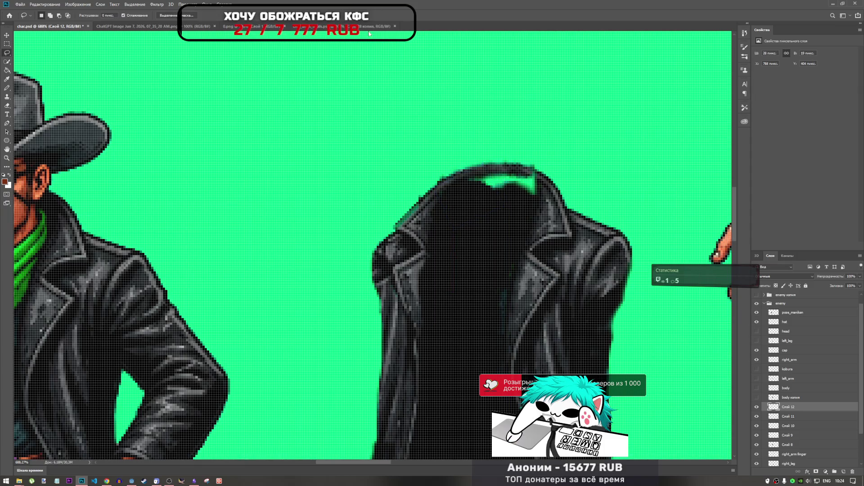
{"action": "key", "text": "ctrl+j"}
{"action": "key", "text": "ctrl+t"}
{"action": "mouse_move", "coordinate": [421, 232]}
{"action": "left_mouse_down"}
{"action": "mouse_move", "coordinate": [537, 185]}
{"action": "mouse_move", "coordinate": [522, 156]}
{"action": "mouse_move", "coordinate": [489, 162]}
{"action": "mouse_move", "coordinate": [483, 219]}
{"action": "mouse_move", "coordinate": [513, 232]}
{"action": "left_mouse_up"}
{"action": "mouse_move", "coordinate": [506, 173]}
{"action": "left_mouse_down"}
{"action": "mouse_move", "coordinate": [547, 198]}
{"action": "mouse_move", "coordinate": [489, 191]}
{"action": "left_mouse_up"}
{"action": "scroll", "coordinate": [808, 396], "scroll_direction": "down", "scroll_amount": 3}
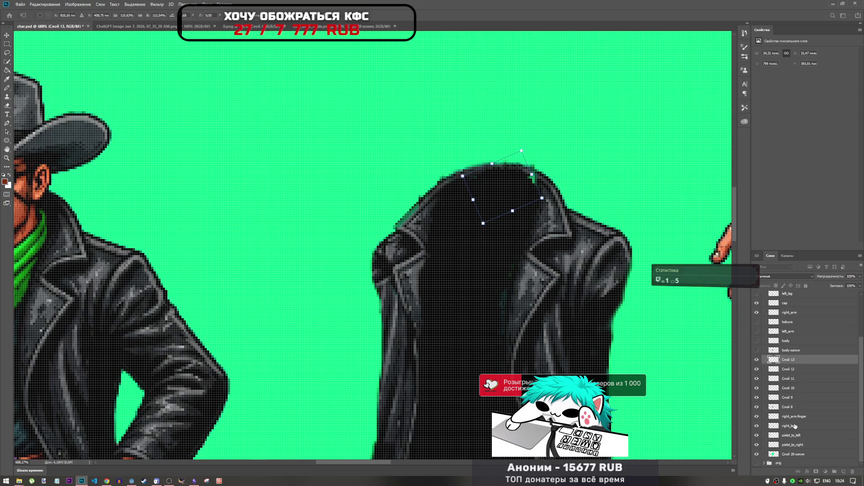
{"action": "key", "text": "l"}
Move Слой 13 below Слой 8 and shift the patch to centre it under the collar.
{"action": "mouse_move", "coordinate": [793, 365]}
{"action": "left_mouse_down"}
{"action": "mouse_move", "coordinate": [783, 409]}
{"action": "mouse_move", "coordinate": [770, 408]}
{"action": "left_mouse_up"}
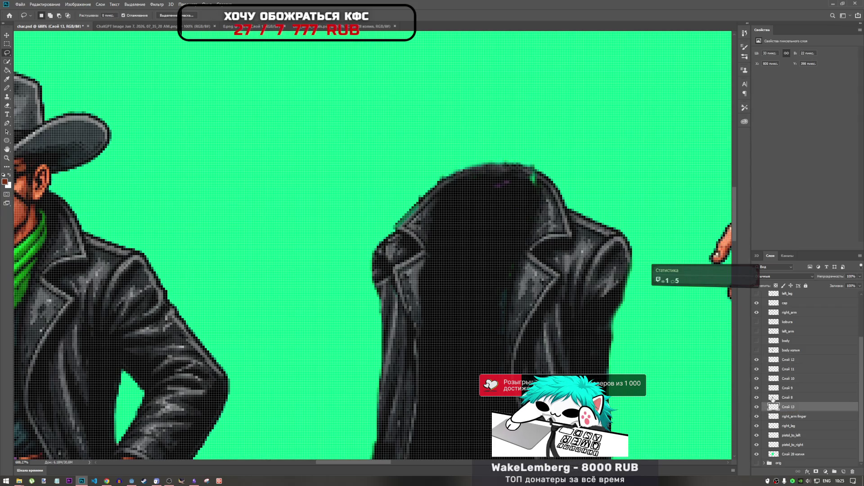
{"action": "left_click", "coordinate": [756, 398]}
{"action": "left_click", "coordinate": [757, 397]}
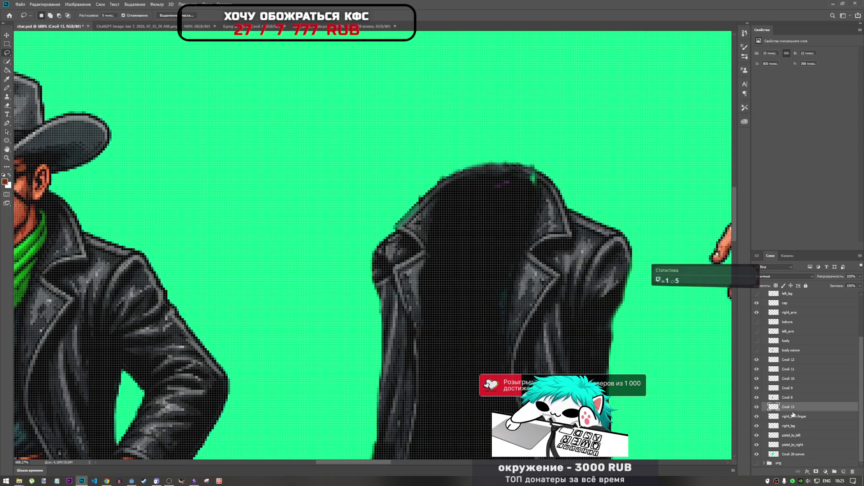
{"action": "key", "text": "ctrl+t"}
{"action": "left_click_drag", "start_coordinate": [528, 188], "coordinate": [536, 187]}
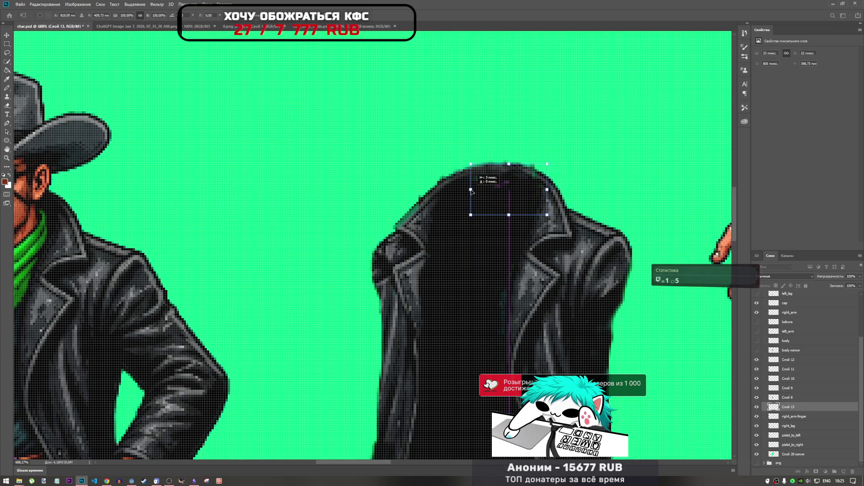
{"action": "mouse_move", "coordinate": [481, 192]}
{"action": "left_mouse_down"}
{"action": "mouse_move", "coordinate": [499, 198]}
{"action": "mouse_move", "coordinate": [469, 189]}
{"action": "left_mouse_up"}
{"action": "key", "text": "Return"}
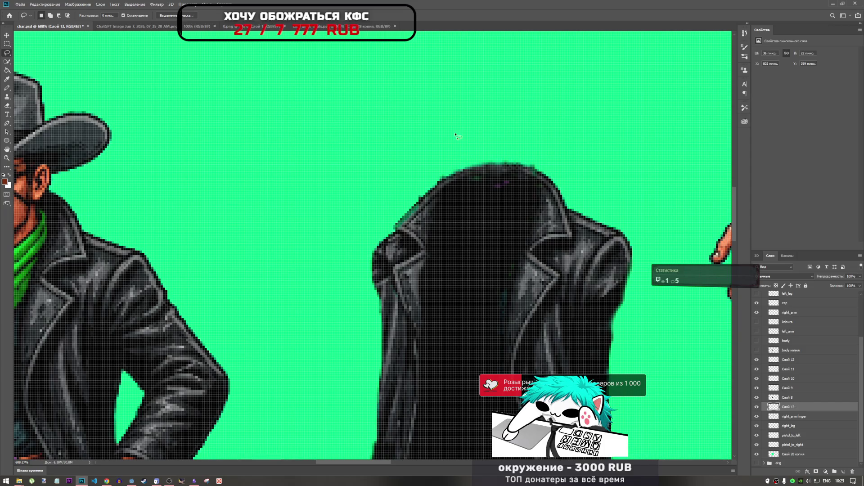
Stretch the Слой 13 collar patch leftward to about 119% width.
{"action": "key", "text": "ctrl+t"}
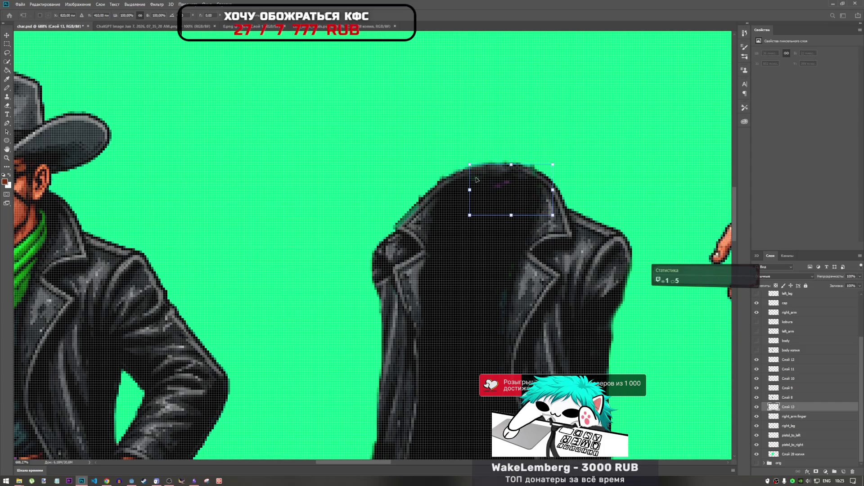
{"action": "left_click_drag", "start_coordinate": [469, 191], "coordinate": [452, 191]}
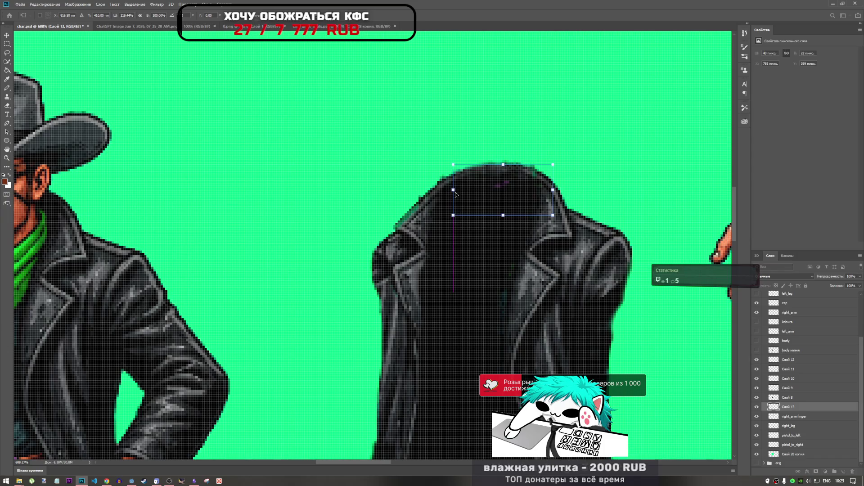
{"action": "left_click", "coordinate": [7, 53]}
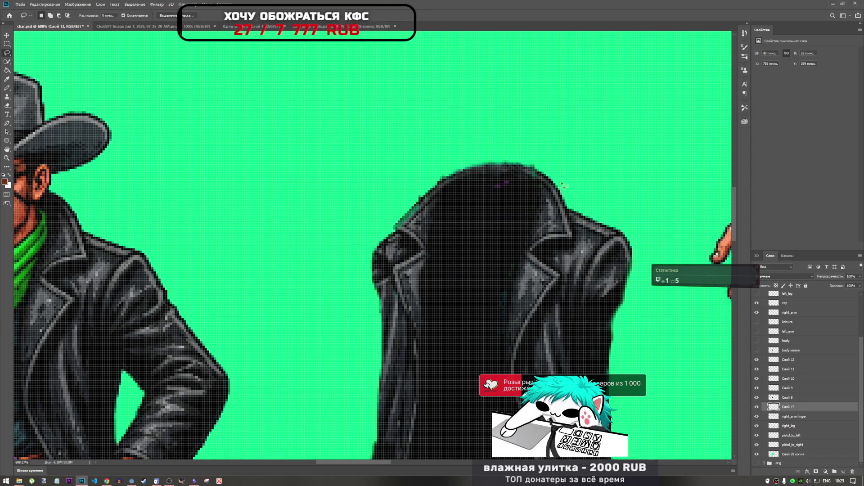
Merge the Слой 12–13 collar patch layers into one layer named cap0.
{"action": "scroll", "coordinate": [550, 184], "scroll_direction": "up", "scroll_amount": 5}
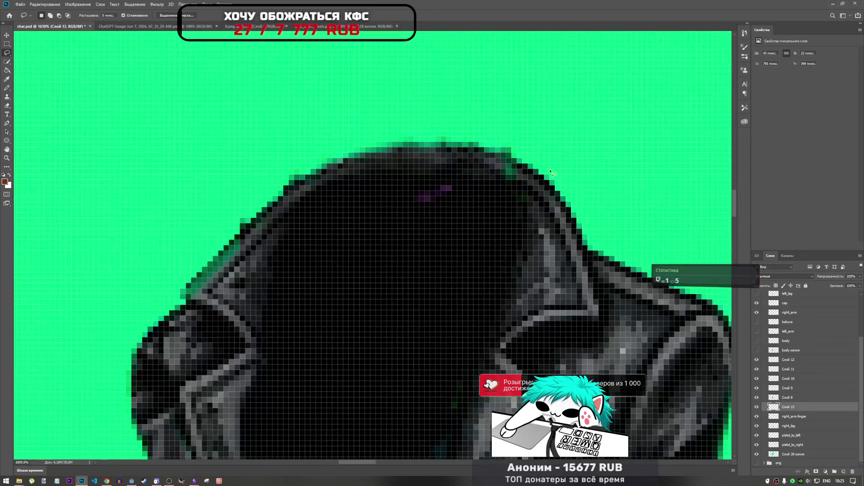
{"action": "scroll", "coordinate": [531, 182], "scroll_direction": "down", "scroll_amount": 2}
{"action": "scroll", "coordinate": [513, 180], "scroll_direction": "up", "scroll_amount": 4}
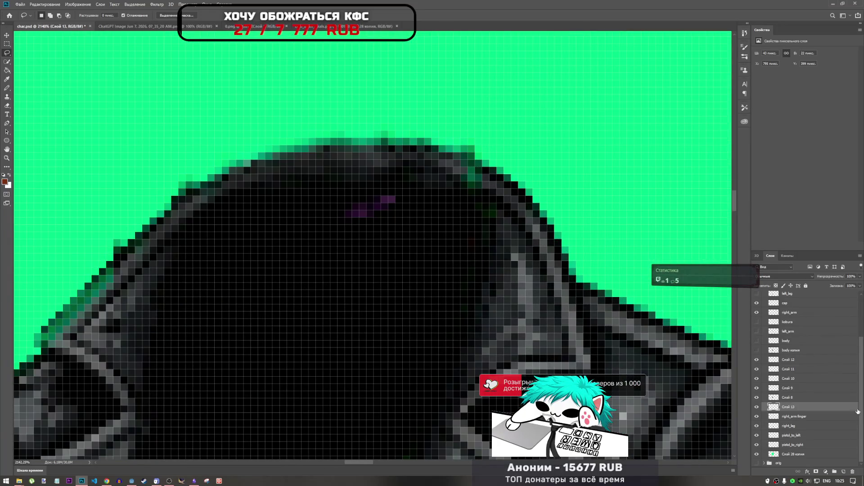
{"action": "left_click", "coordinate": [799, 361], "text": "shift"}
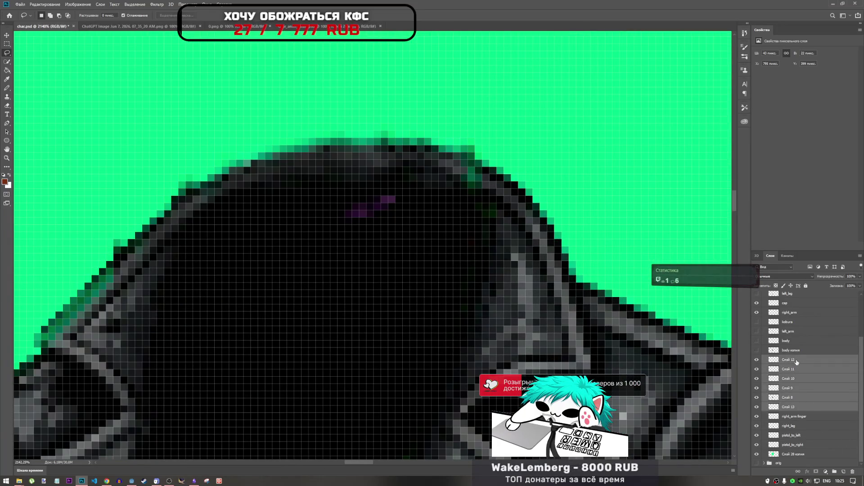
{"action": "right_click", "coordinate": [799, 361]}
{"action": "left_click", "coordinate": [775, 275]}
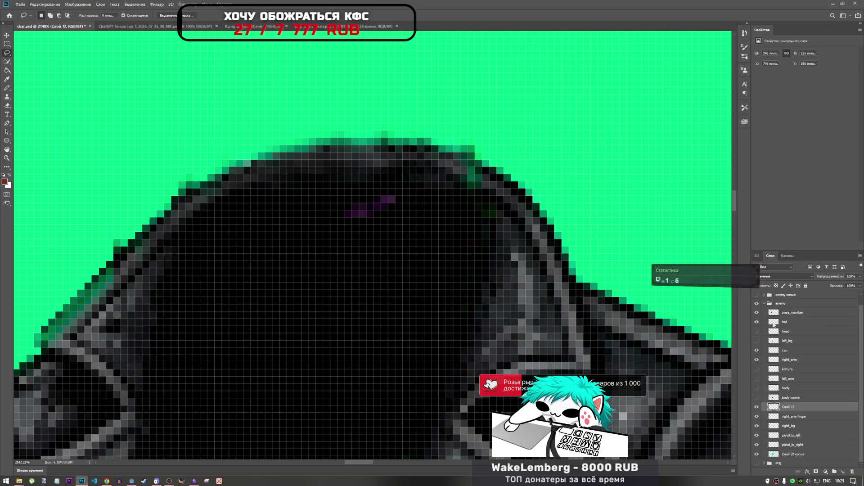
{"action": "double_click", "coordinate": [790, 408]}
{"action": "type", "text": "ap0"}
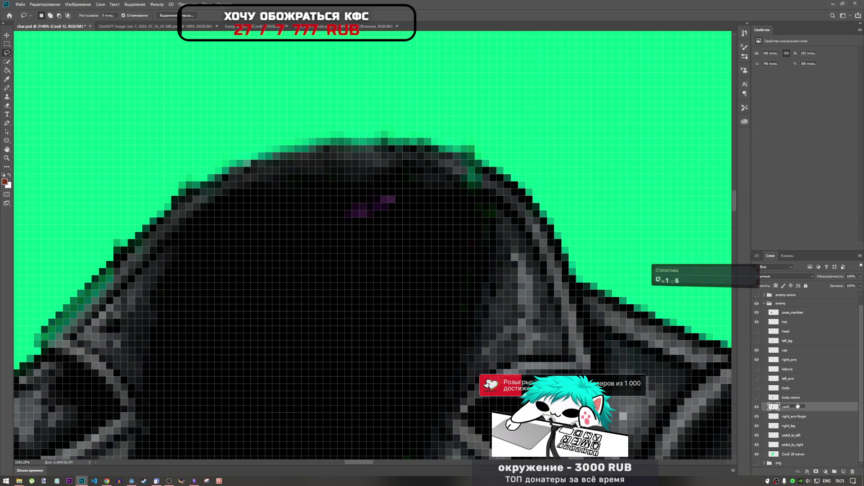
{"action": "key", "text": "Return"}
Copy a lassoed piece of the jacket's right shoulder to a new layer and move it up-left over the collar.
{"action": "scroll", "coordinate": [472, 234], "scroll_direction": "down", "scroll_amount": 5}
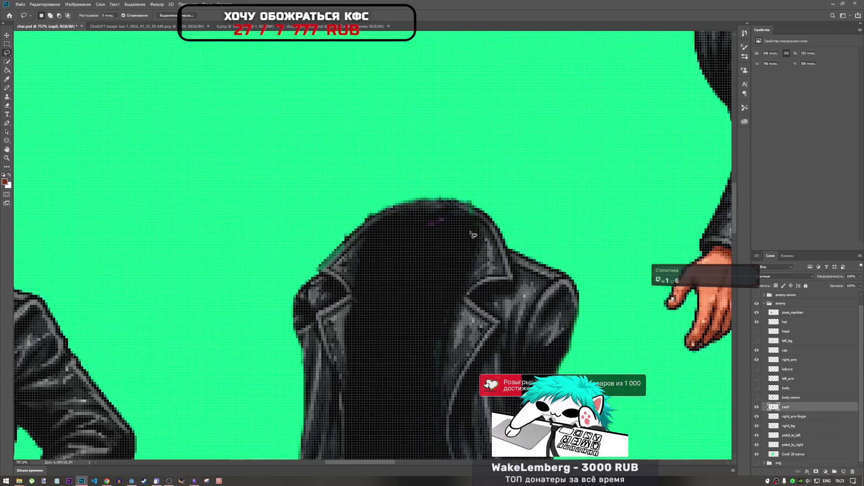
{"action": "scroll", "coordinate": [472, 233], "scroll_direction": "up", "scroll_amount": 3}
{"action": "mouse_move", "coordinate": [508, 219]}
{"action": "left_mouse_down"}
{"action": "mouse_move", "coordinate": [525, 256]}
{"action": "mouse_move", "coordinate": [483, 210]}
{"action": "left_mouse_up"}
{"action": "key", "text": "ctrl+j"}
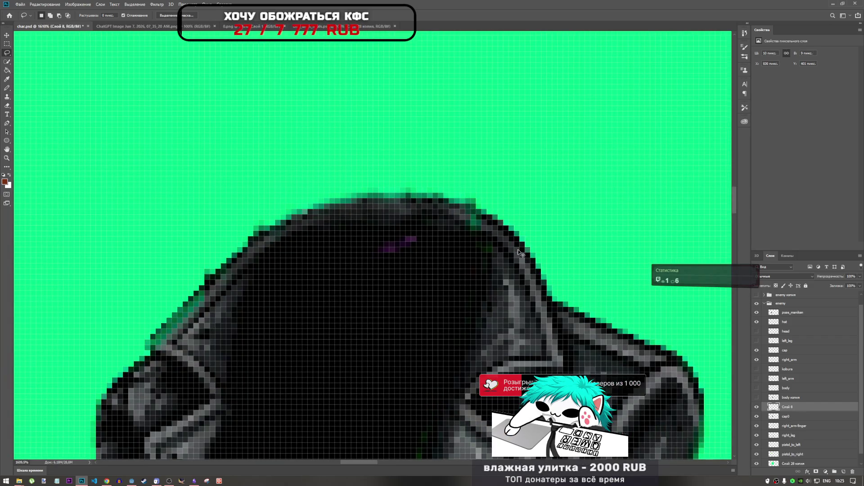
{"action": "key", "text": "ctrl+t"}
{"action": "mouse_move", "coordinate": [520, 253]}
{"action": "left_mouse_down"}
{"action": "mouse_move", "coordinate": [474, 228]}
{"action": "mouse_move", "coordinate": [502, 203]}
{"action": "mouse_move", "coordinate": [473, 224]}
{"action": "left_mouse_up"}
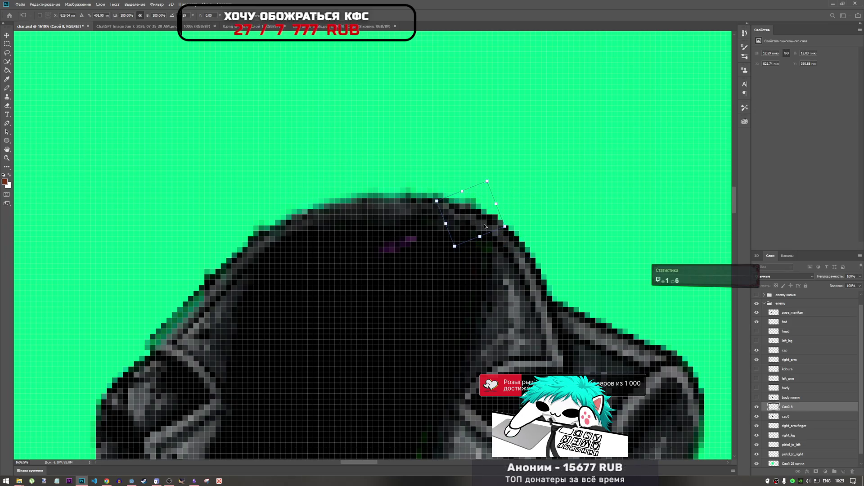
{"action": "key", "text": "Return"}
Copy another leather area near the collar and merge it into cap0, keeping the name cap0.
{"action": "scroll", "coordinate": [568, 257], "scroll_direction": "down", "scroll_amount": 4}
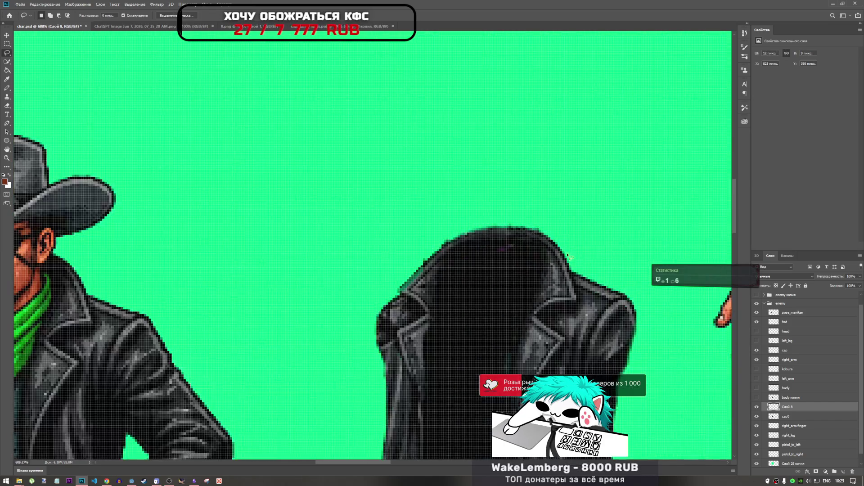
{"action": "scroll", "coordinate": [568, 257], "scroll_direction": "down", "scroll_amount": 5}
{"action": "scroll", "coordinate": [457, 247], "scroll_direction": "up", "scroll_amount": 6}
{"action": "mouse_move", "coordinate": [444, 246]}
{"action": "left_mouse_down"}
{"action": "mouse_move", "coordinate": [482, 266]}
{"action": "mouse_move", "coordinate": [441, 244]}
{"action": "left_mouse_up"}
{"action": "key", "text": "ctrl+j"}
{"action": "left_click", "coordinate": [426, 176]}
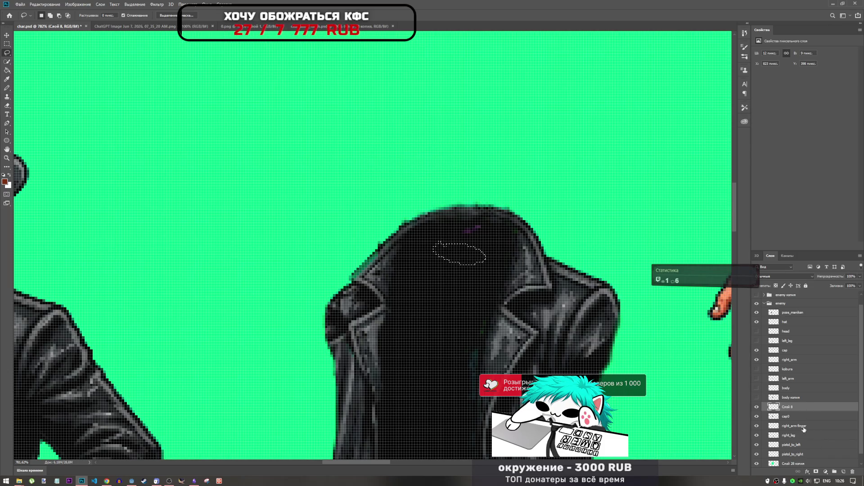
{"action": "key", "text": "ctrl+j"}
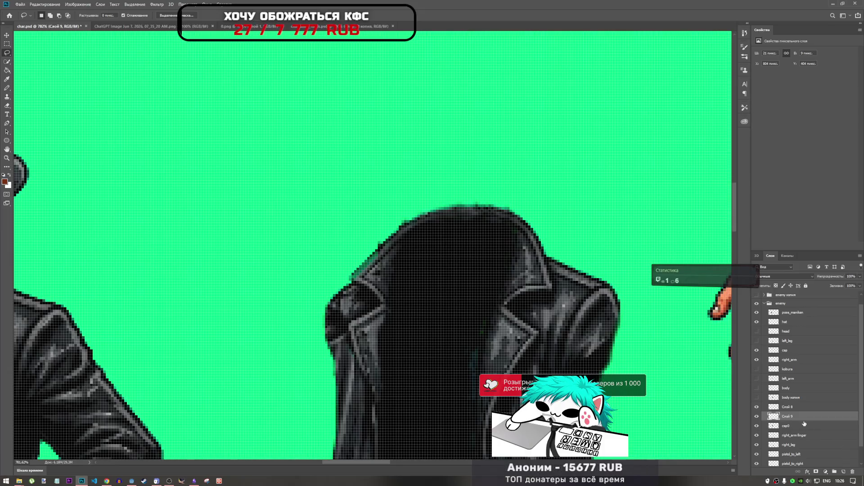
{"action": "left_click", "coordinate": [804, 425], "text": "shift"}
{"action": "right_click", "coordinate": [798, 411]}
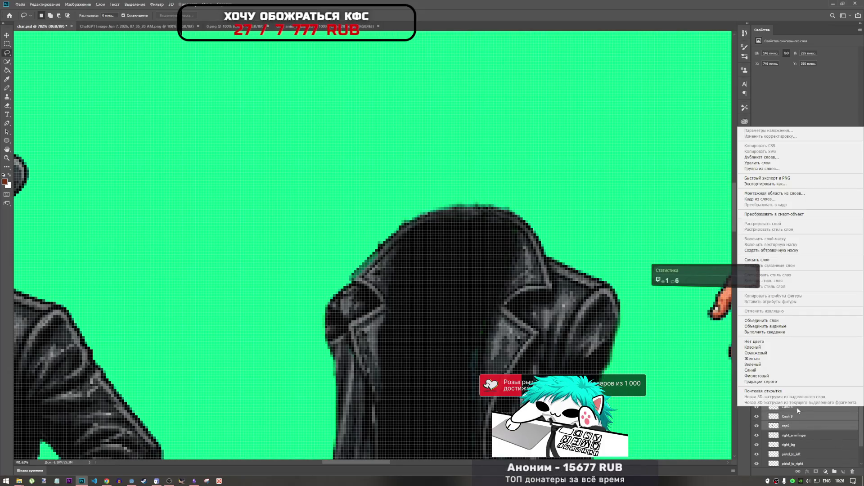
{"action": "left_click", "coordinate": [772, 320]}
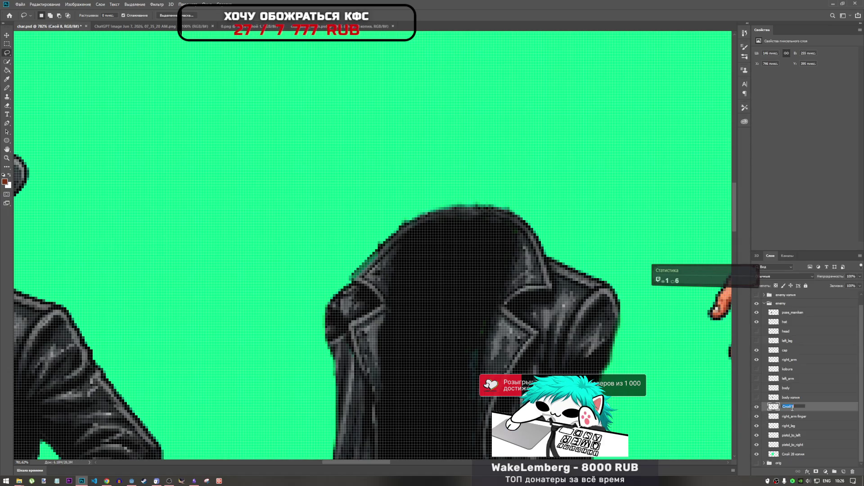
{"action": "type", "text": "p0"}
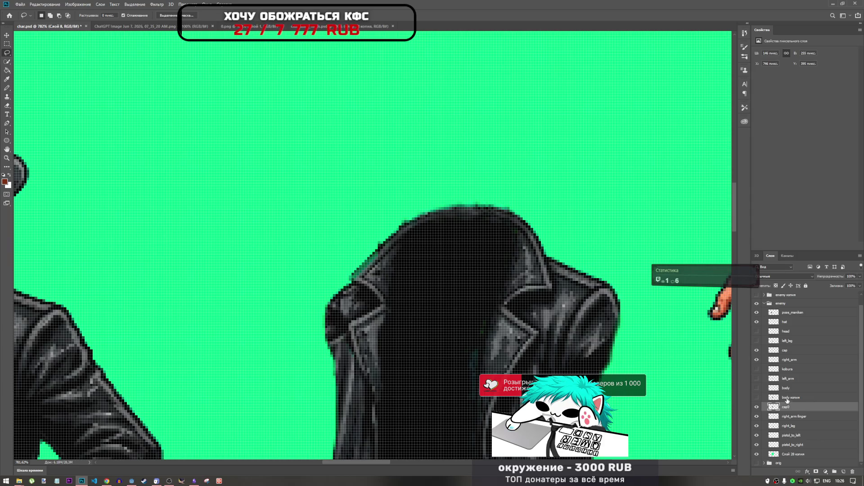
{"action": "left_click", "coordinate": [791, 397]}
Toggle the body, body копия and cap0 layers' visibility to compare the coat.
{"action": "left_click", "coordinate": [757, 398]}
{"action": "left_click", "coordinate": [756, 400]}
{"action": "scroll", "coordinate": [472, 261], "scroll_direction": "down", "scroll_amount": 4}
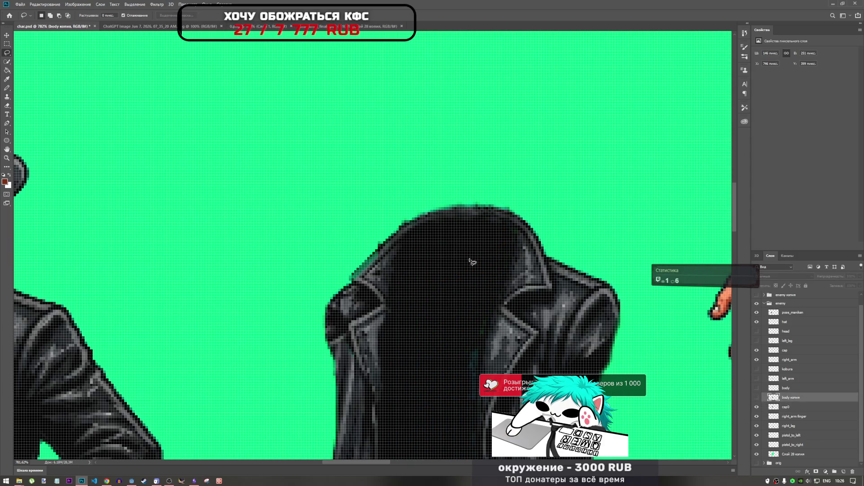
{"action": "left_click", "coordinate": [757, 397]}
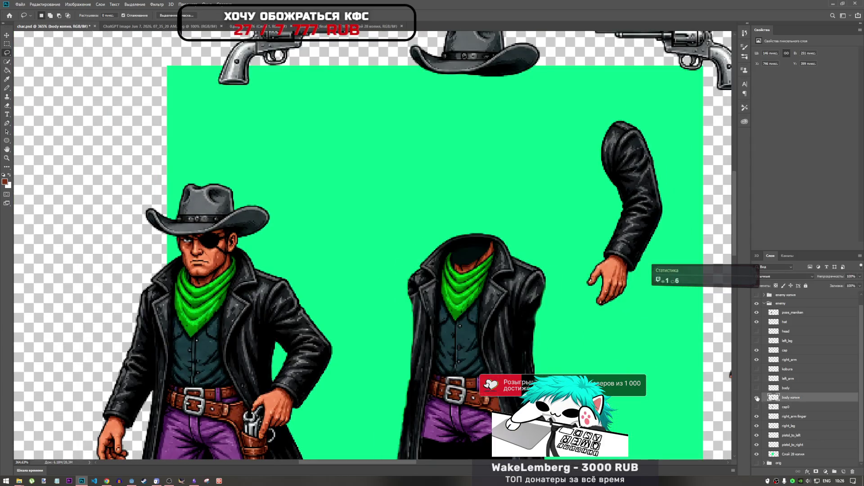
{"action": "left_click", "coordinate": [757, 388]}
{"action": "left_click", "coordinate": [756, 398]}
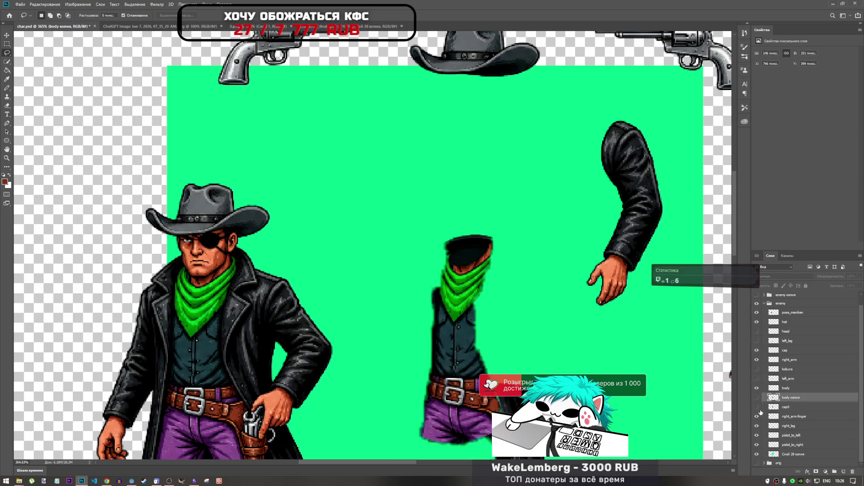
{"action": "left_click", "coordinate": [757, 407]}
{"action": "scroll", "coordinate": [500, 247], "scroll_direction": "down", "scroll_amount": 4}
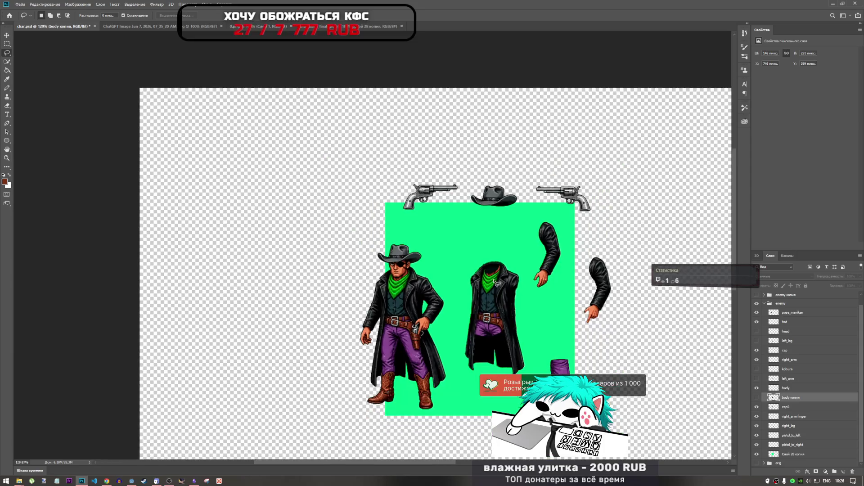
{"action": "scroll", "coordinate": [499, 246], "scroll_direction": "up", "scroll_amount": 4}
{"action": "scroll", "coordinate": [498, 247], "scroll_direction": "up", "scroll_amount": 6}
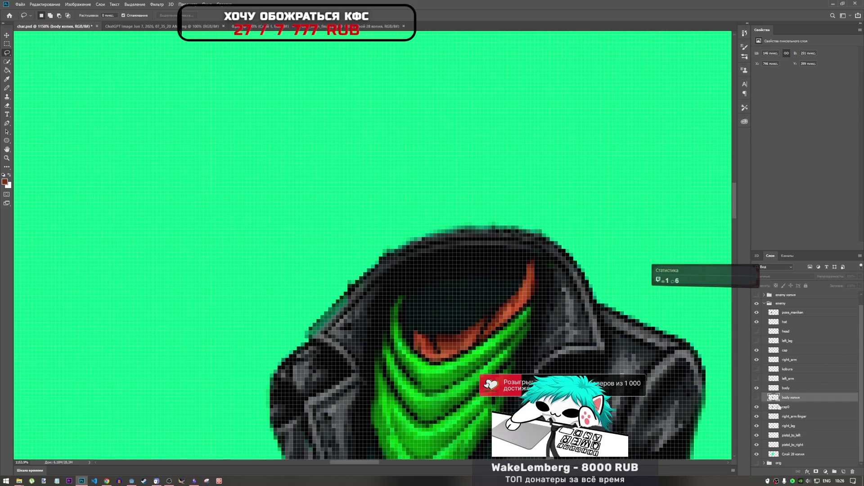
Hide body копия, trace the jacket's upper-left edge, deselect, and make cap0 the working layer.
{"action": "left_click", "coordinate": [757, 398]}
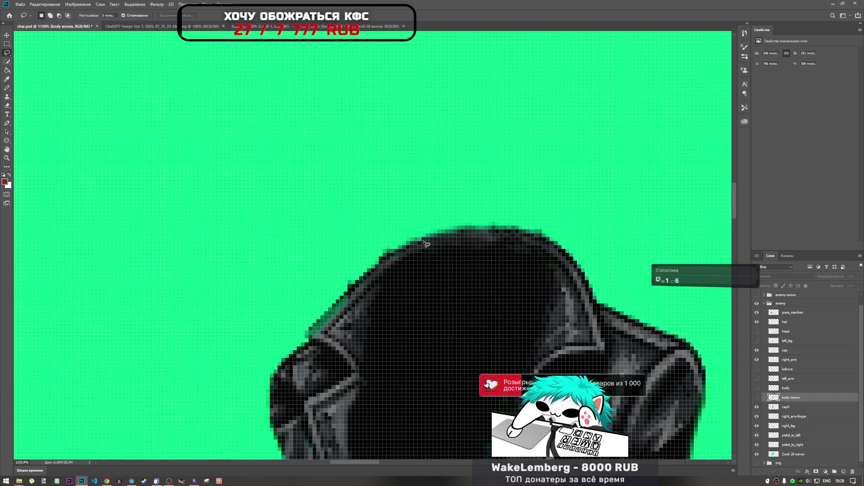
{"action": "left_click_drag", "start_coordinate": [342, 296], "coordinate": [373, 267]}
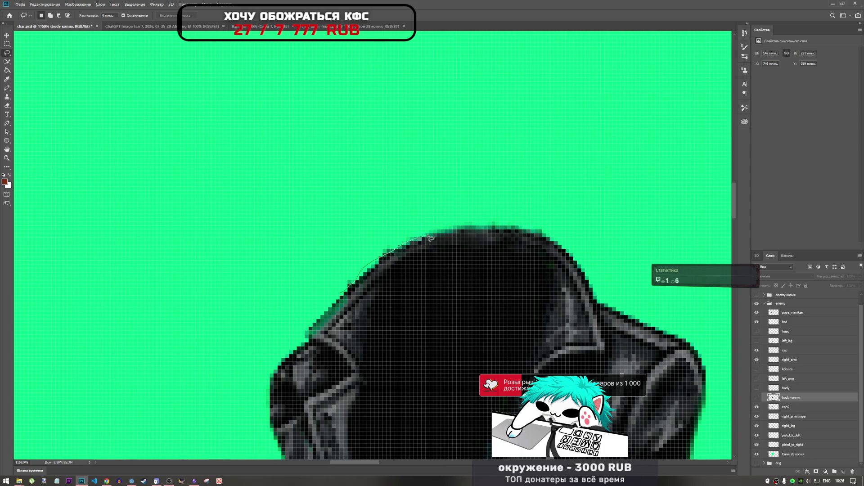
{"action": "mouse_move", "coordinate": [430, 237]}
{"action": "left_mouse_down"}
{"action": "mouse_move", "coordinate": [520, 229]}
{"action": "mouse_move", "coordinate": [450, 167]}
{"action": "mouse_move", "coordinate": [347, 229]}
{"action": "mouse_move", "coordinate": [345, 288]}
{"action": "left_mouse_up"}
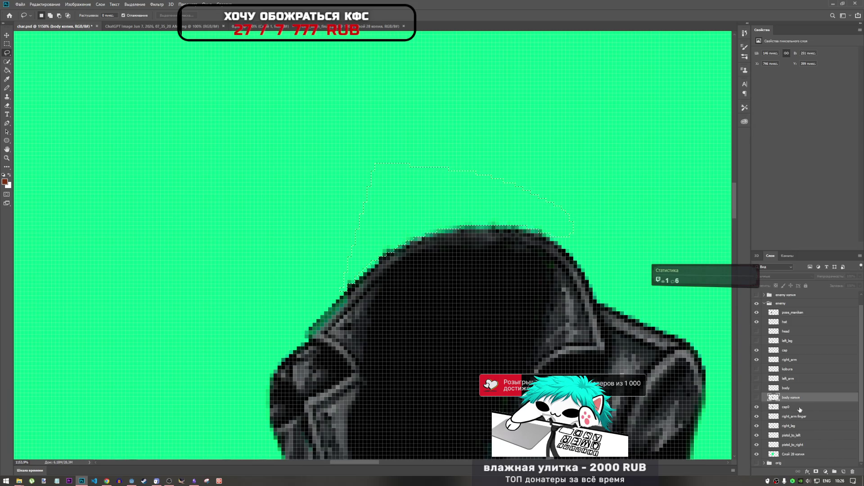
{"action": "key", "text": "ctrl+d"}
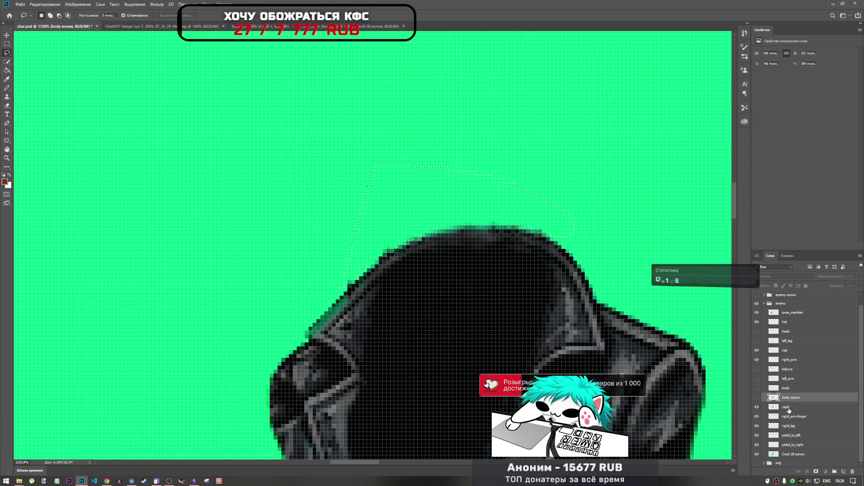
{"action": "left_click", "coordinate": [786, 407]}
{"action": "scroll", "coordinate": [450, 295], "scroll_direction": "down", "scroll_amount": 5}
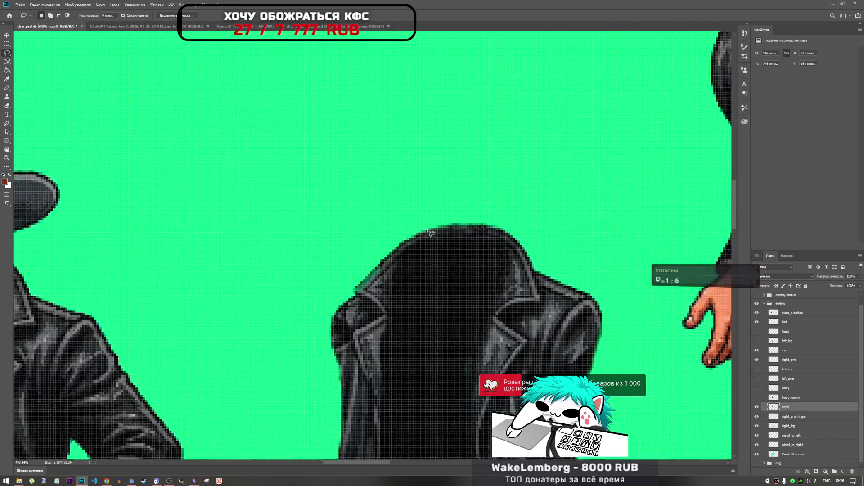
{"action": "left_click", "coordinate": [757, 398]}
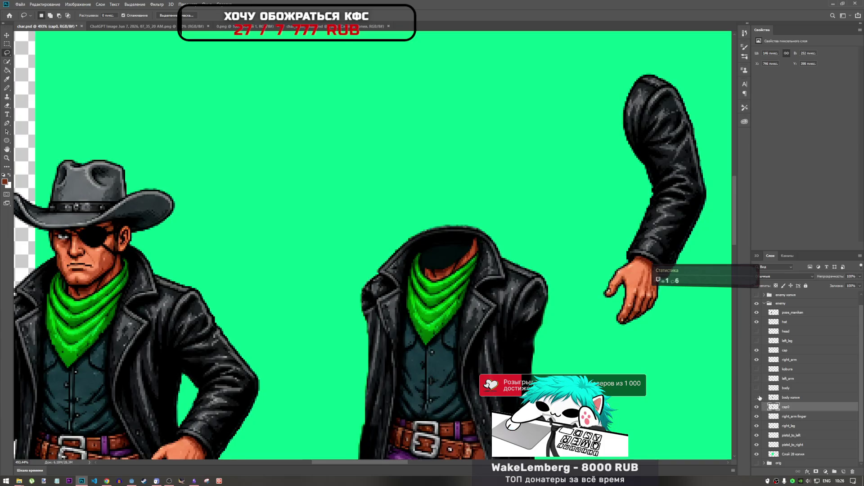
{"action": "left_click", "coordinate": [760, 398]}
{"action": "left_click", "coordinate": [758, 388]}
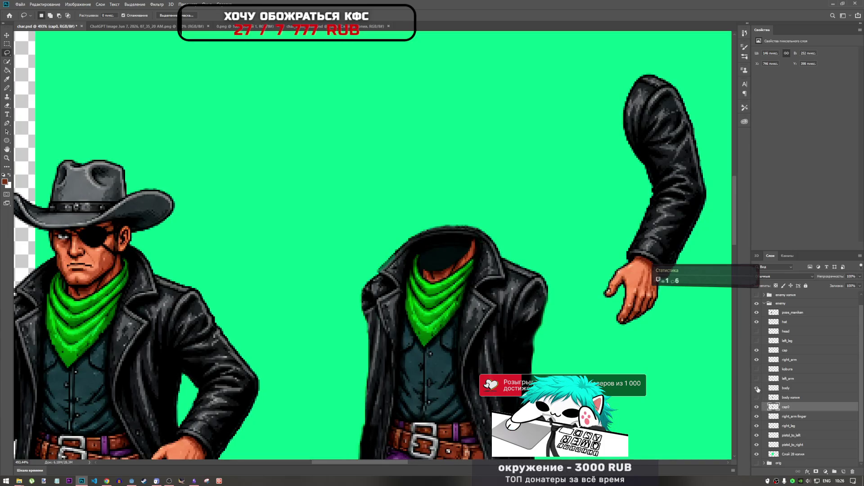
{"action": "left_click", "coordinate": [757, 408]}
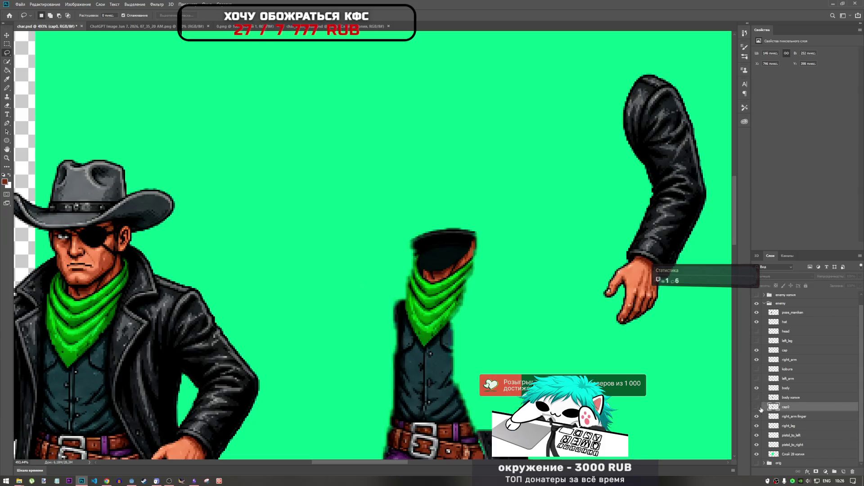
{"action": "left_click", "coordinate": [757, 408]}
{"action": "scroll", "coordinate": [460, 292], "scroll_direction": "down", "scroll_amount": 2}
{"action": "scroll", "coordinate": [460, 291], "scroll_direction": "down", "scroll_amount": 5}
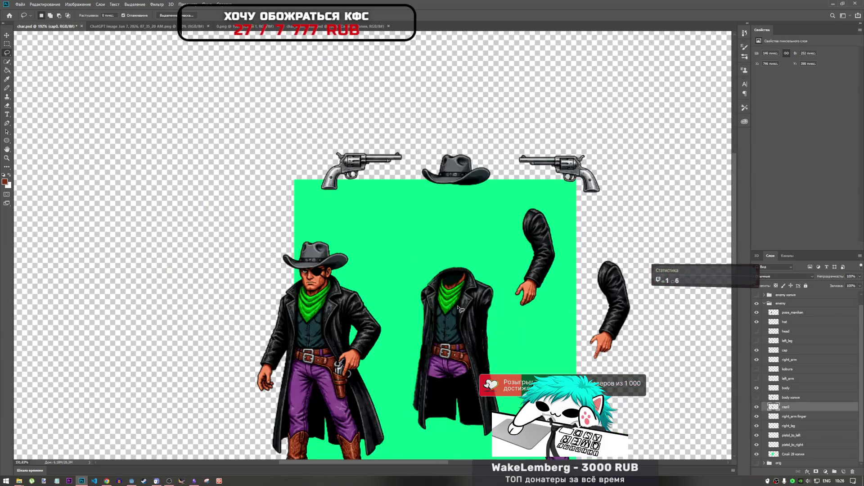
{"action": "scroll", "coordinate": [463, 349], "scroll_direction": "up", "scroll_amount": 5}
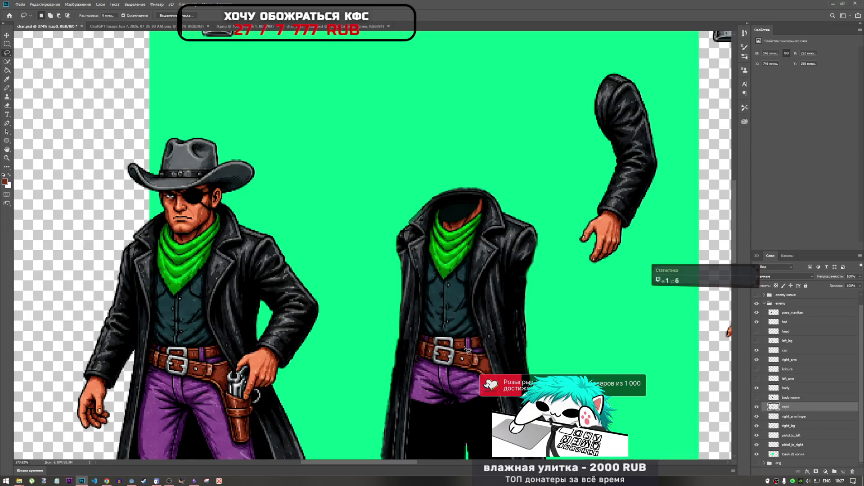
{"action": "scroll", "coordinate": [495, 301], "scroll_direction": "down", "scroll_amount": 3}
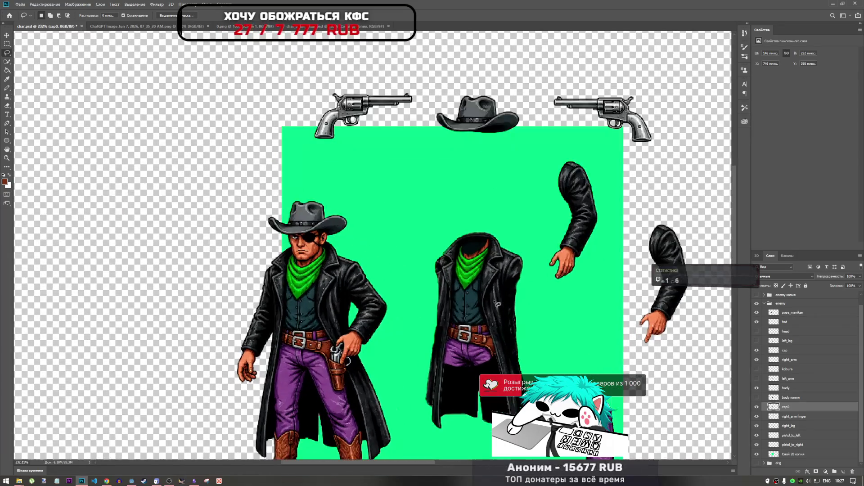
{"action": "scroll", "coordinate": [520, 335], "scroll_direction": "up", "scroll_amount": 3}
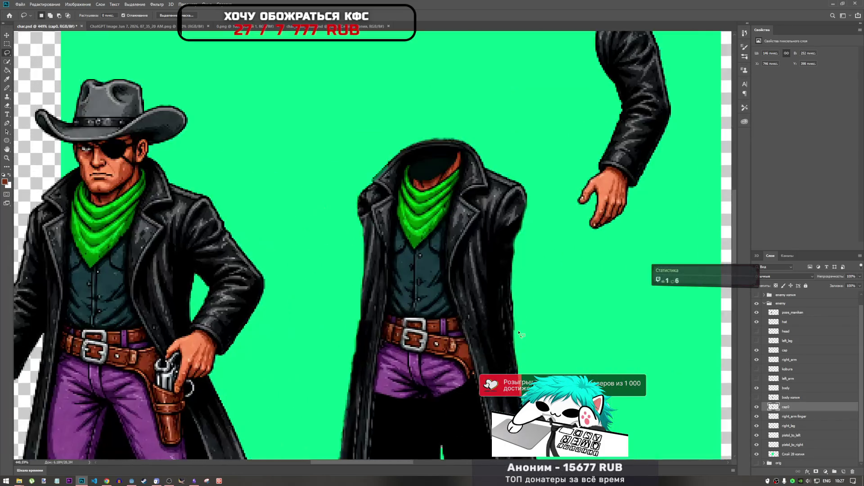
{"action": "scroll", "coordinate": [521, 336], "scroll_direction": "up", "scroll_amount": 1}
{"action": "scroll", "coordinate": [513, 330], "scroll_direction": "down", "scroll_amount": 4}
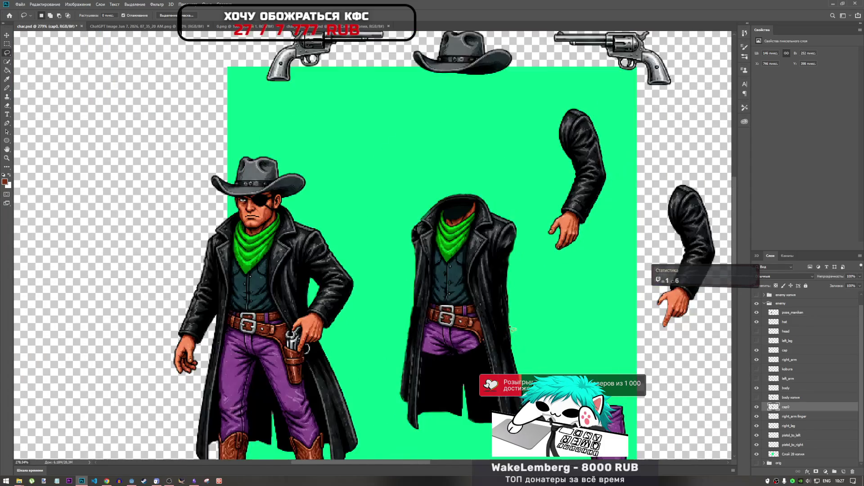
{"action": "scroll", "coordinate": [511, 327], "scroll_direction": "down", "scroll_amount": 1}
{"action": "left_click", "coordinate": [756, 388]}
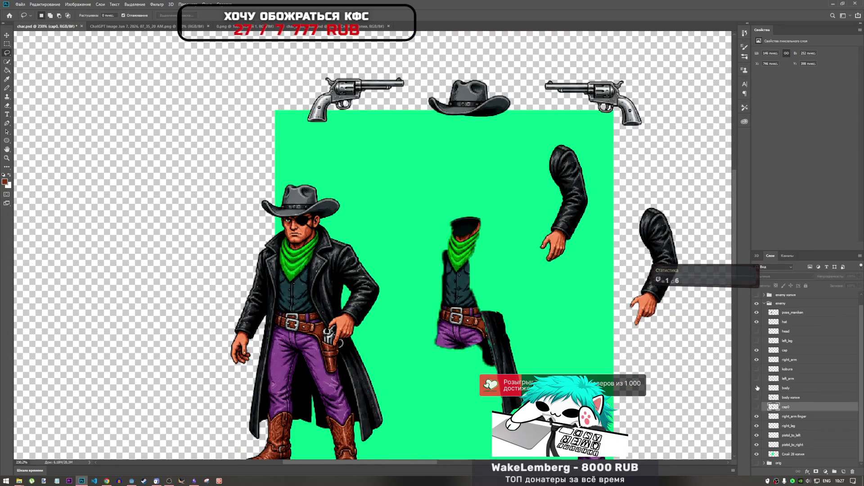
{"action": "left_click", "coordinate": [757, 391]}
{"action": "left_click", "coordinate": [757, 407]}
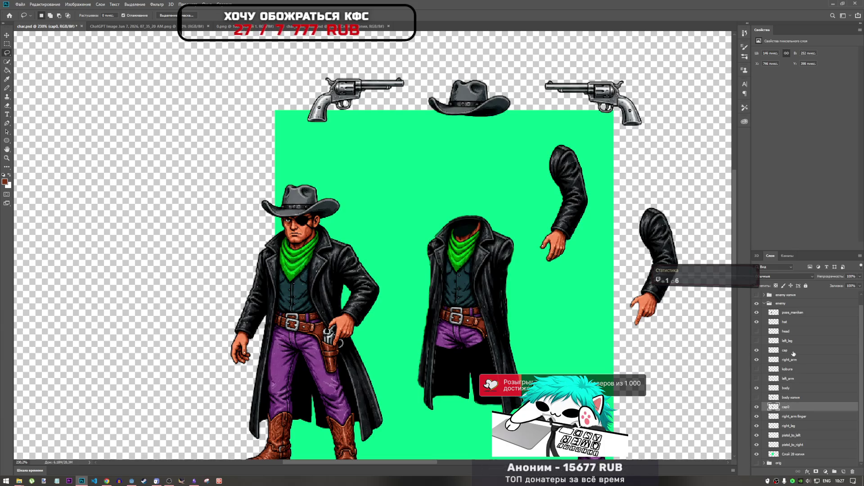
Duplicate the cap layer, delete the copy, and check the cap0 coat by toggling its visibility.
{"action": "left_click_drag", "start_coordinate": [792, 350], "coordinate": [790, 407]}
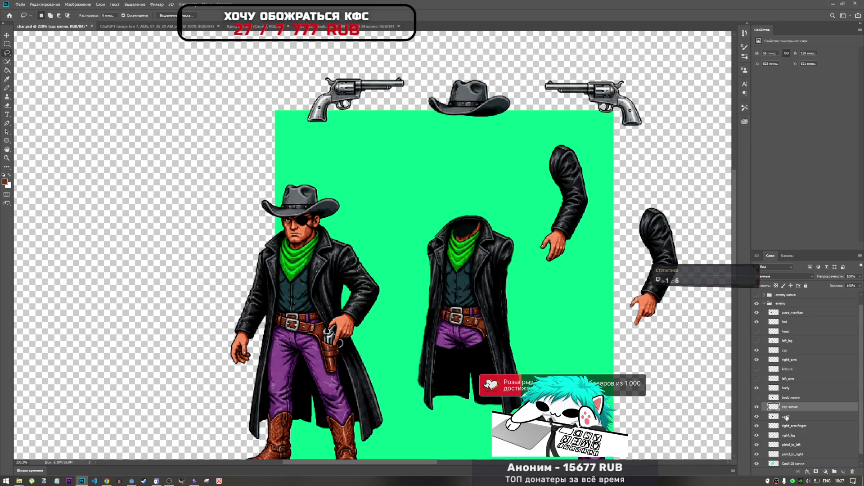
{"action": "key", "text": "Delete"}
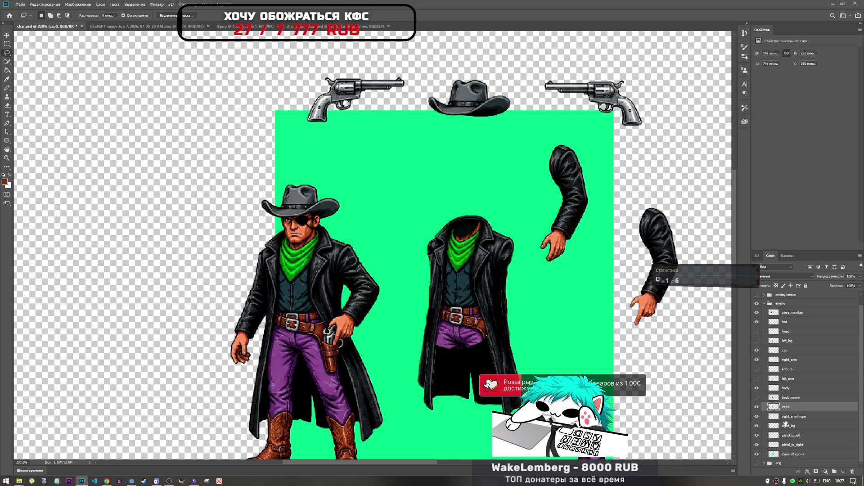
{"action": "left_click", "coordinate": [757, 408]}
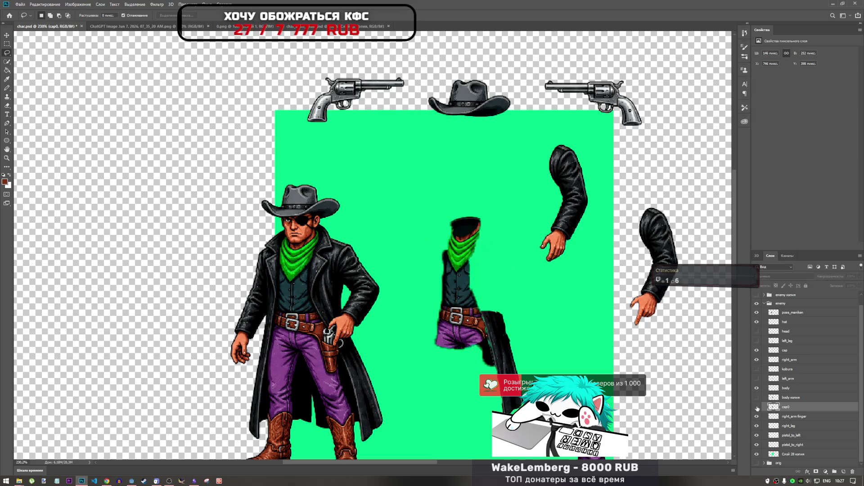
{"action": "left_click", "coordinate": [757, 407]}
{"action": "left_click", "coordinate": [756, 408]}
{"action": "left_click", "coordinate": [756, 407]}
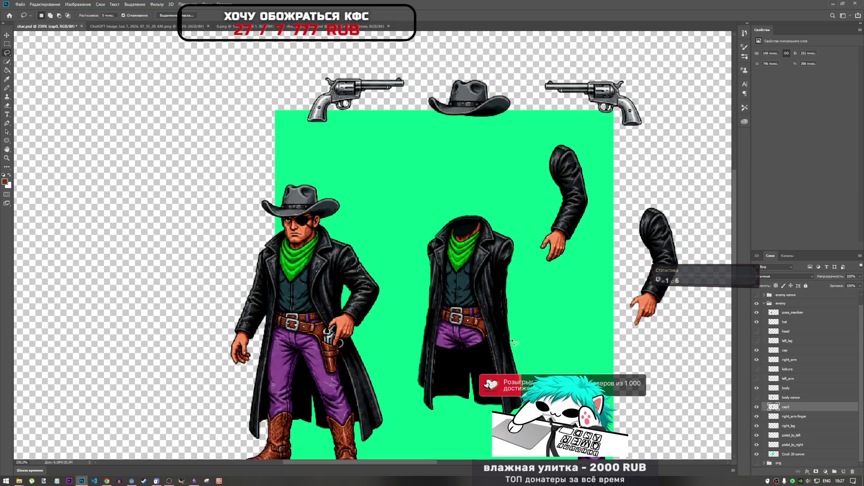
Hide the body layer, then toggle cap0 and cap on and off to compare the empty coat.
{"action": "left_click", "coordinate": [757, 389]}
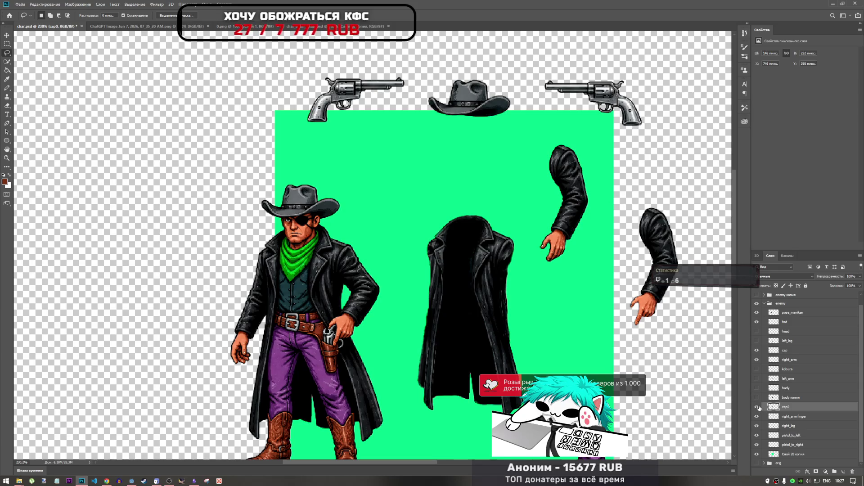
{"action": "left_click", "coordinate": [757, 408]}
{"action": "left_click", "coordinate": [757, 407]}
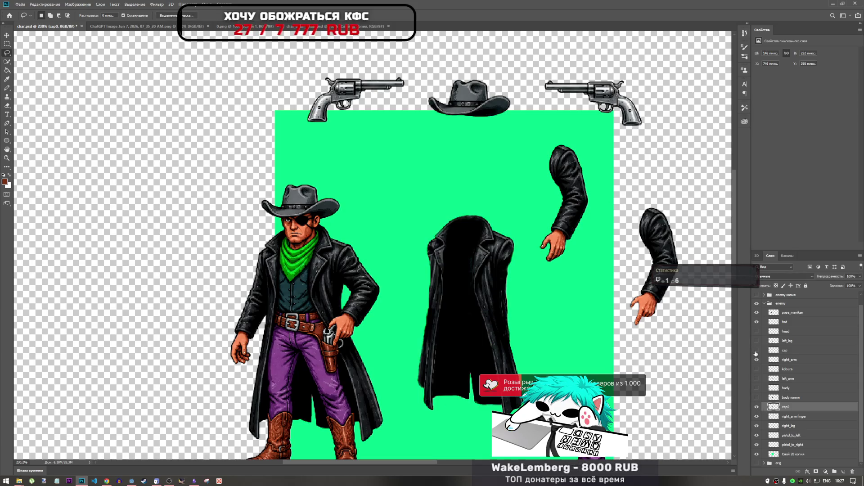
{"action": "left_click", "coordinate": [756, 350]}
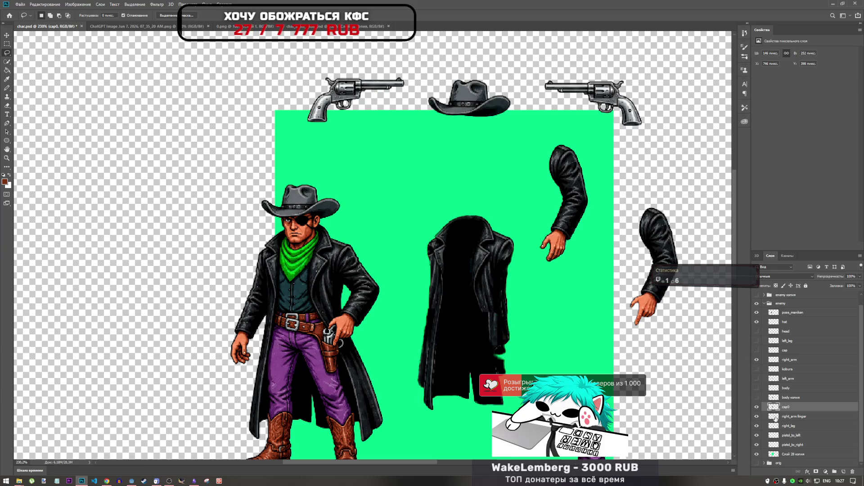
{"action": "left_click", "coordinate": [757, 350]}
{"action": "left_click", "coordinate": [758, 350]}
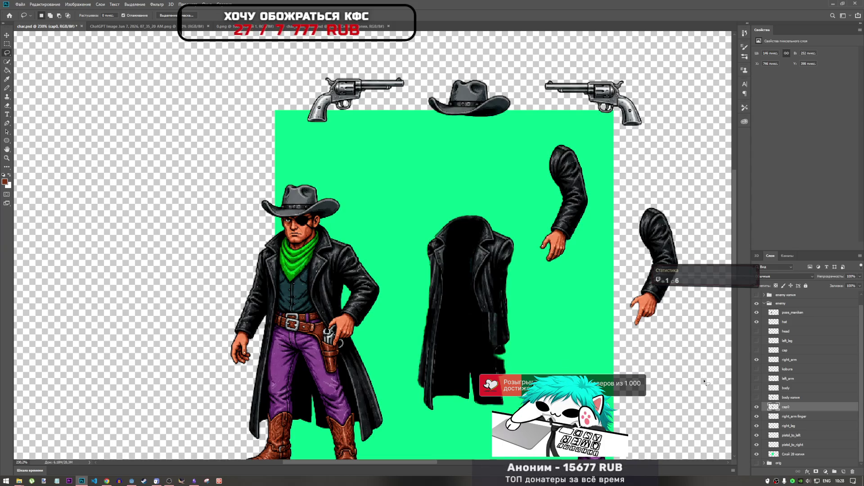
{"action": "left_click", "coordinate": [757, 350]}
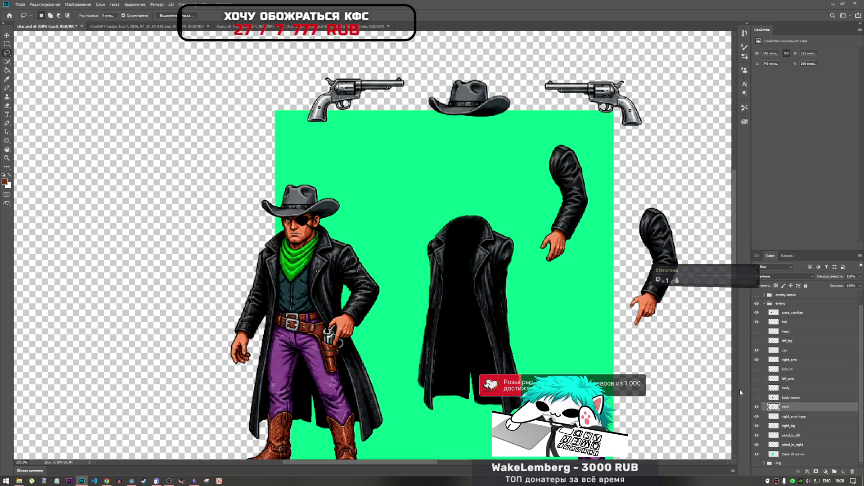
Delete the body копия duplicate layer.
{"action": "scroll", "coordinate": [373, 313], "scroll_direction": "down", "scroll_amount": 3}
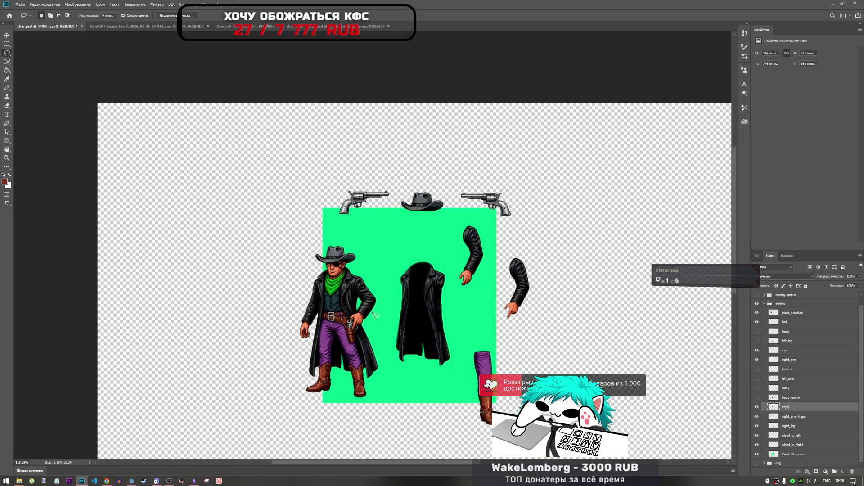
{"action": "scroll", "coordinate": [408, 257], "scroll_direction": "up", "scroll_amount": 3}
{"action": "scroll", "coordinate": [408, 261], "scroll_direction": "down", "scroll_amount": 3}
{"action": "scroll", "coordinate": [413, 287], "scroll_direction": "up", "scroll_amount": 3}
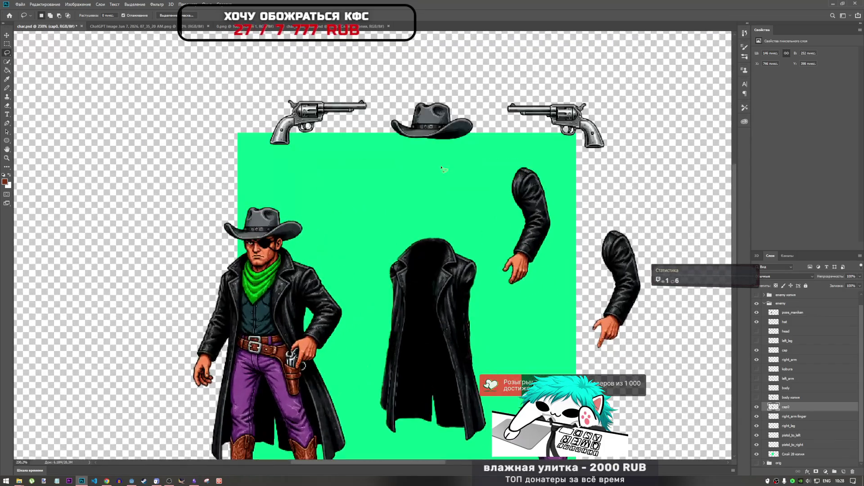
{"action": "scroll", "coordinate": [441, 168], "scroll_direction": "down", "scroll_amount": 3}
{"action": "scroll", "coordinate": [452, 228], "scroll_direction": "up", "scroll_amount": 3}
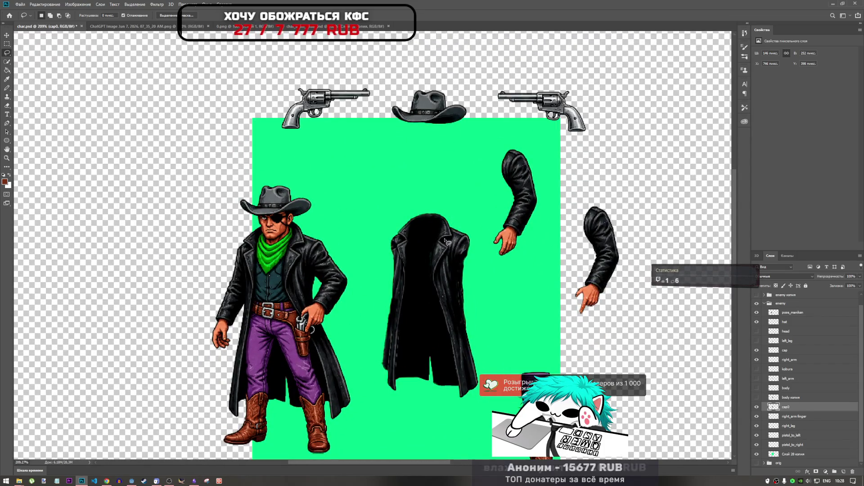
{"action": "scroll", "coordinate": [374, 217], "scroll_direction": "down", "scroll_amount": 2}
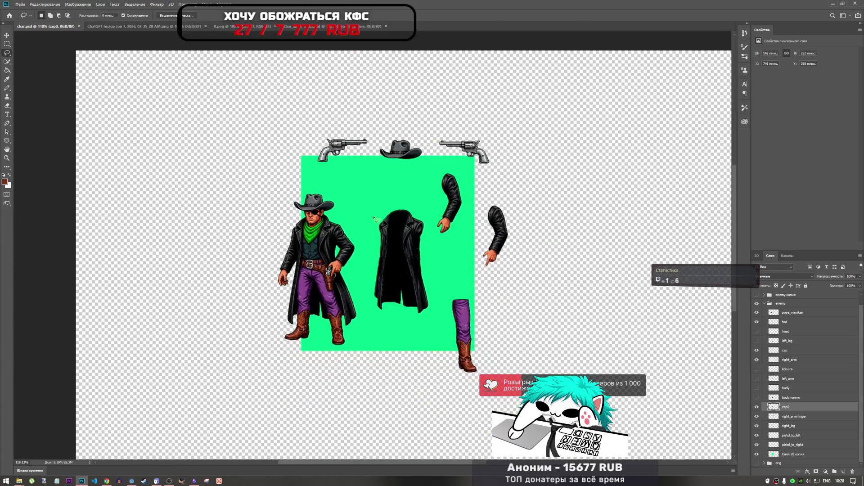
{"action": "scroll", "coordinate": [374, 218], "scroll_direction": "up", "scroll_amount": 2}
{"action": "scroll", "coordinate": [401, 238], "scroll_direction": "up", "scroll_amount": 2}
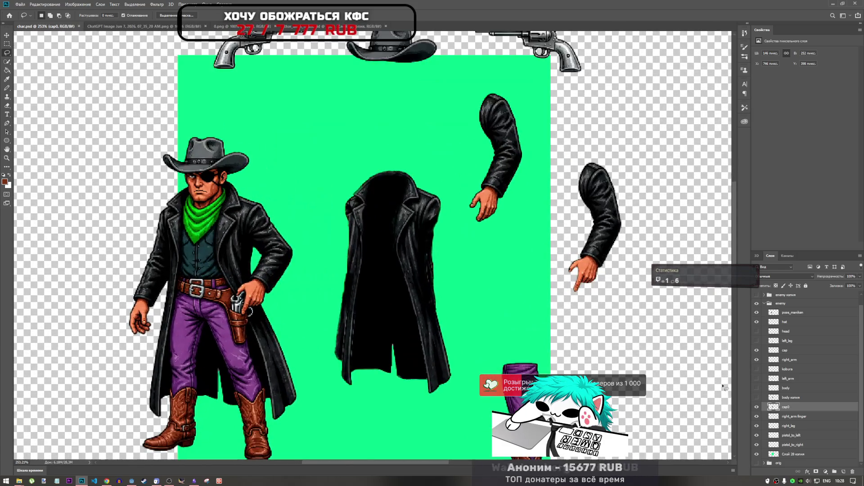
{"action": "left_click", "coordinate": [758, 397]}
{"action": "left_click", "coordinate": [757, 399]}
{"action": "left_click", "coordinate": [790, 399]}
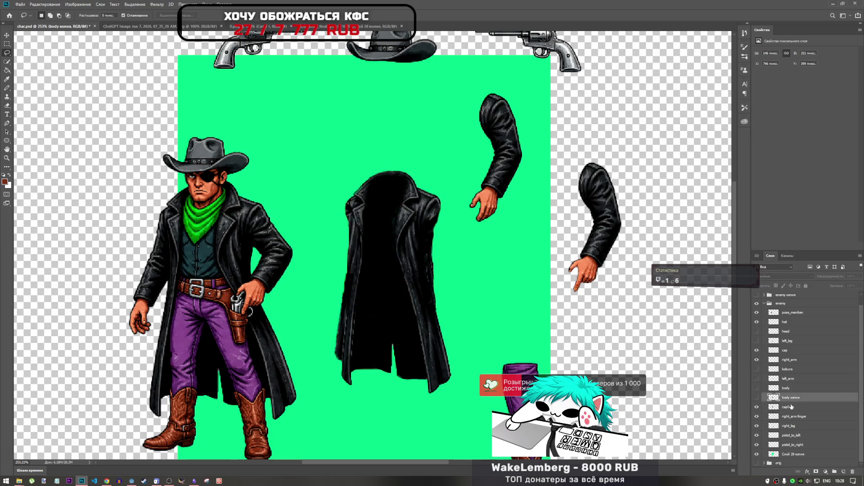
{"action": "key", "text": "Delete"}
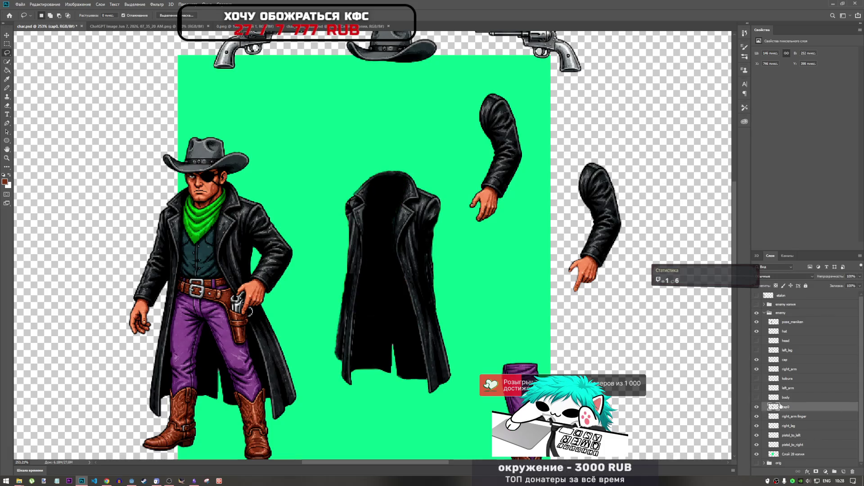
Make the body layer visible inside the coat again.
{"action": "left_click", "coordinate": [757, 399]}
{"action": "left_click", "coordinate": [757, 398]}
{"action": "left_click", "coordinate": [758, 398]}
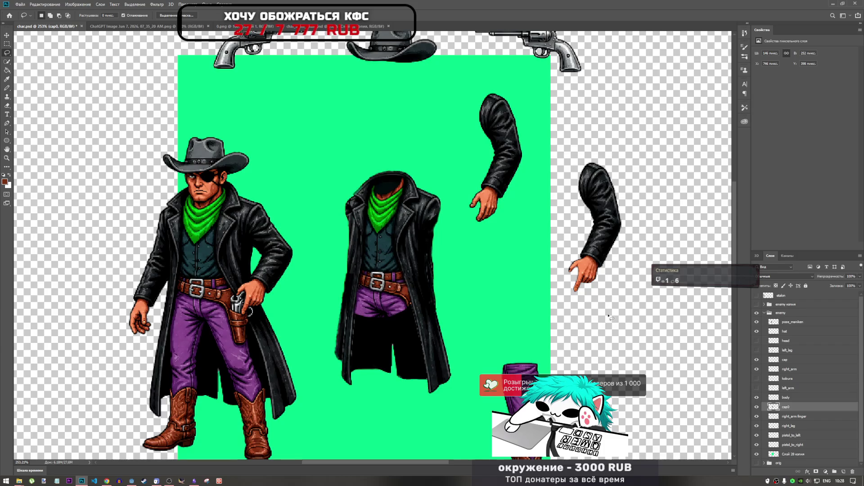
{"action": "scroll", "coordinate": [410, 281], "scroll_direction": "down", "scroll_amount": 3}
{"action": "scroll", "coordinate": [382, 264], "scroll_direction": "up", "scroll_amount": 2}
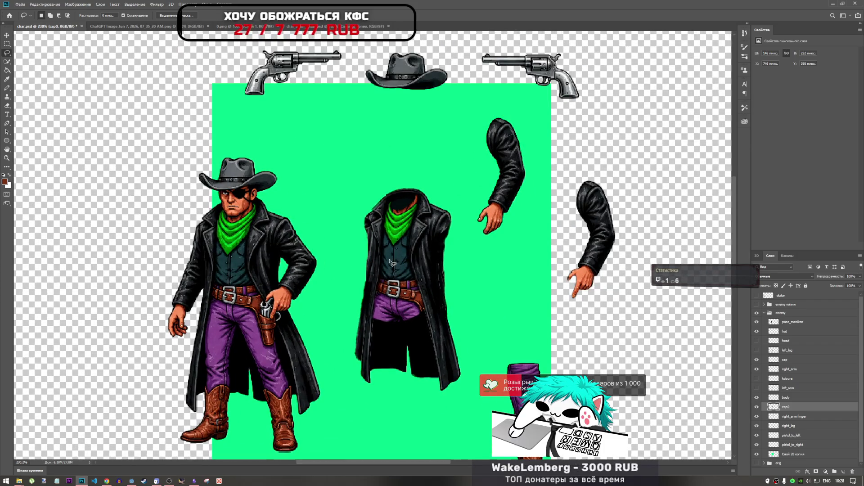
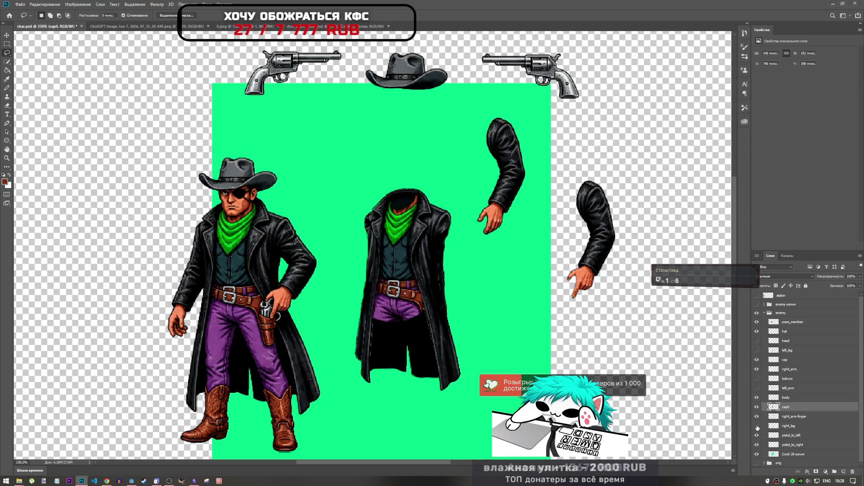
Make left_arm the active layer and toggle left_leg's visibility to compare the figure.
{"action": "scroll", "coordinate": [474, 253], "scroll_direction": "down", "scroll_amount": 2}
{"action": "scroll", "coordinate": [474, 252], "scroll_direction": "down", "scroll_amount": 1}
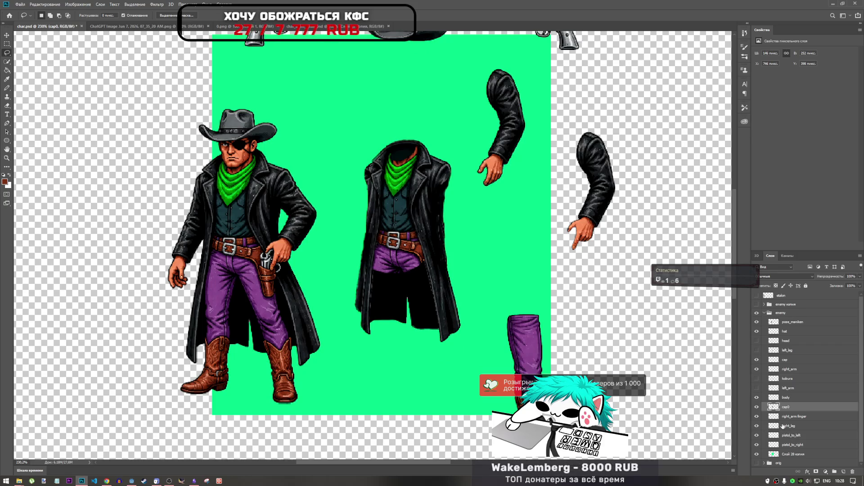
{"action": "left_click", "coordinate": [788, 389]}
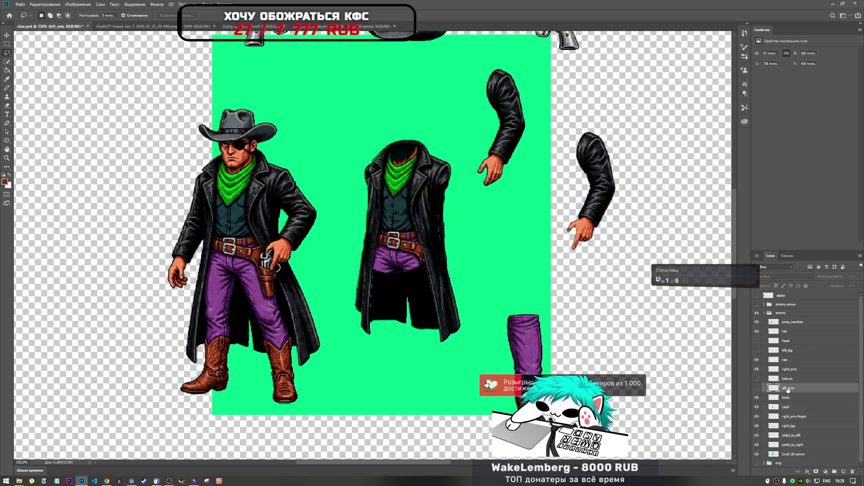
{"action": "left_click", "coordinate": [757, 351]}
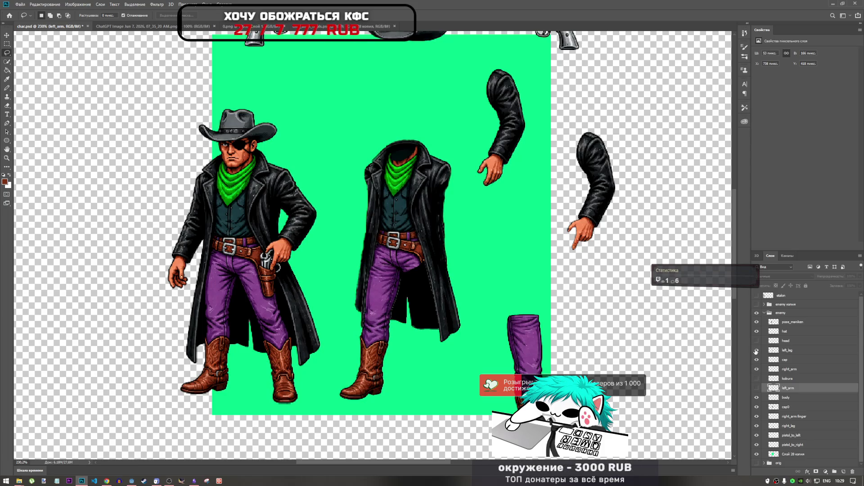
{"action": "left_click", "coordinate": [757, 352]}
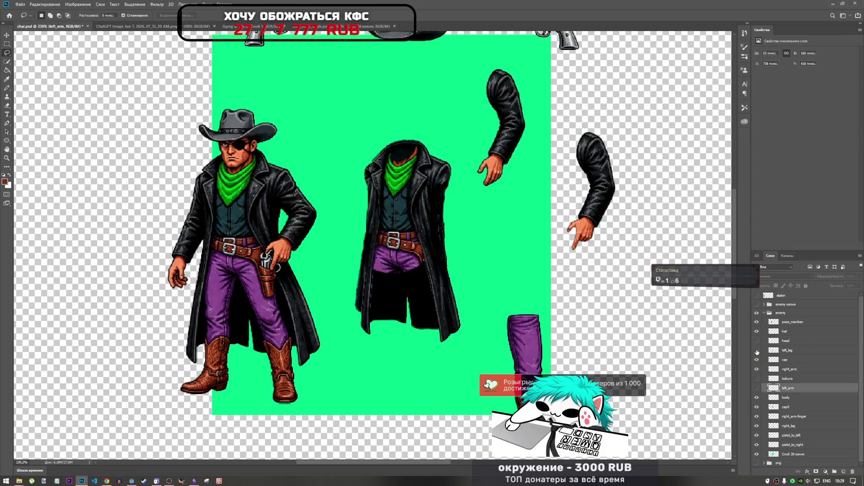
{"action": "left_click", "coordinate": [757, 352]}
{"action": "left_click", "coordinate": [757, 352]}
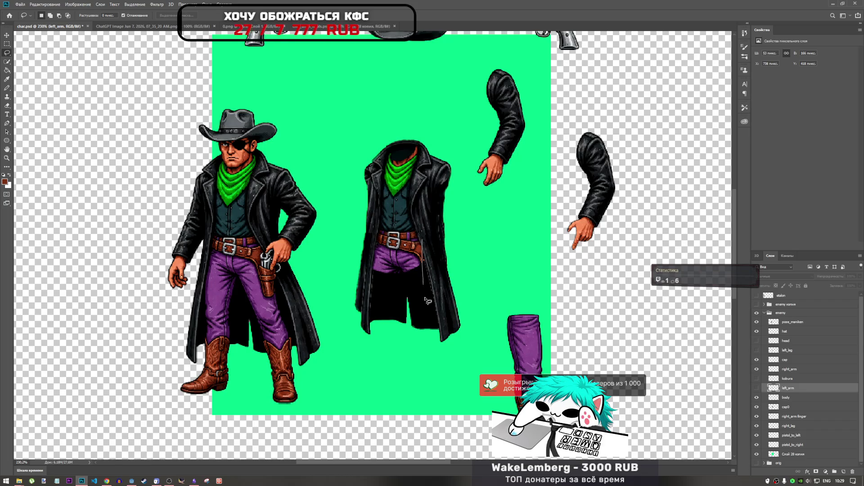
Try outlining the coat's right edge, discard it, and toggle the cap layer's coat flap.
{"action": "left_click_drag", "start_coordinate": [423, 241], "coordinate": [426, 288]}
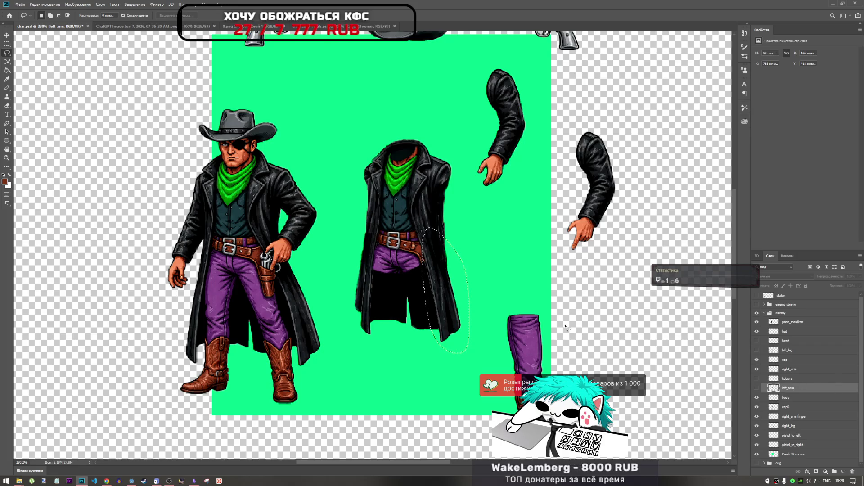
{"action": "left_click", "coordinate": [594, 307]}
{"action": "left_click", "coordinate": [757, 360]}
{"action": "left_click", "coordinate": [757, 361]}
{"action": "left_click", "coordinate": [757, 362]}
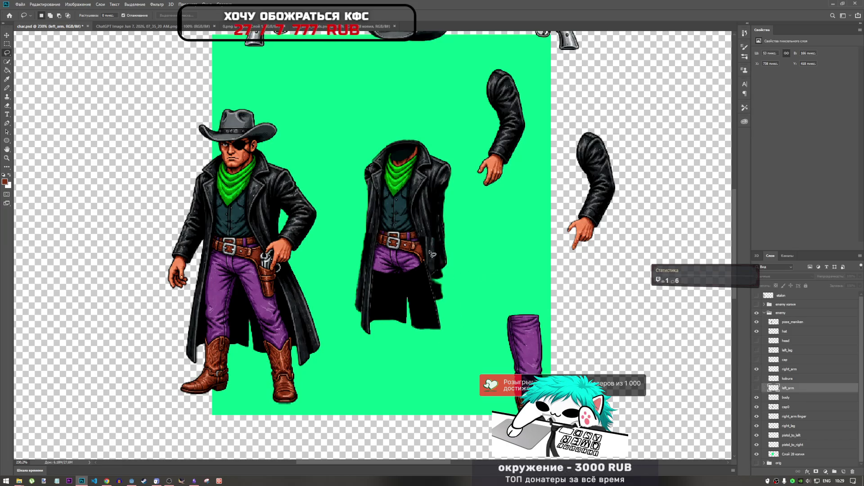
{"action": "scroll", "coordinate": [433, 255], "scroll_direction": "up", "scroll_amount": 4}
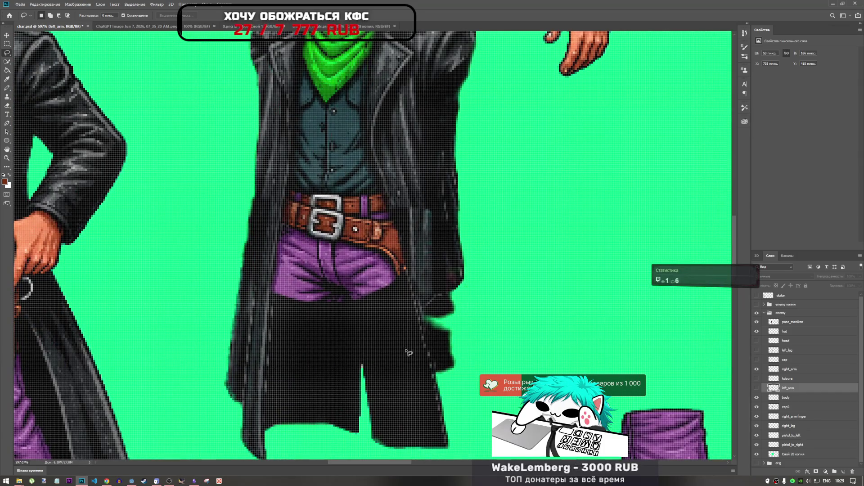
{"action": "scroll", "coordinate": [402, 334], "scroll_direction": "down", "scroll_amount": 4}
{"action": "scroll", "coordinate": [402, 334], "scroll_direction": "up", "scroll_amount": 3}
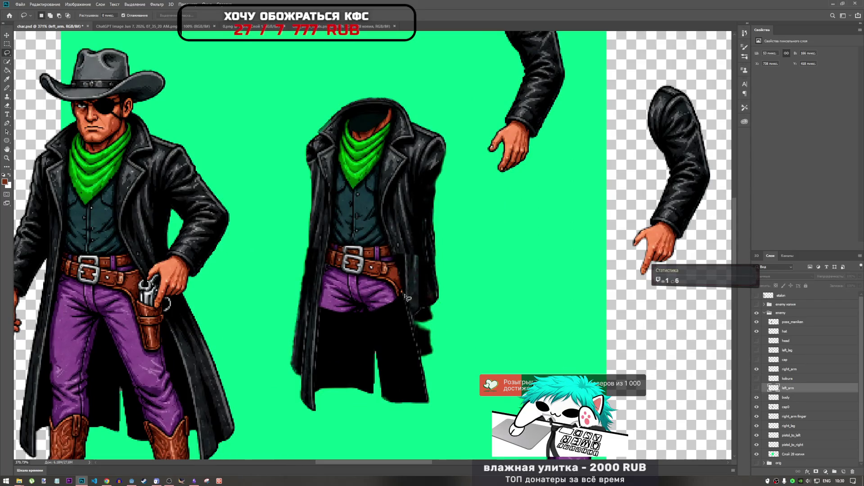
Load the cap layer's pixels as a selection and erase that area from cap0.
{"action": "left_click", "coordinate": [786, 360]}
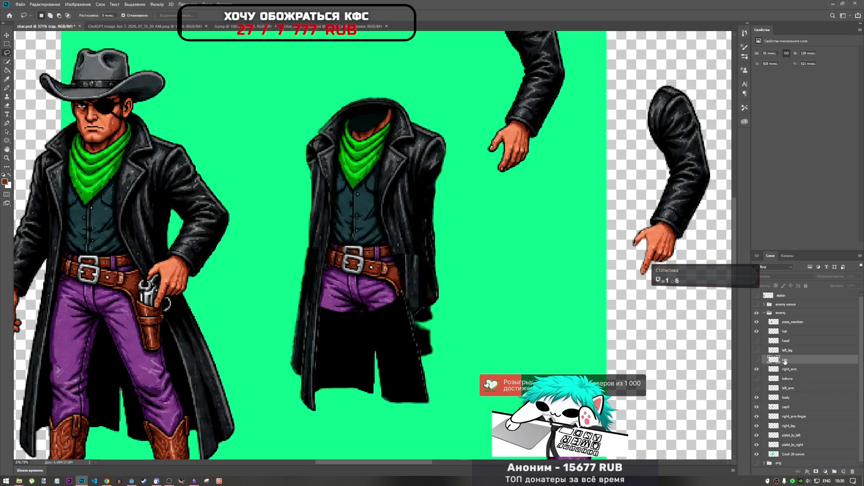
{"action": "left_click", "coordinate": [757, 360]}
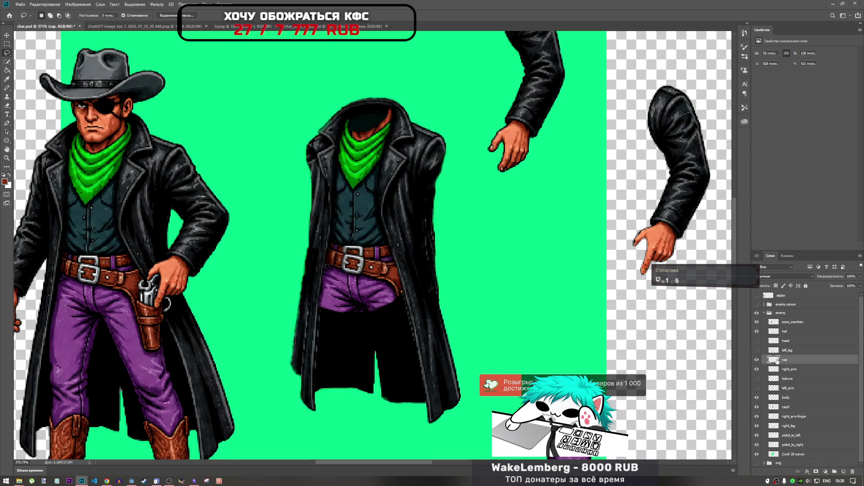
{"action": "right_click", "coordinate": [776, 360]}
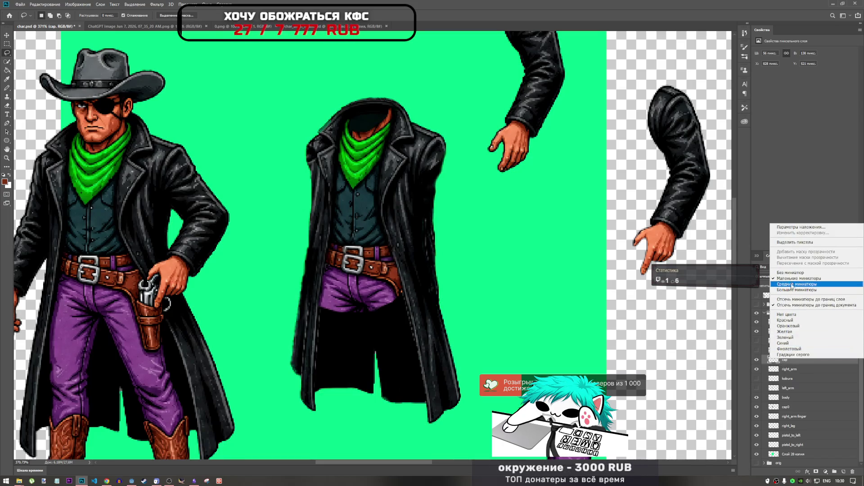
{"action": "left_click", "coordinate": [793, 243]}
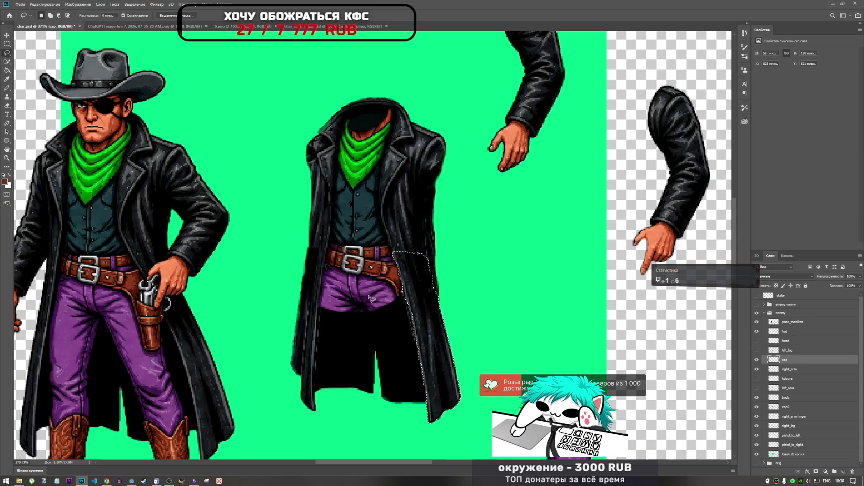
{"action": "left_click", "coordinate": [786, 407]}
{"action": "left_click", "coordinate": [756, 360]}
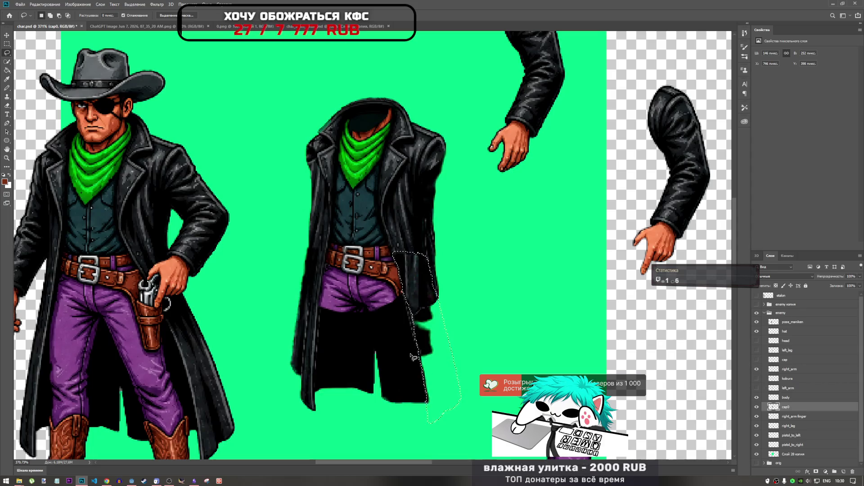
{"action": "key", "text": "Delete"}
{"action": "key", "text": "ctrl+d"}
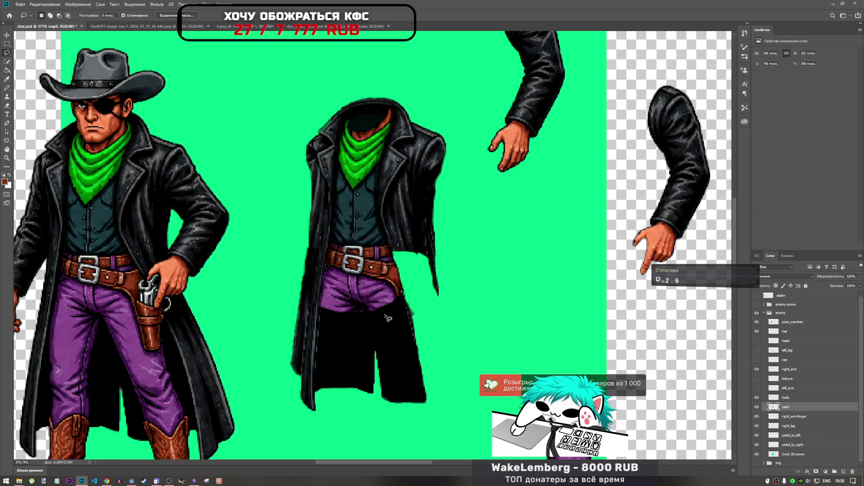
Lasso the dark coat strip below the belt and copy it onto new layer Слой 8.
{"action": "mouse_move", "coordinate": [386, 312]}
{"action": "left_mouse_down"}
{"action": "mouse_move", "coordinate": [406, 316]}
{"action": "mouse_move", "coordinate": [411, 402]}
{"action": "mouse_move", "coordinate": [393, 382]}
{"action": "mouse_move", "coordinate": [386, 312]}
{"action": "left_mouse_up"}
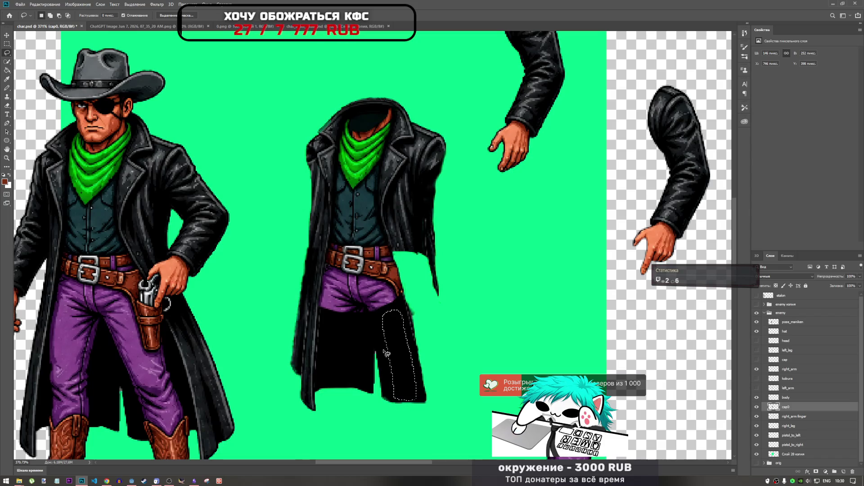
{"action": "key", "text": "ctrl+t"}
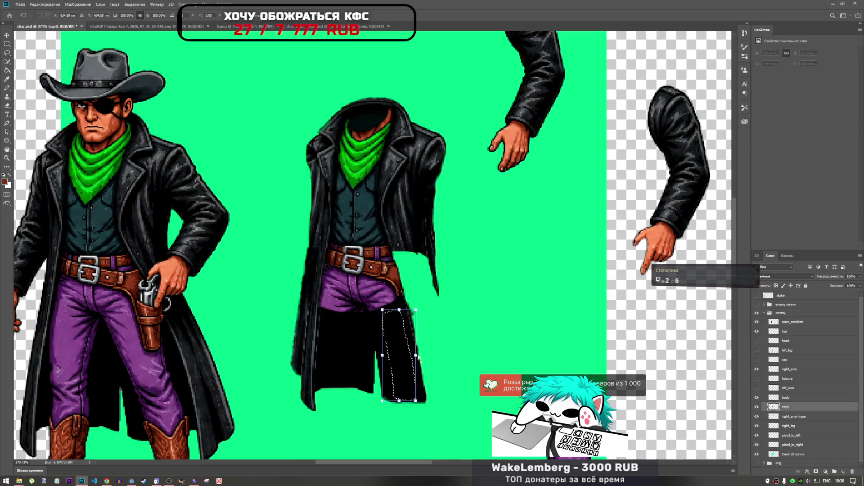
{"action": "mouse_move", "coordinate": [403, 363]}
{"action": "left_mouse_down"}
{"action": "mouse_move", "coordinate": [439, 338]}
{"action": "mouse_move", "coordinate": [418, 333]}
{"action": "left_mouse_up"}
{"action": "key", "text": "ctrl+z"}
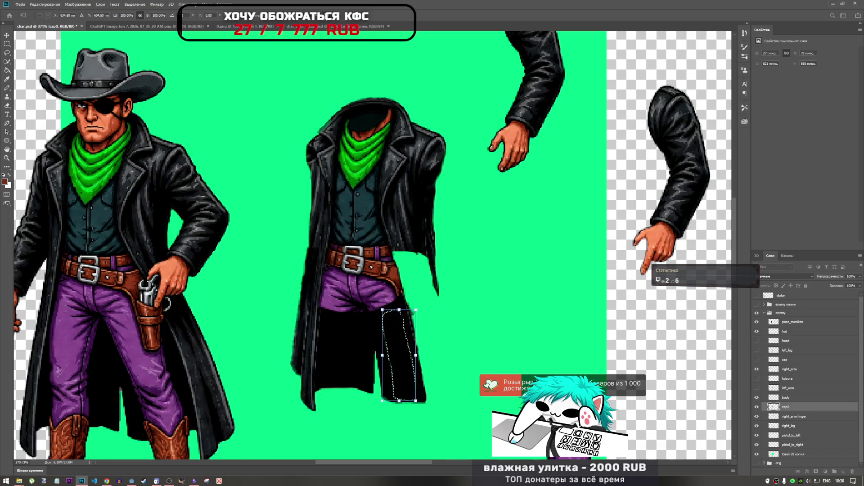
{"action": "key", "text": "Escape"}
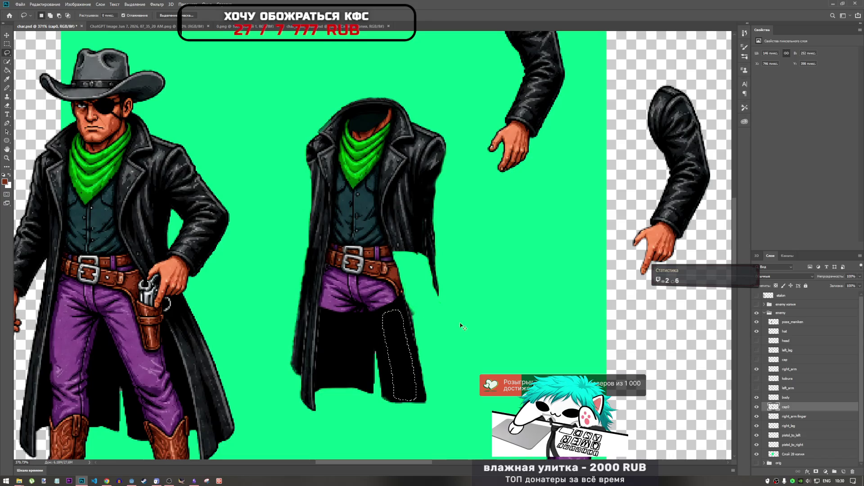
{"action": "key", "text": "ctrl+j"}
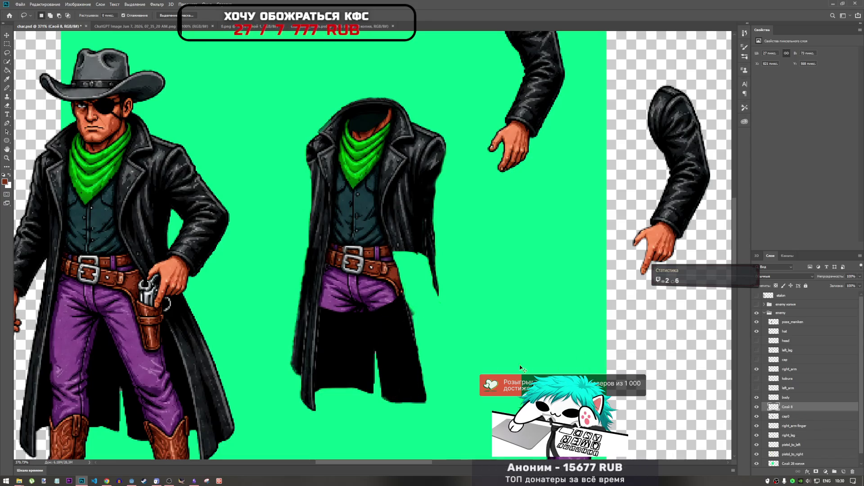
Move the copied coat piece up and right, toggling the body layer to check beneath.
{"action": "key", "text": "ctrl+t"}
{"action": "mouse_move", "coordinate": [399, 357]}
{"action": "left_mouse_down"}
{"action": "mouse_move", "coordinate": [442, 323]}
{"action": "mouse_move", "coordinate": [436, 297]}
{"action": "mouse_move", "coordinate": [416, 310]}
{"action": "left_mouse_up"}
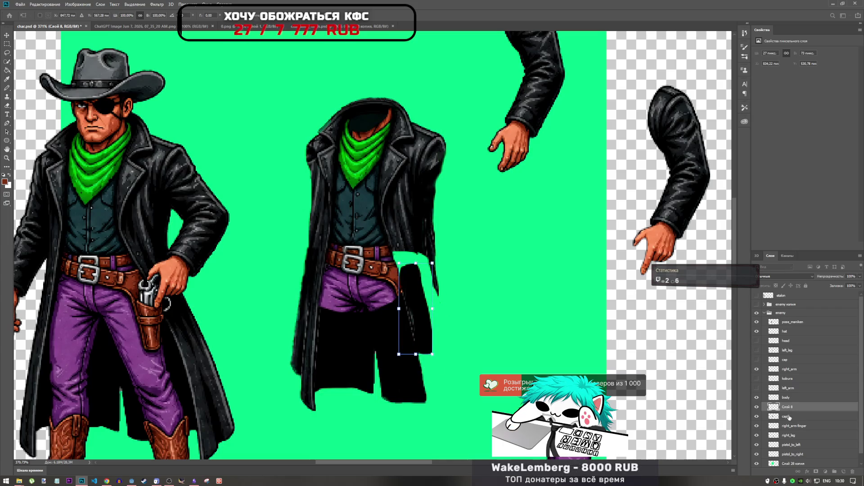
{"action": "left_click", "coordinate": [786, 398]}
{"action": "left_click", "coordinate": [756, 398]}
{"action": "left_click", "coordinate": [756, 397]}
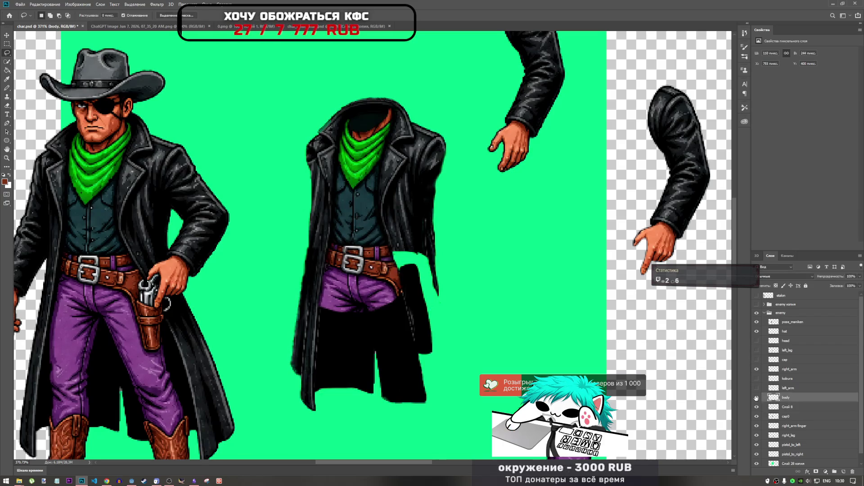
{"action": "left_click", "coordinate": [756, 398]}
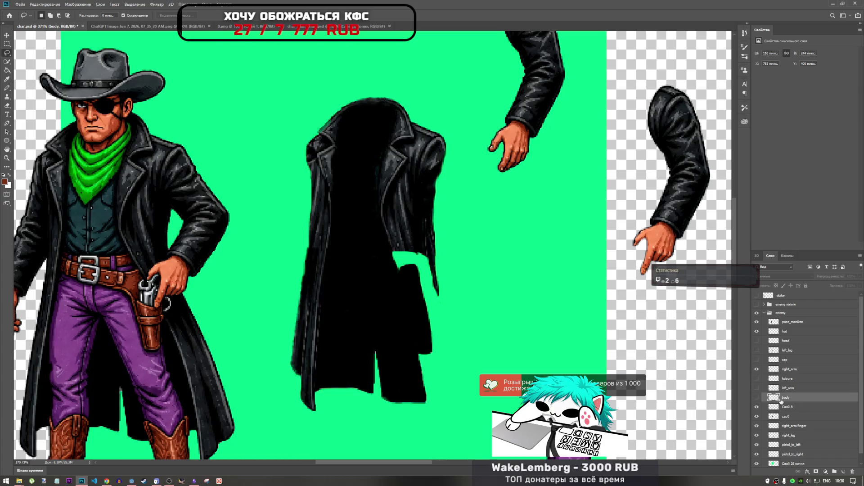
{"action": "left_click", "coordinate": [758, 399]}
{"action": "left_click", "coordinate": [757, 398]}
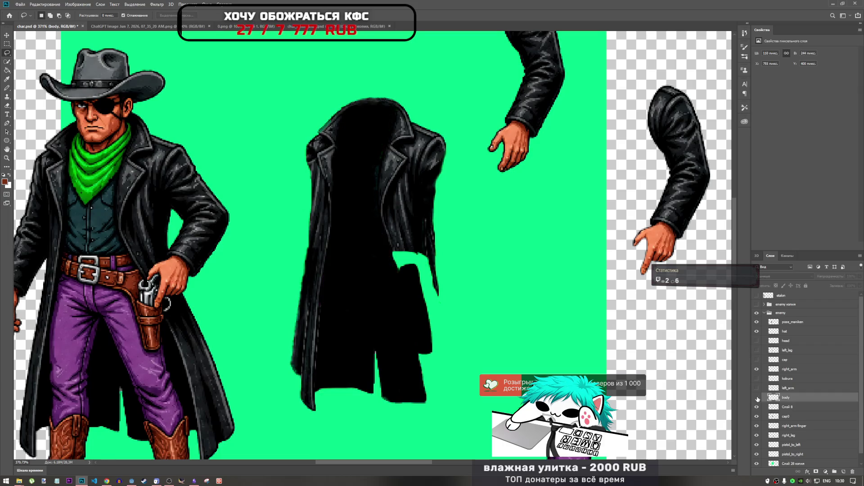
Reposition the Слой 8 coat piece higher against the coat and commit the transform.
{"action": "left_click", "coordinate": [789, 408]}
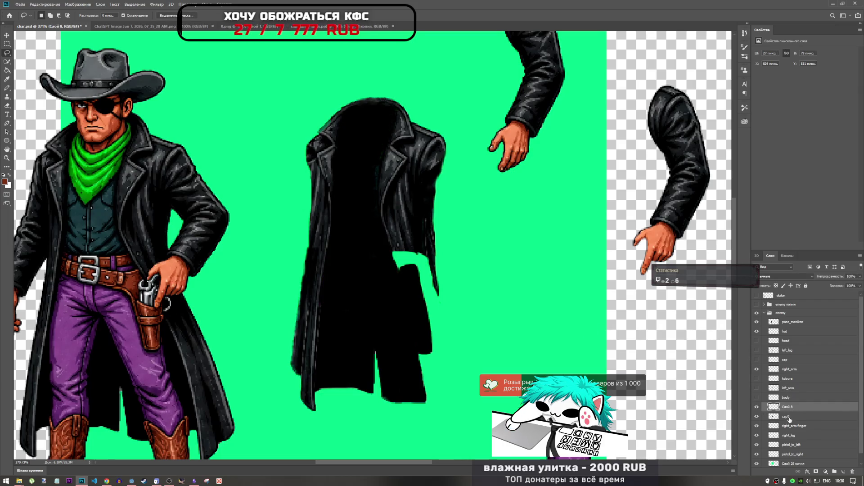
{"action": "left_click", "coordinate": [789, 419]}
{"action": "left_click", "coordinate": [788, 408]}
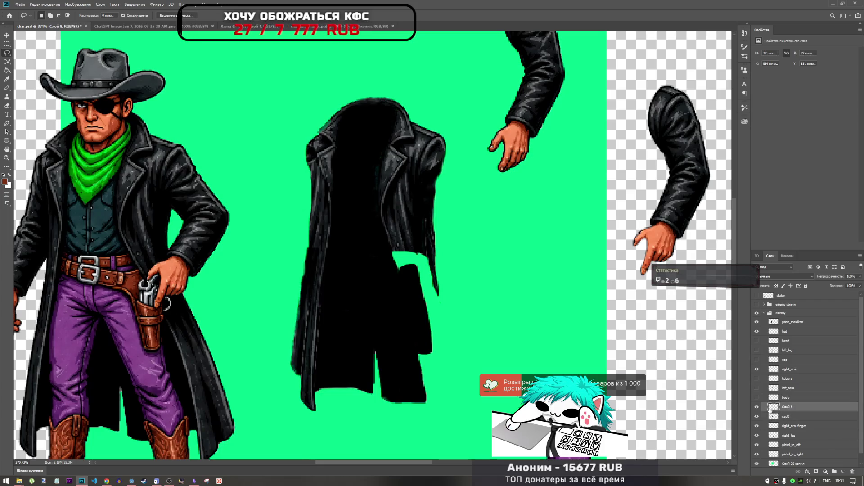
{"action": "key", "text": "ctrl+t"}
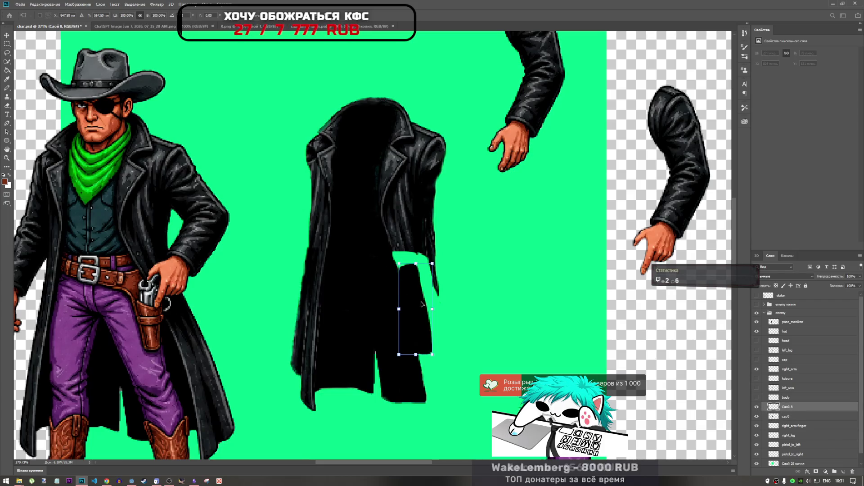
{"action": "mouse_move", "coordinate": [421, 304]}
{"action": "left_mouse_down"}
{"action": "mouse_move", "coordinate": [410, 287]}
{"action": "mouse_move", "coordinate": [409, 313]}
{"action": "mouse_move", "coordinate": [411, 285]}
{"action": "mouse_move", "coordinate": [414, 308]}
{"action": "mouse_move", "coordinate": [405, 311]}
{"action": "left_mouse_up"}
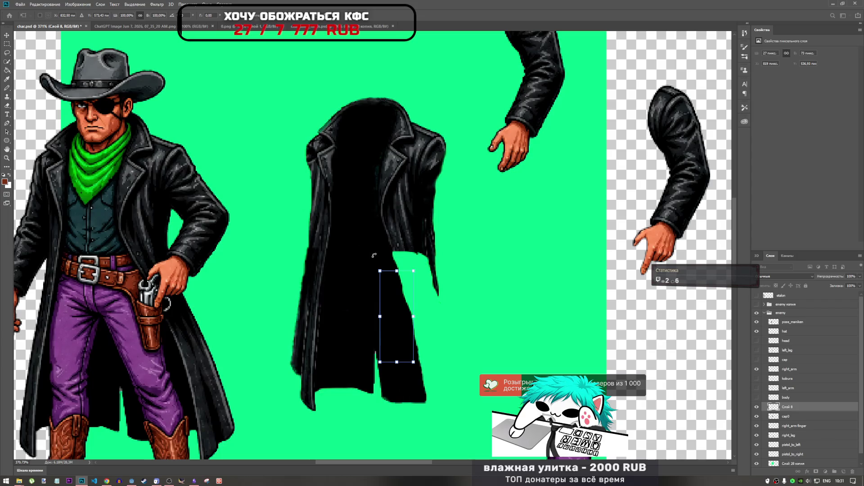
{"action": "mouse_move", "coordinate": [396, 302]}
{"action": "left_mouse_down"}
{"action": "mouse_move", "coordinate": [414, 262]}
{"action": "mouse_move", "coordinate": [419, 267]}
{"action": "mouse_move", "coordinate": [403, 275]}
{"action": "left_mouse_up"}
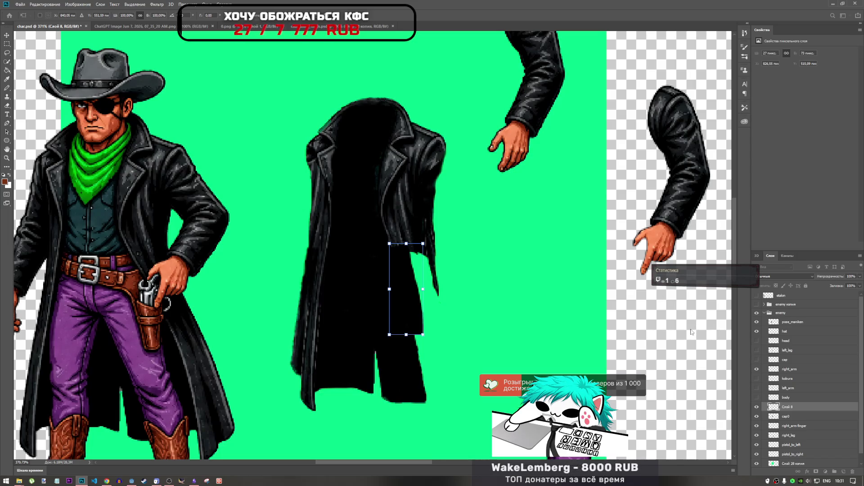
{"action": "key", "text": "Return"}
{"action": "key", "text": "l"}
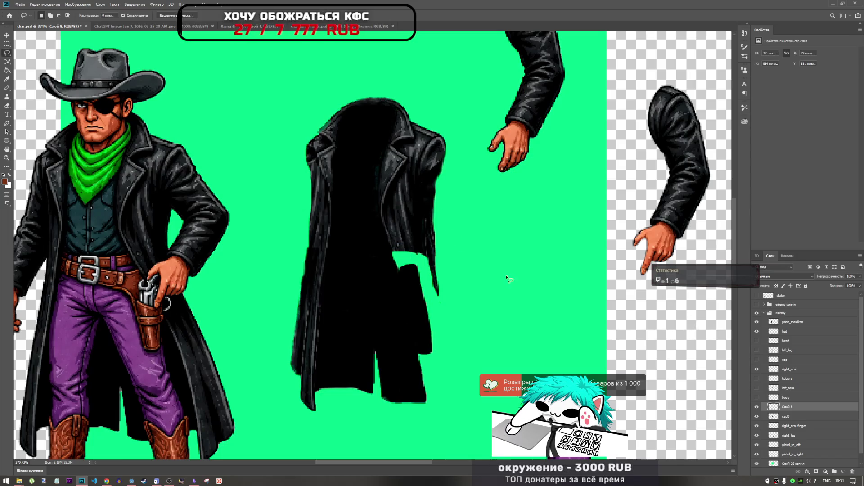
Make the body layer active, check beneath cap0, and show the coat's lower right flap layer.
{"action": "left_click", "coordinate": [791, 398]}
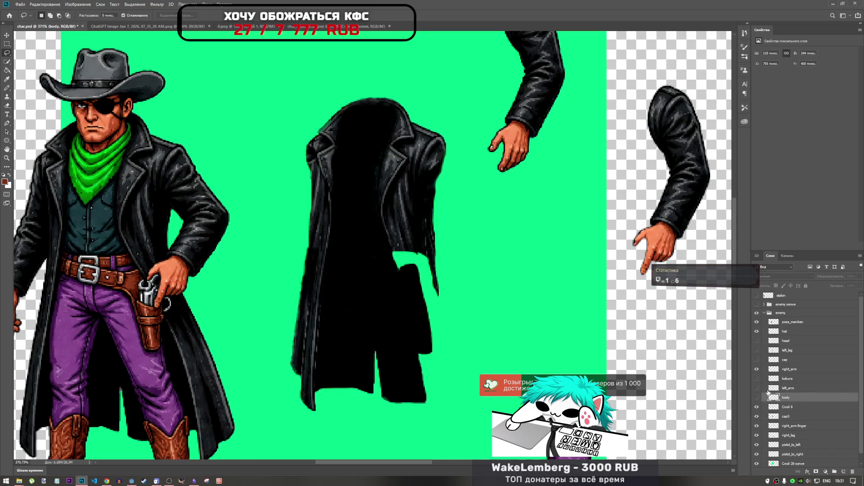
{"action": "left_click", "coordinate": [759, 417]}
{"action": "left_click", "coordinate": [758, 417]}
{"action": "left_click", "coordinate": [757, 360]}
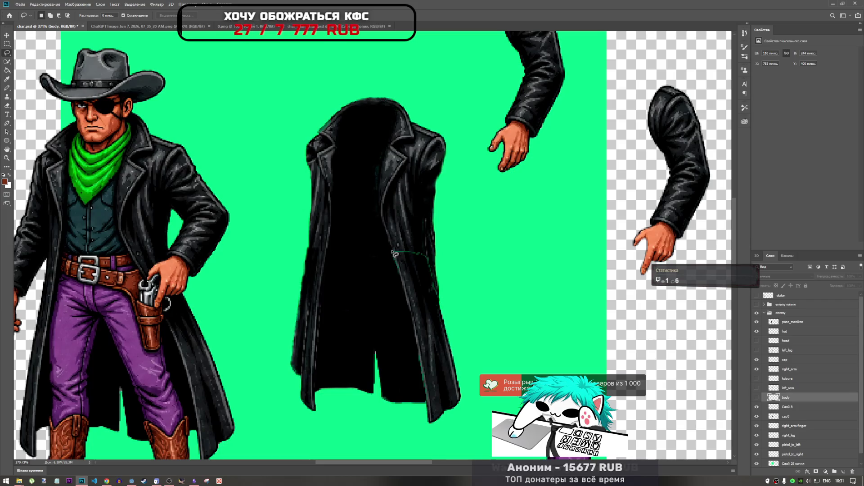
Lasso the coat's right inner panel, then select Слой 8 and toggle cap0 to inspect.
{"action": "mouse_move", "coordinate": [393, 251]}
{"action": "left_mouse_down"}
{"action": "mouse_move", "coordinate": [382, 184]}
{"action": "mouse_move", "coordinate": [394, 147]}
{"action": "mouse_move", "coordinate": [408, 165]}
{"action": "mouse_move", "coordinate": [416, 224]}
{"action": "mouse_move", "coordinate": [447, 293]}
{"action": "mouse_move", "coordinate": [435, 310]}
{"action": "mouse_move", "coordinate": [393, 290]}
{"action": "left_mouse_up"}
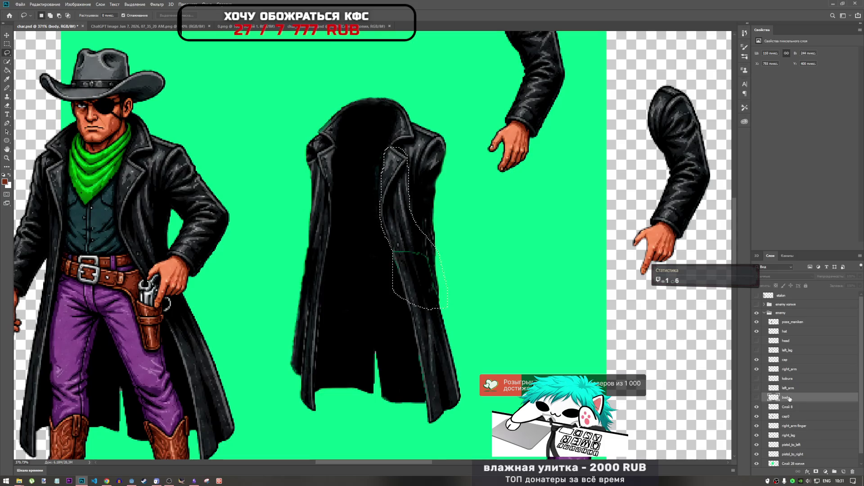
{"action": "left_click", "coordinate": [790, 409]}
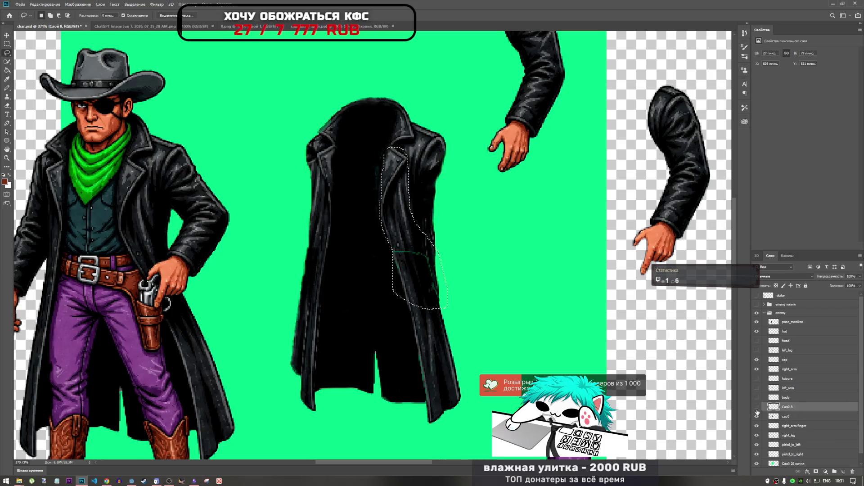
{"action": "left_click", "coordinate": [757, 417]}
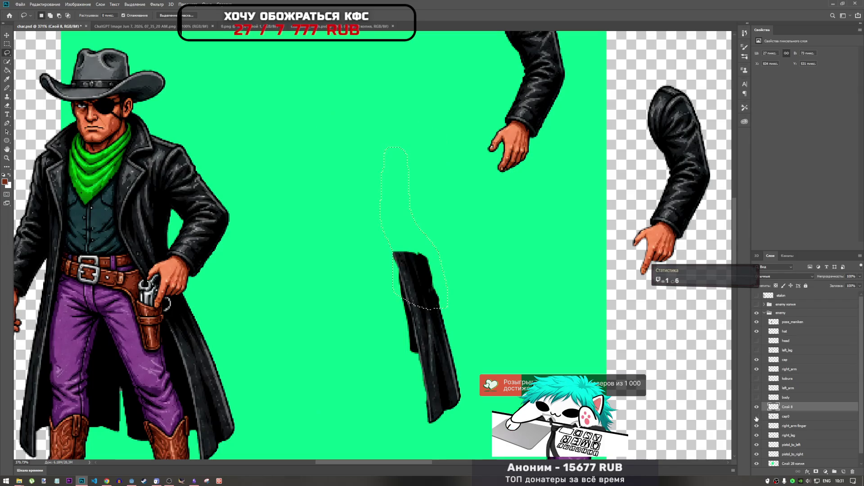
{"action": "left_click", "coordinate": [757, 416]}
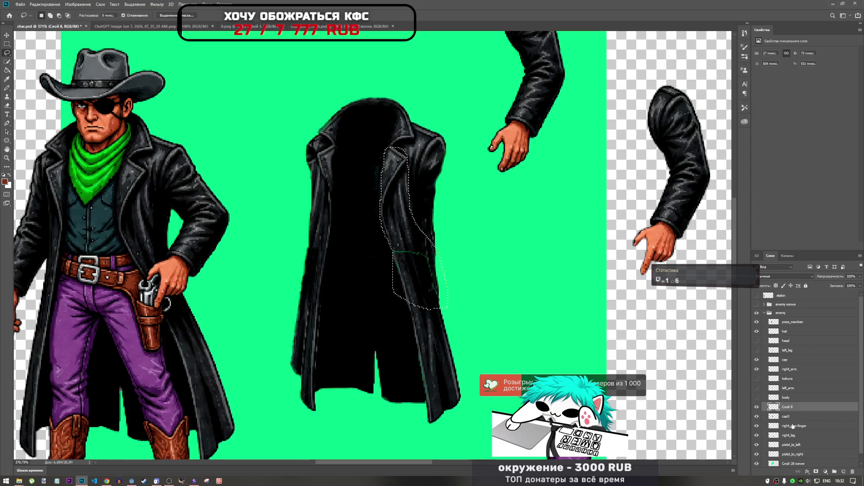
Cut the outlined coat panel out of cap0 and paste it onto a new layer.
{"action": "key", "text": "Delete"}
{"action": "key", "text": "ctrl+d"}
{"action": "key", "text": "ctrl+z"}
{"action": "key", "text": "ctrl+z"}
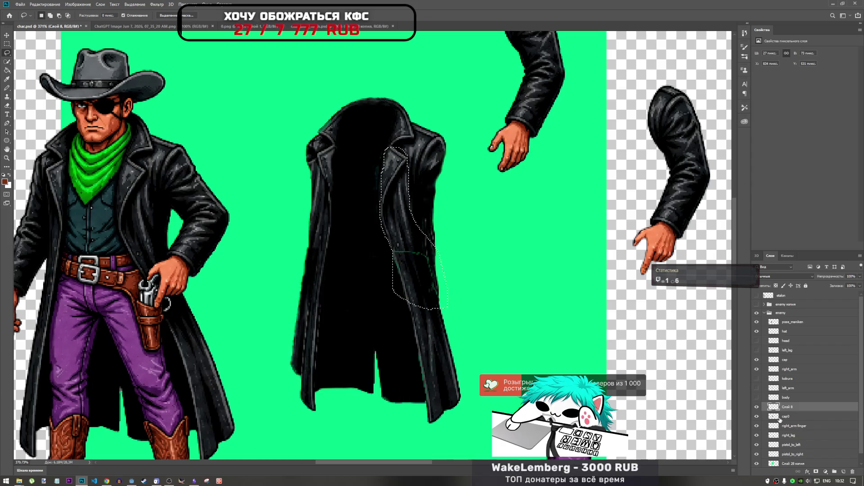
{"action": "left_click", "coordinate": [785, 417]}
{"action": "key", "text": "Delete"}
{"action": "key", "text": "ctrl+d"}
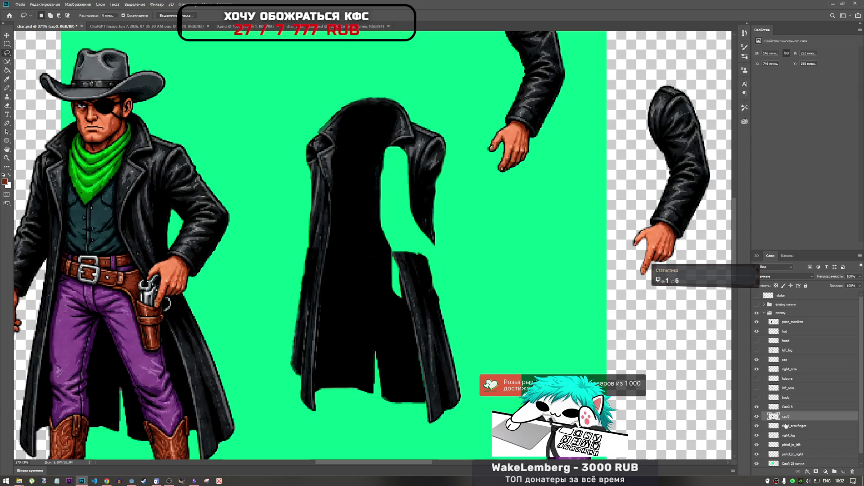
{"action": "key", "text": "ctrl+v"}
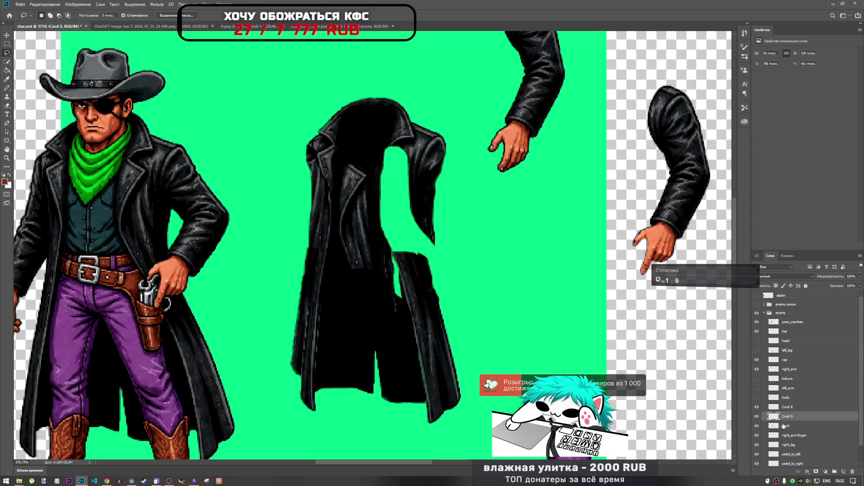
Move the pasted panel into position and stack Слой 9 just below left_leg.
{"action": "key", "text": "ctrl+t"}
{"action": "mouse_move", "coordinate": [369, 255]}
{"action": "left_mouse_down"}
{"action": "mouse_move", "coordinate": [387, 234]}
{"action": "mouse_move", "coordinate": [407, 232]}
{"action": "left_mouse_up"}
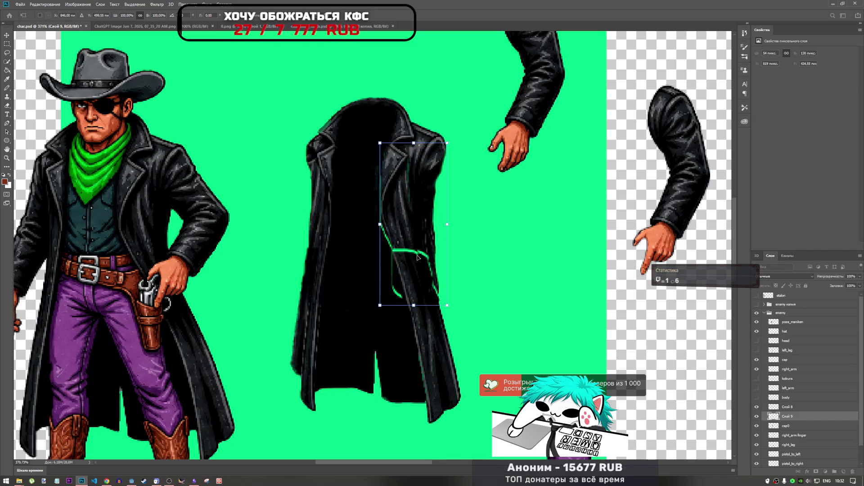
{"action": "key", "text": "Return"}
{"action": "key", "text": "l"}
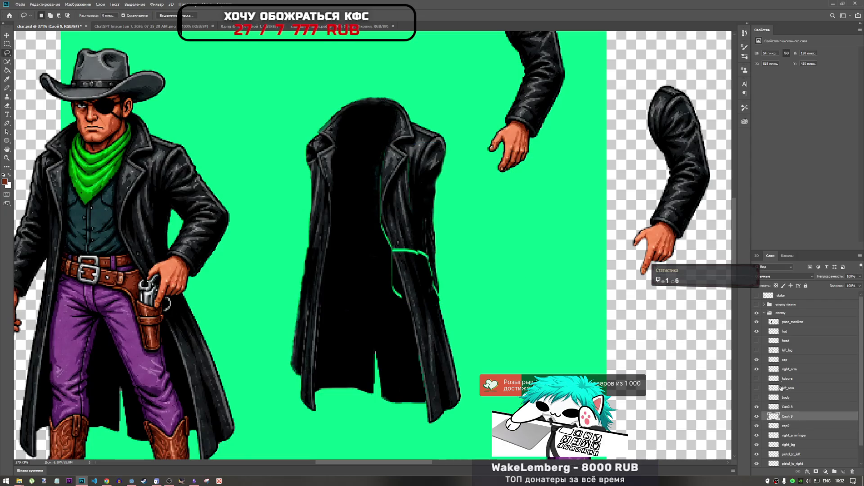
{"action": "left_click_drag", "start_coordinate": [790, 418], "coordinate": [785, 358]}
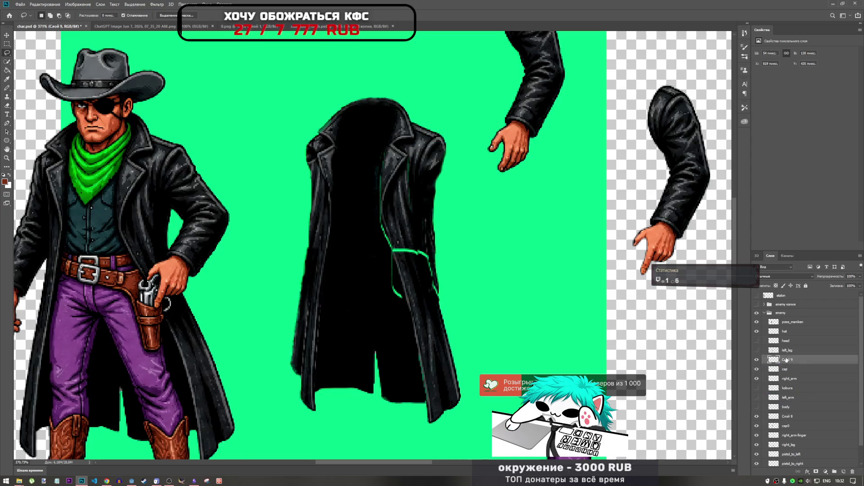
{"action": "left_click", "coordinate": [787, 369], "text": "shift"}
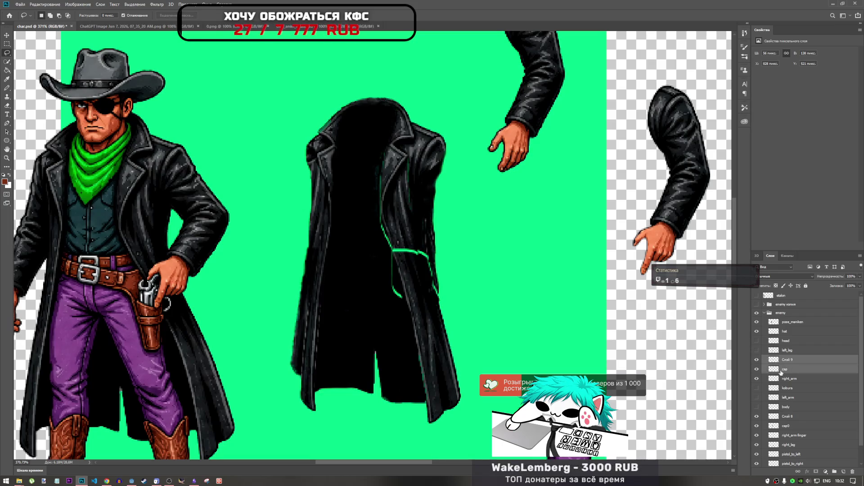
{"action": "left_click", "coordinate": [786, 360]}
Enlarge the Слой 9 panel to about 105% and nudge it into alignment on the coat.
{"action": "key", "text": "ctrl+t"}
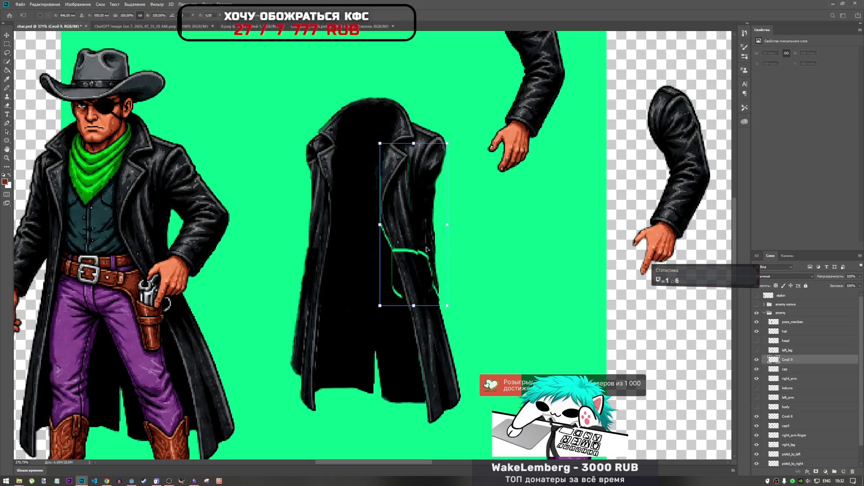
{"action": "left_click_drag", "start_coordinate": [399, 221], "coordinate": [414, 225]}
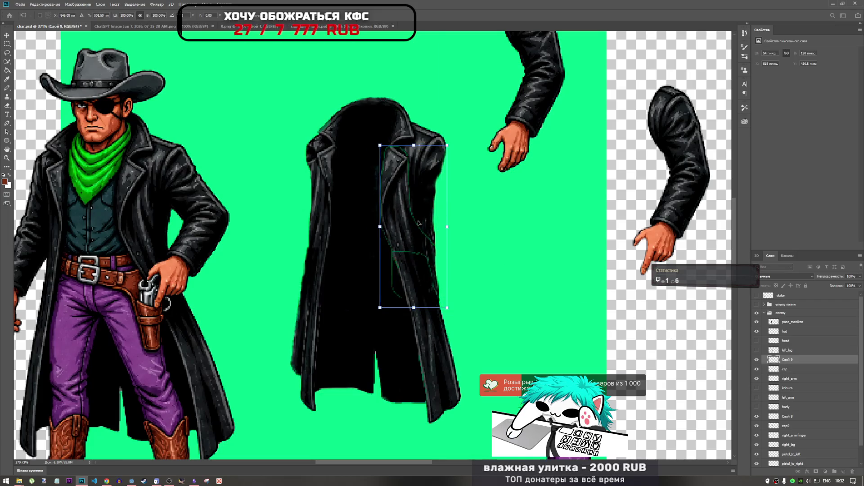
{"action": "key", "text": "Left"}
{"action": "key", "text": "Up"}
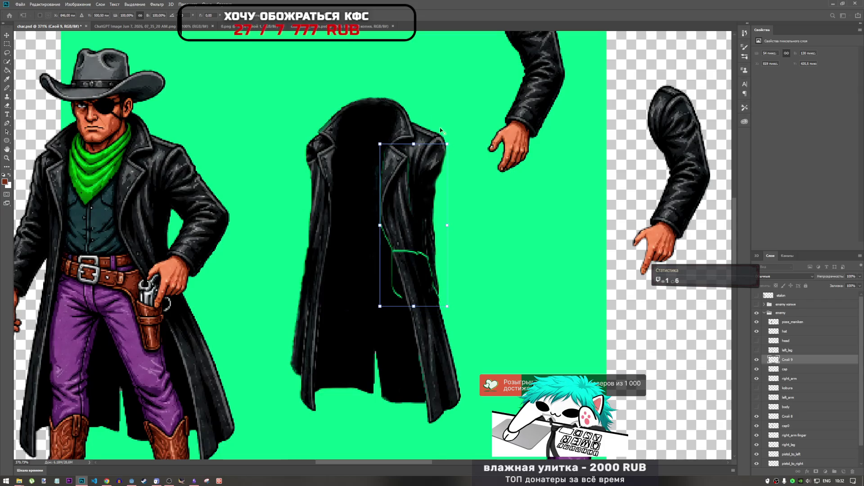
{"action": "left_click_drag", "start_coordinate": [447, 142], "coordinate": [449, 141]}
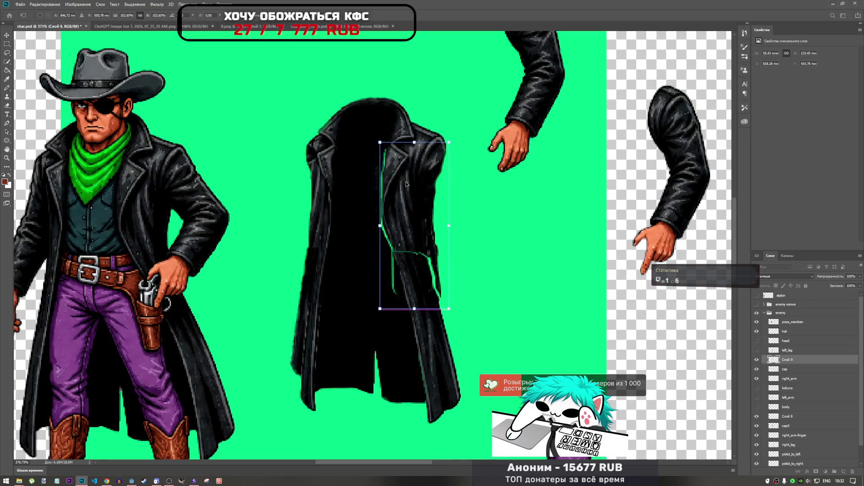
{"action": "key", "text": "Left"}
{"action": "key", "text": "Down"}
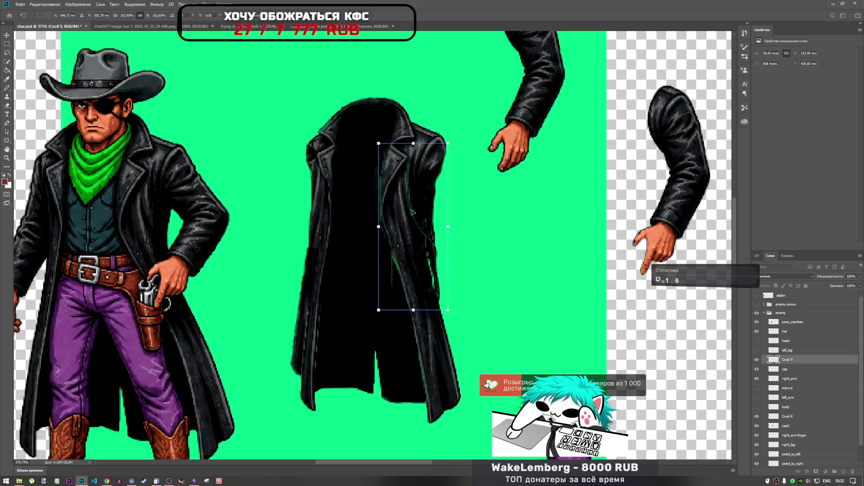
{"action": "key", "text": "Up"}
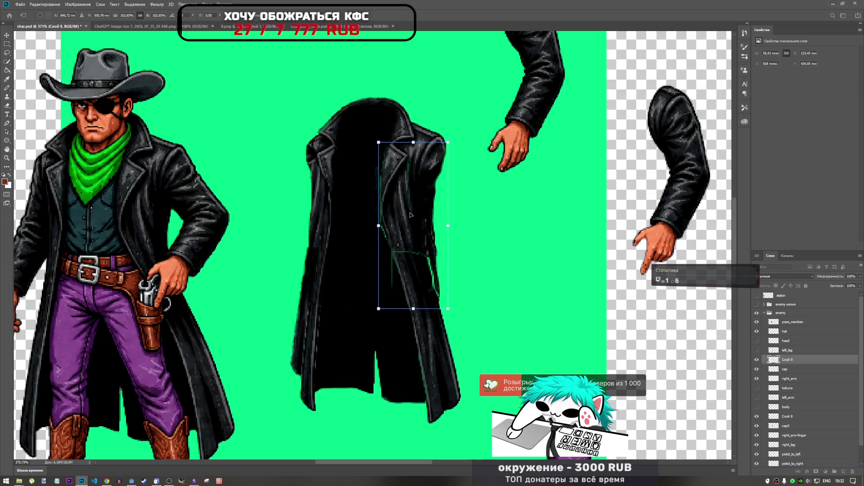
{"action": "key", "text": "Left"}
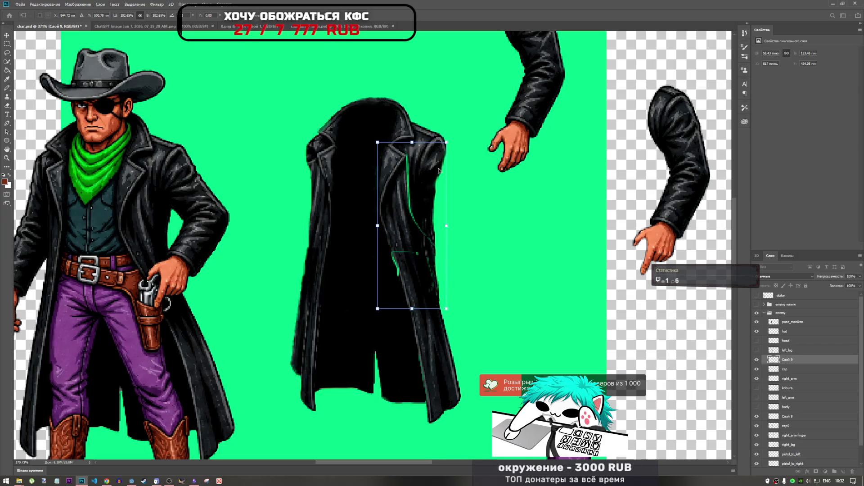
{"action": "left_click_drag", "start_coordinate": [447, 142], "coordinate": [447, 140]}
{"action": "left_click_drag", "start_coordinate": [404, 213], "coordinate": [406, 214]}
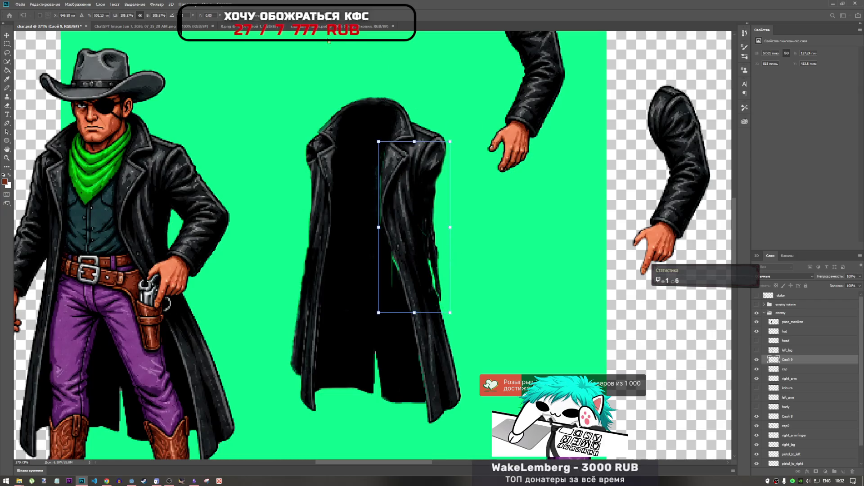
{"action": "key", "text": "Return"}
{"action": "key", "text": "l"}
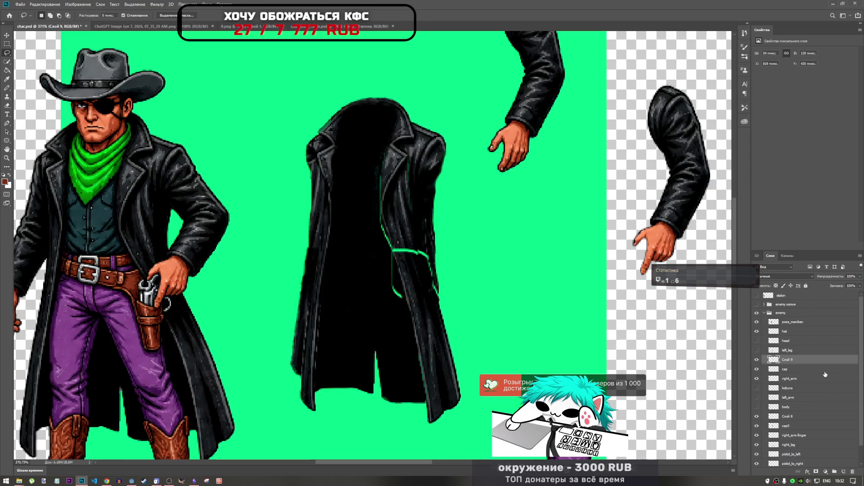
Select the cap flap layer below and nudge it a pixel at a time into place.
{"action": "key", "text": "alt+bracketleft"}
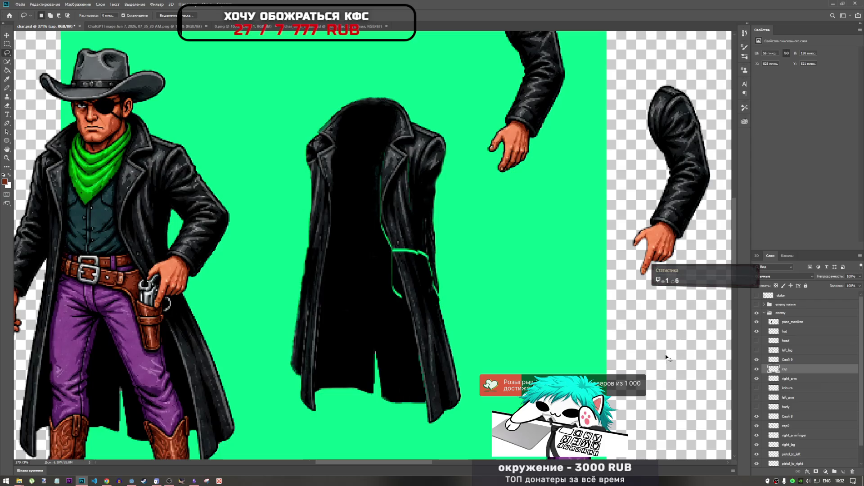
{"action": "key", "text": "ctrl+t"}
{"action": "key", "text": "Left"}
{"action": "key", "text": "Up"}
{"action": "key", "text": "Up"}
{"action": "key", "text": "Up"}
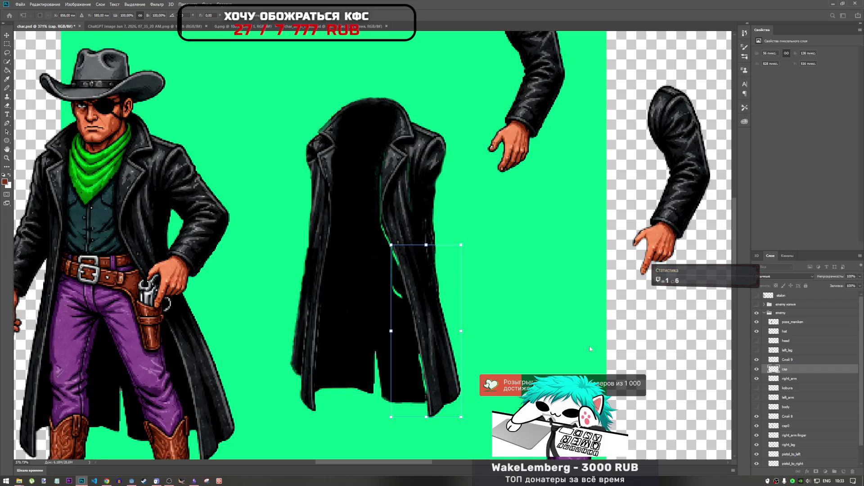
{"action": "key", "text": "Right"}
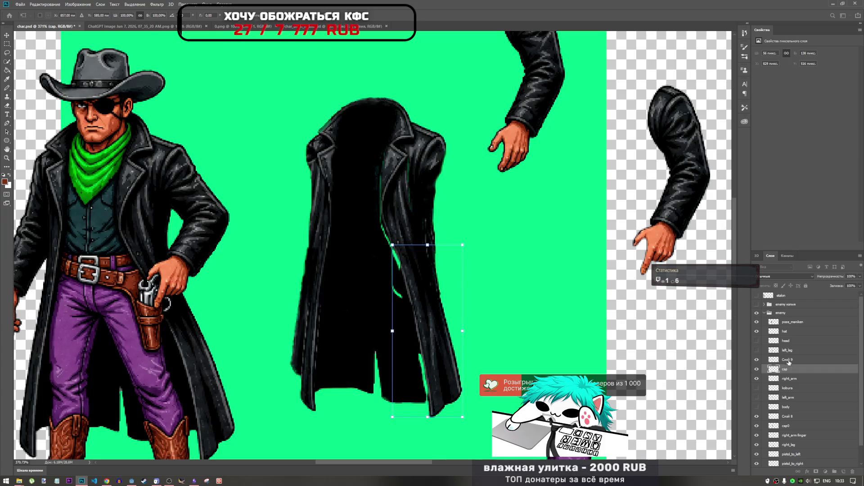
Merge the cap layer into Слой 9 and apply the transform without moving it.
{"action": "left_click", "coordinate": [788, 361]}
{"action": "left_click", "coordinate": [792, 371], "text": "ctrl"}
{"action": "right_click", "coordinate": [792, 371]}
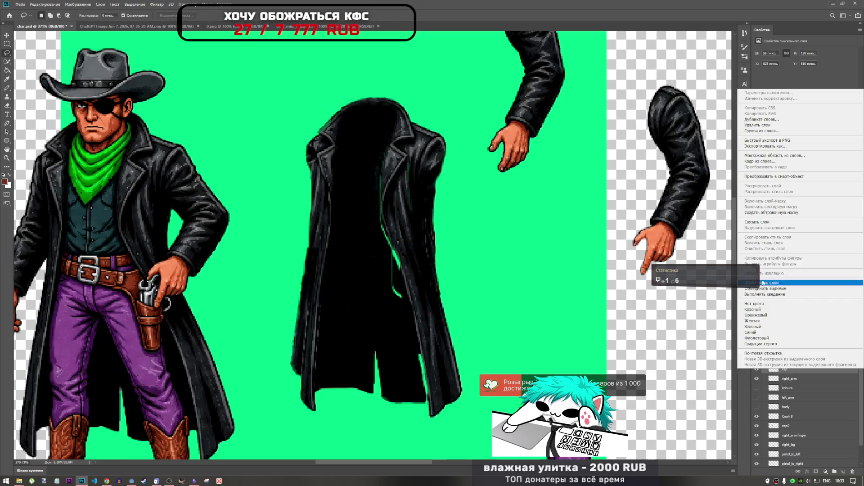
{"action": "left_click", "coordinate": [792, 283]}
{"action": "key", "text": "ctrl+t"}
{"action": "left_click_drag", "start_coordinate": [419, 303], "coordinate": [305, 297]}
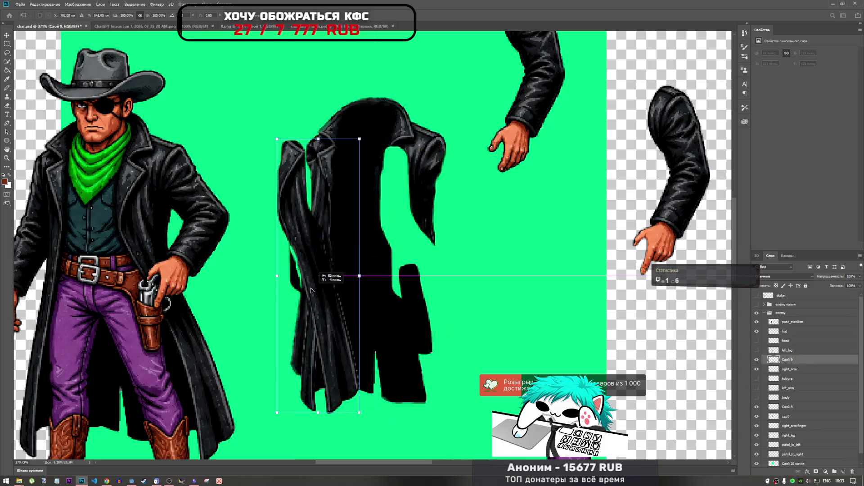
{"action": "key", "text": "ctrl+z"}
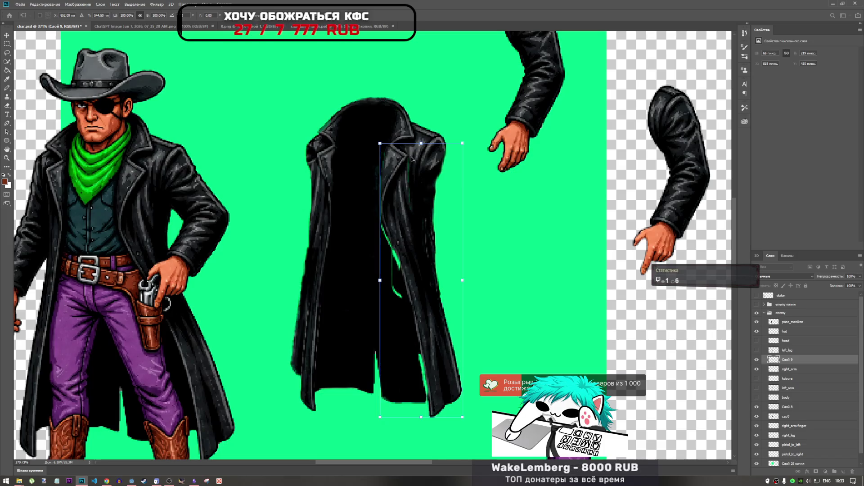
{"action": "scroll", "coordinate": [411, 157], "scroll_direction": "up", "scroll_amount": 6}
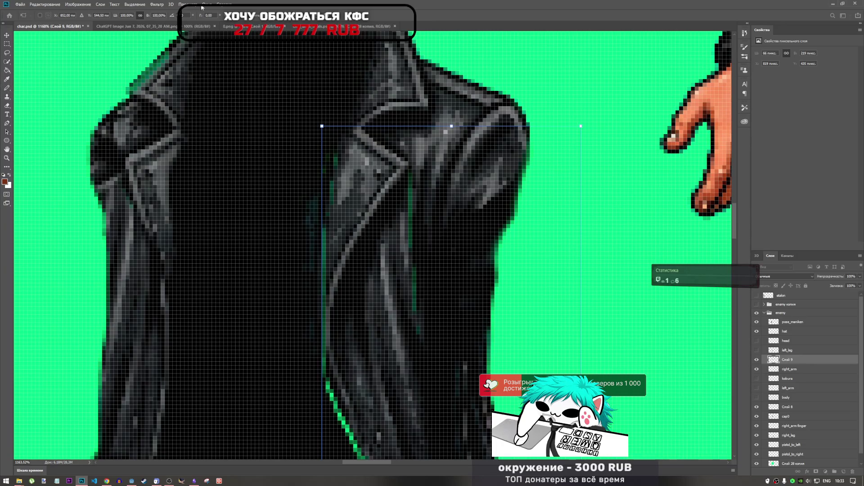
{"action": "key", "text": "Return"}
{"action": "key", "text": "l"}
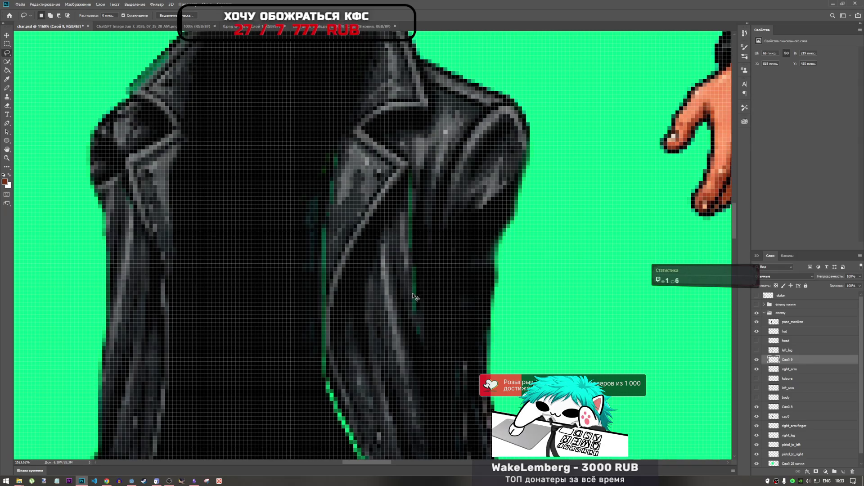
Warp the Слой 9 coat panel to follow the coat's edge and apply it.
{"action": "key", "text": "ctrl+t"}
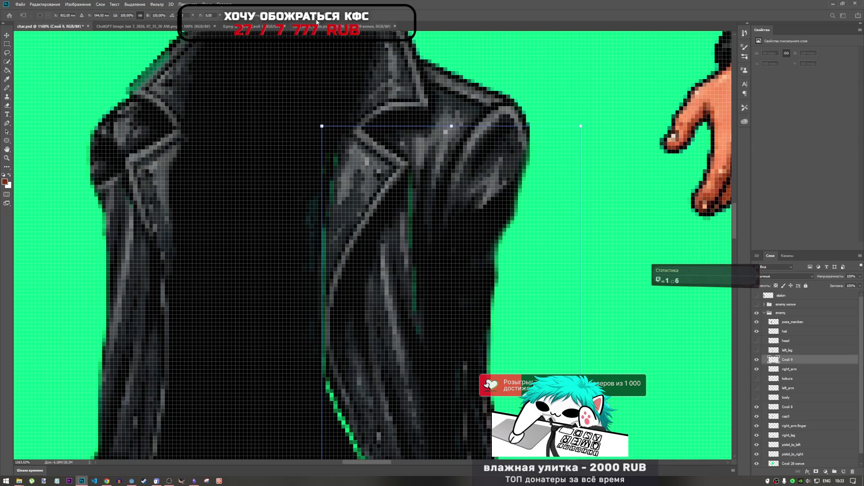
{"action": "left_click", "coordinate": [317, 16]}
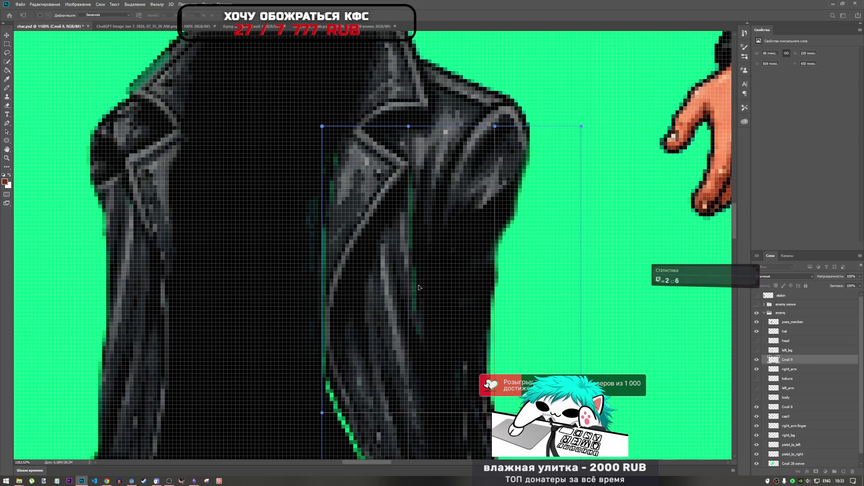
{"action": "key", "text": "Return"}
{"action": "key", "text": "l"}
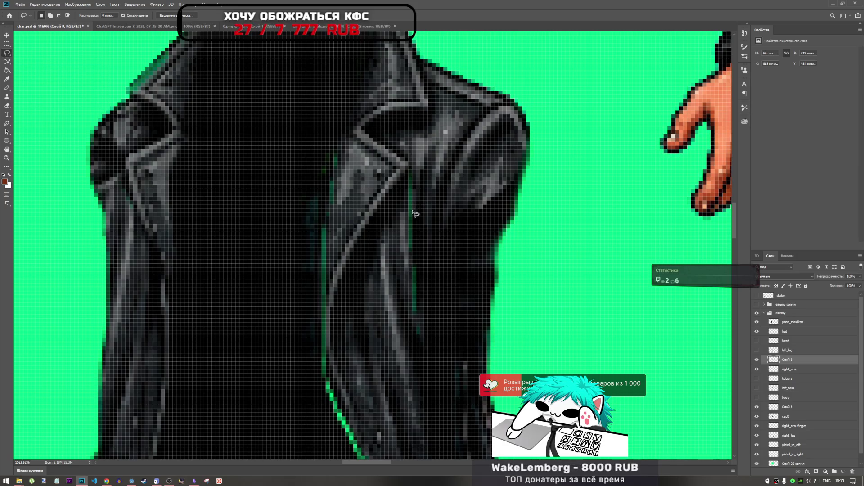
{"action": "scroll", "coordinate": [432, 313], "scroll_direction": "down", "scroll_amount": 5}
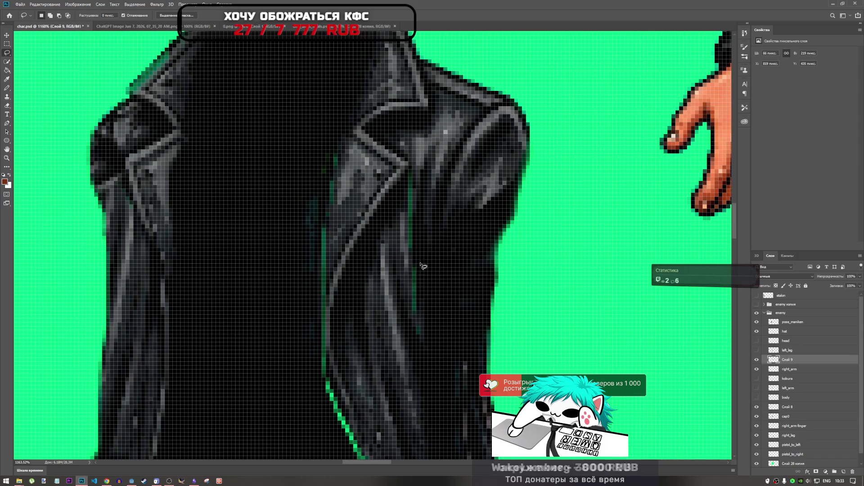
{"action": "scroll", "coordinate": [437, 279], "scroll_direction": "down", "scroll_amount": 5}
{"action": "scroll", "coordinate": [436, 285], "scroll_direction": "up", "scroll_amount": 3}
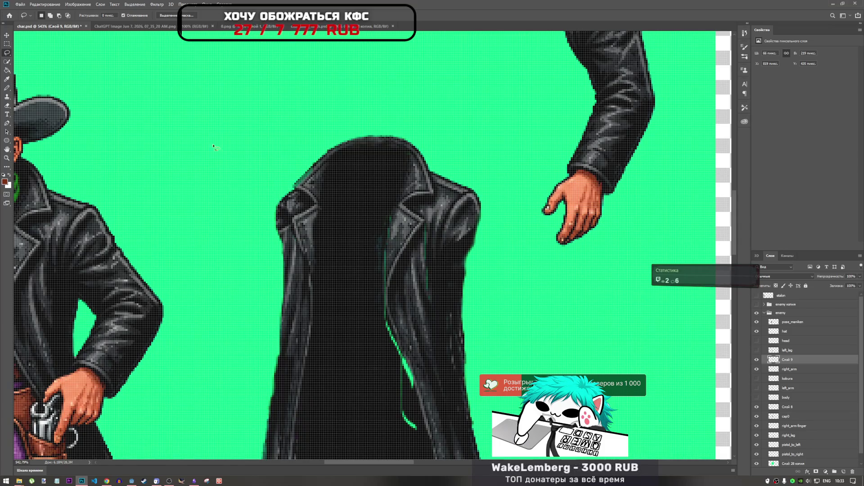
Hide cap0 to isolate the flap and clone dark coat texture onto its upper-right edge.
{"action": "left_click", "coordinate": [7, 97]}
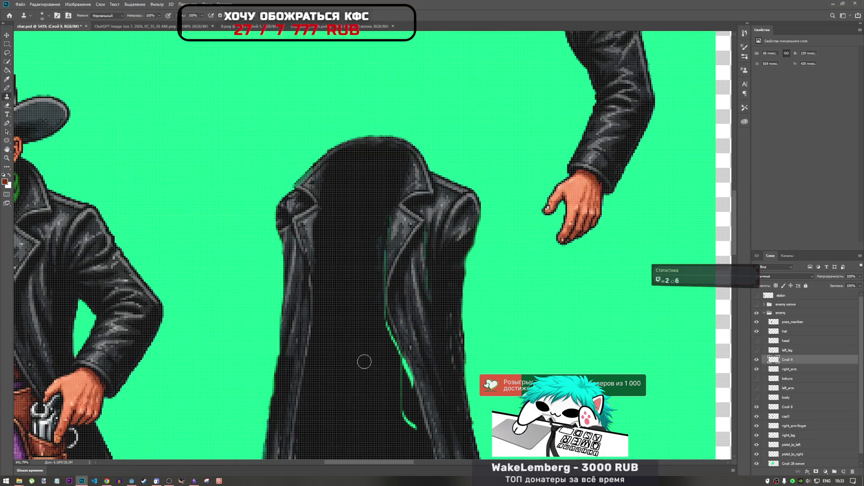
{"action": "scroll", "coordinate": [429, 323], "scroll_direction": "up", "scroll_amount": 4}
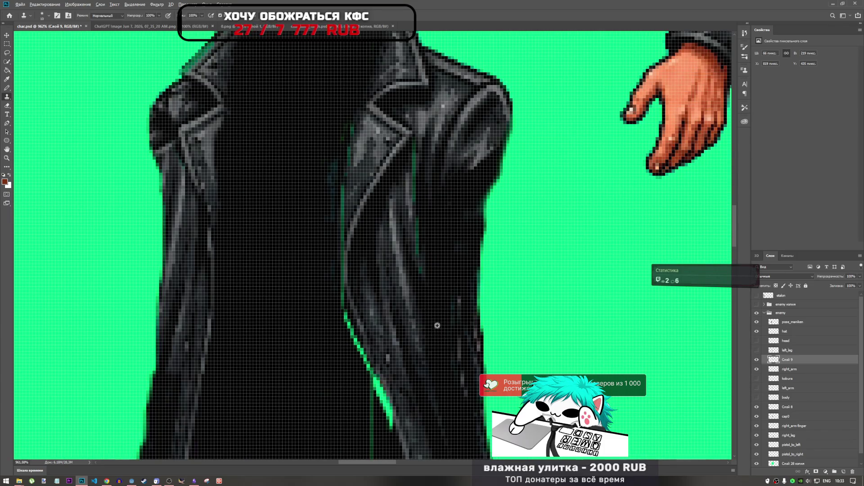
{"action": "scroll", "coordinate": [437, 326], "scroll_direction": "down", "scroll_amount": 4}
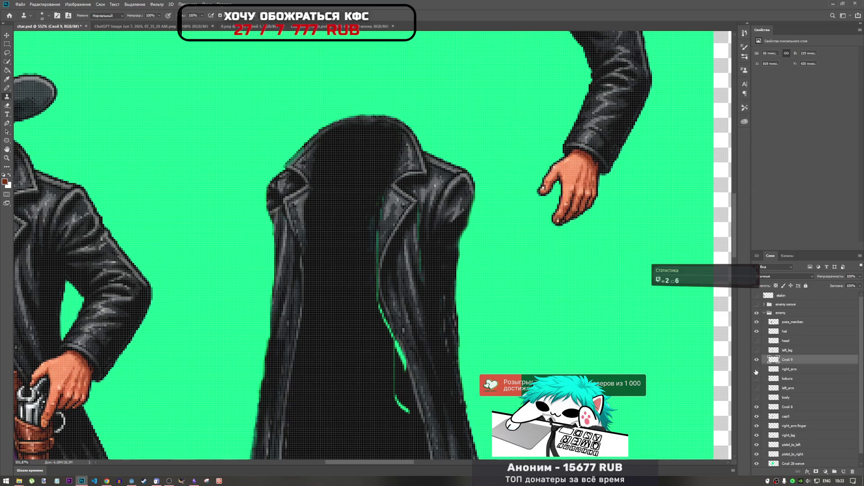
{"action": "left_click", "coordinate": [757, 369]}
{"action": "left_click", "coordinate": [757, 369]}
{"action": "scroll", "coordinate": [515, 241], "scroll_direction": "down", "scroll_amount": 3}
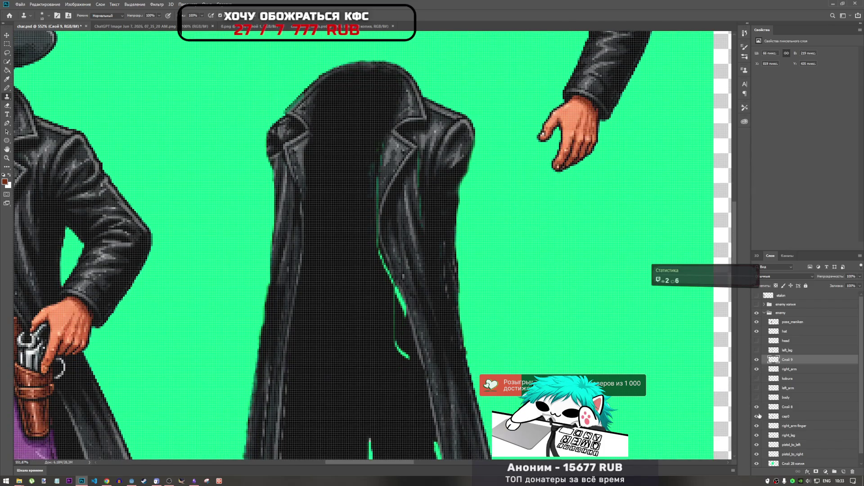
{"action": "left_click", "coordinate": [757, 416]}
{"action": "left_click", "coordinate": [757, 416]}
{"action": "left_click", "coordinate": [757, 416]}
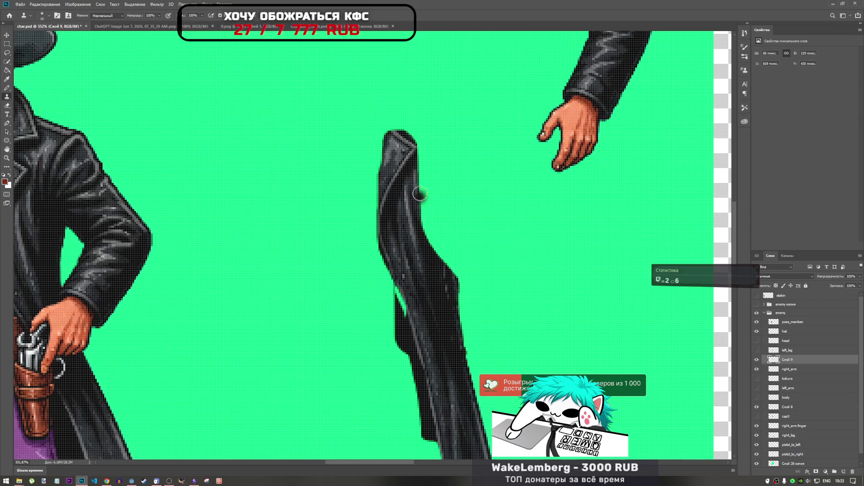
{"action": "scroll", "coordinate": [440, 306], "scroll_direction": "down", "scroll_amount": 5}
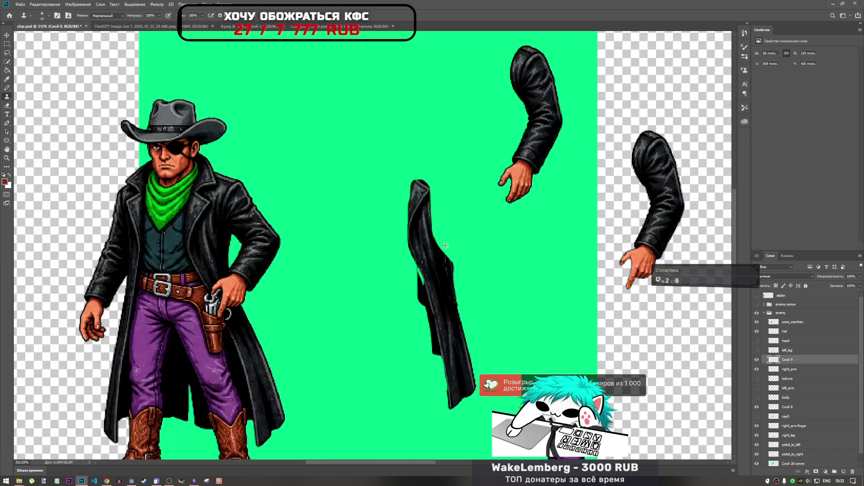
{"action": "scroll", "coordinate": [429, 244], "scroll_direction": "up", "scroll_amount": 6}
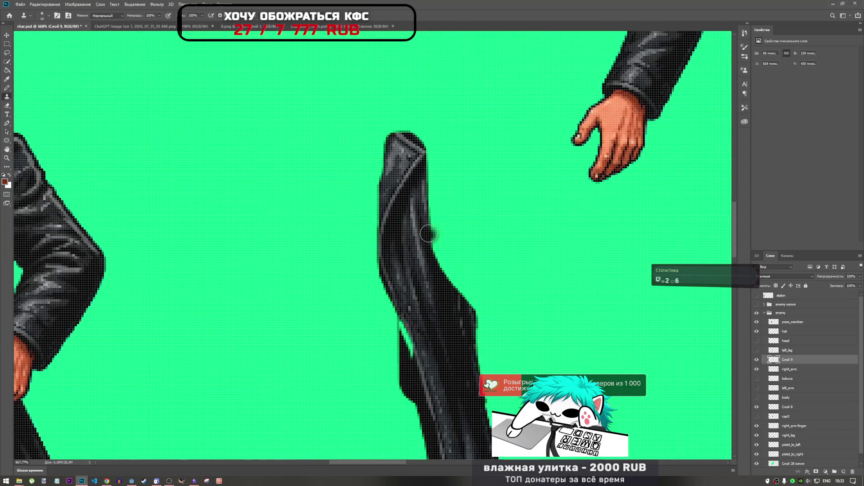
{"action": "mouse_move", "coordinate": [432, 173]}
{"action": "left_mouse_down"}
{"action": "mouse_move", "coordinate": [430, 235]}
{"action": "mouse_move", "coordinate": [448, 280]}
{"action": "left_mouse_up"}
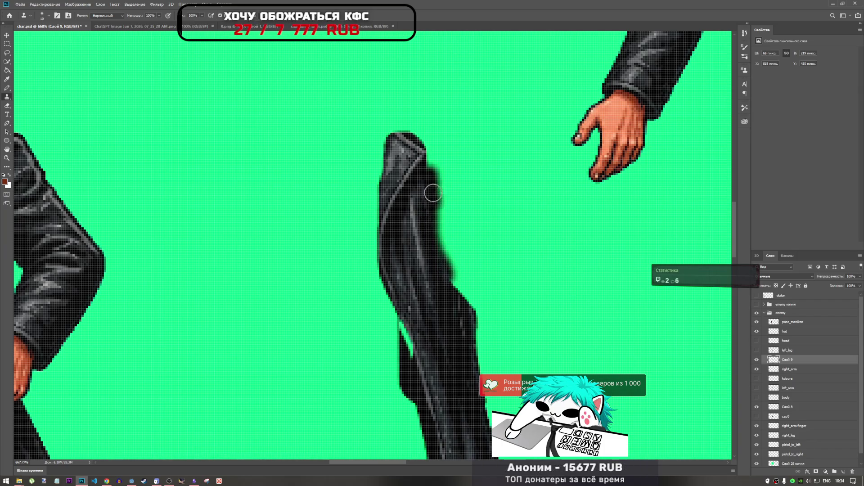
Compare with cap0, then lasso and delete the stray strip along the flap's right edge.
{"action": "left_click", "coordinate": [6, 53]}
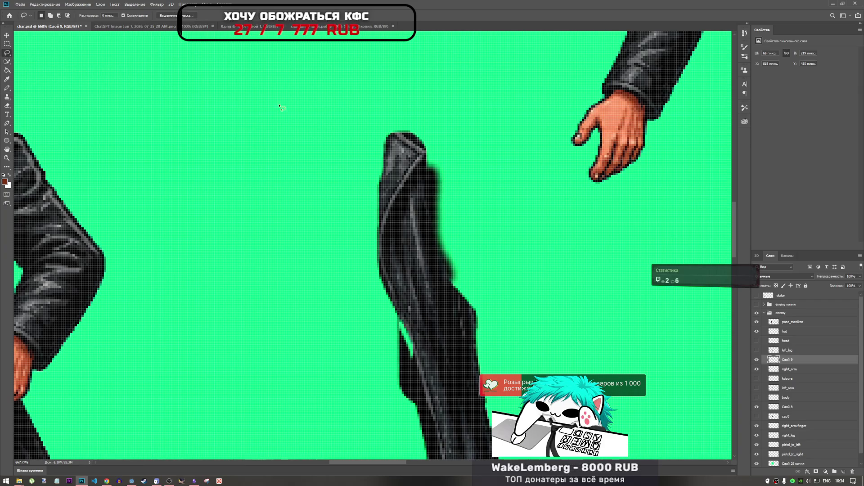
{"action": "scroll", "coordinate": [469, 252], "scroll_direction": "down", "scroll_amount": 2}
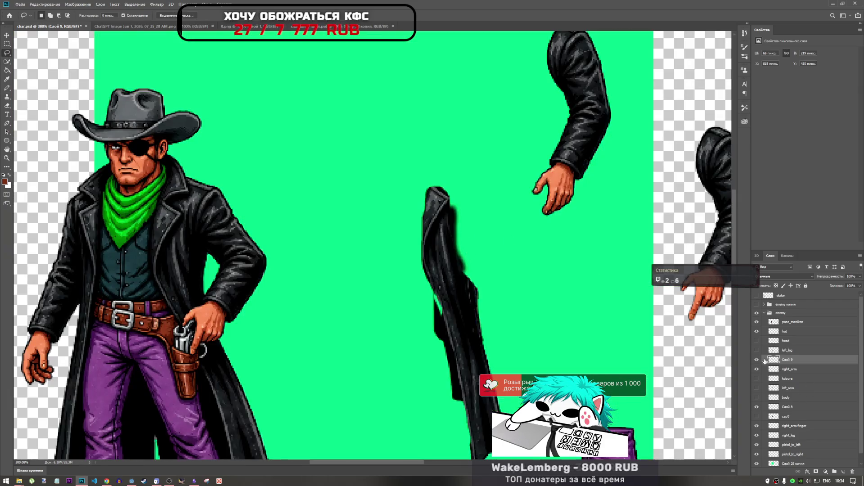
{"action": "left_click", "coordinate": [757, 417]}
{"action": "left_click", "coordinate": [757, 417]}
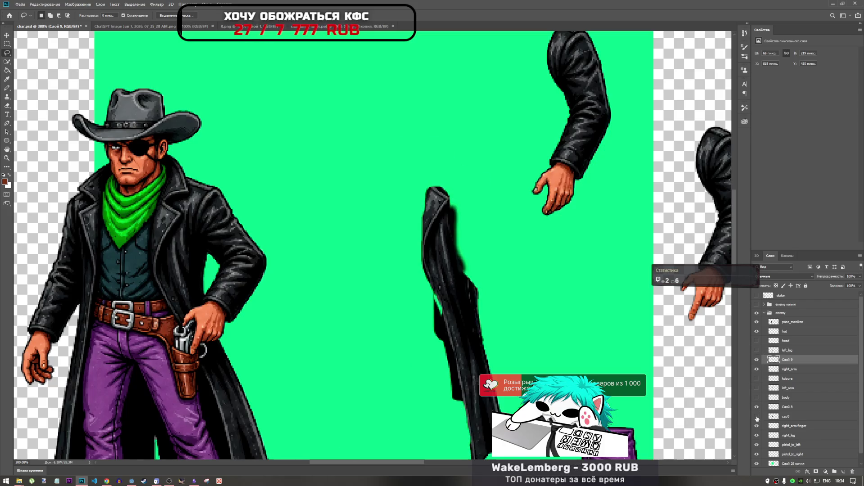
{"action": "left_click", "coordinate": [757, 417]}
{"action": "left_click", "coordinate": [757, 417]}
{"action": "scroll", "coordinate": [461, 230], "scroll_direction": "up", "scroll_amount": 1}
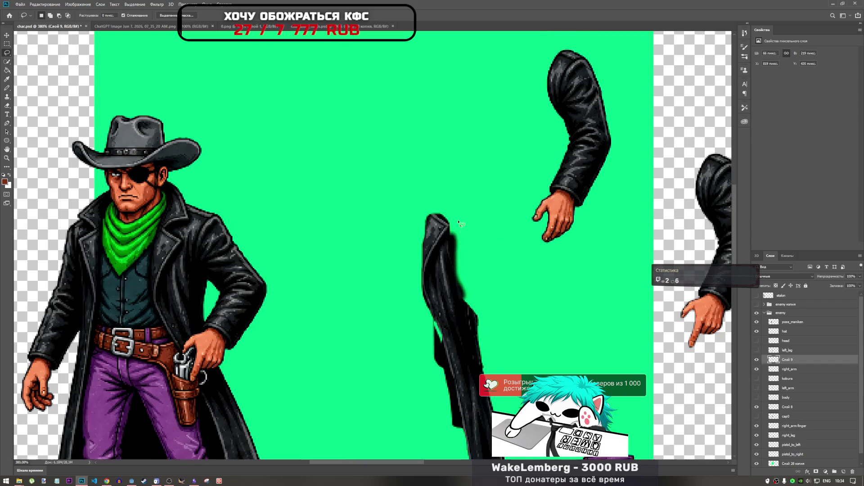
{"action": "scroll", "coordinate": [461, 287], "scroll_direction": "up", "scroll_amount": 5, "text": "alt"}
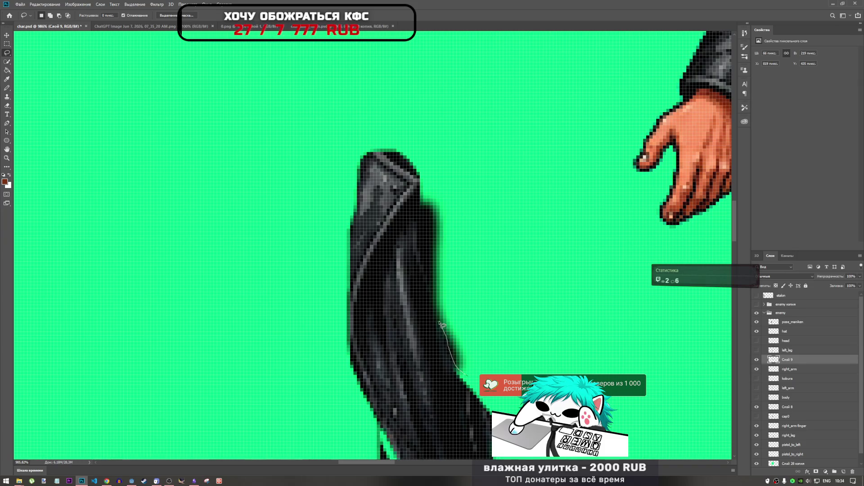
{"action": "mouse_move", "coordinate": [435, 300]}
{"action": "left_mouse_down"}
{"action": "mouse_move", "coordinate": [432, 231]}
{"action": "mouse_move", "coordinate": [450, 189]}
{"action": "mouse_move", "coordinate": [562, 371]}
{"action": "mouse_move", "coordinate": [540, 373]}
{"action": "left_mouse_up"}
{"action": "key", "text": "Delete"}
{"action": "key", "text": "ctrl+d"}
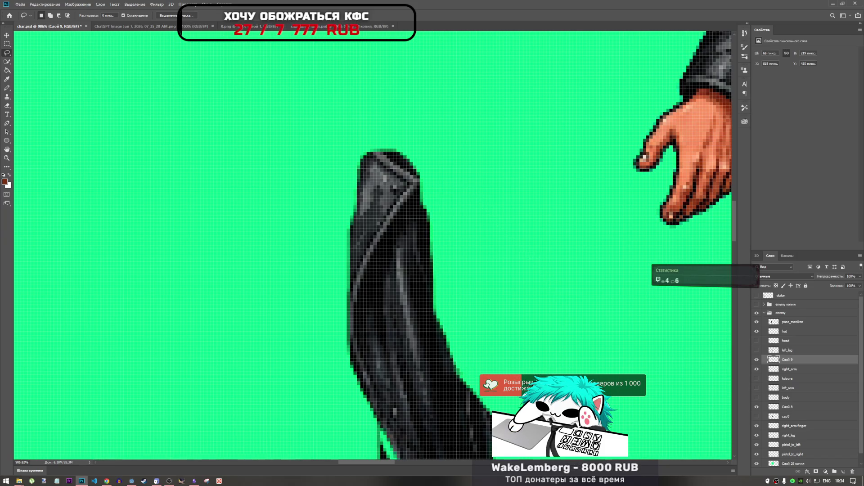
{"action": "scroll", "coordinate": [509, 333], "scroll_direction": "down", "scroll_amount": 5}
{"action": "key", "text": "alt+Tab"}
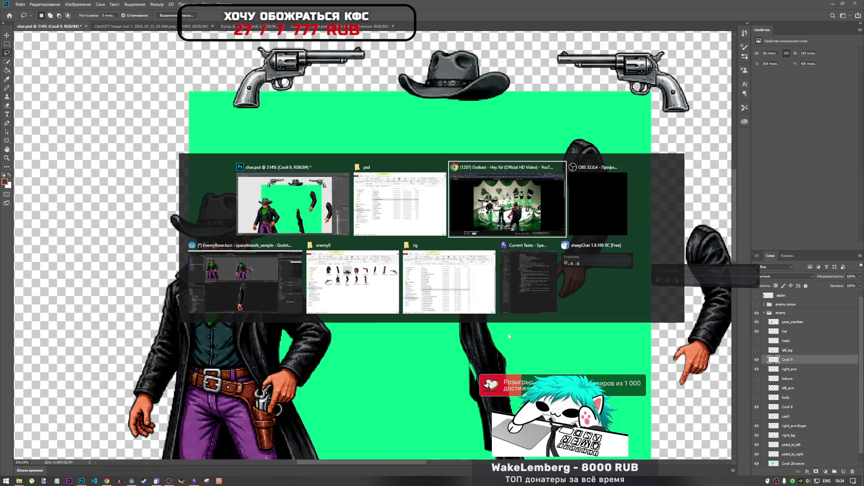
Return to char.psd and toggle Слой 8 and cap0 visibility to compare the coat pieces.
{"action": "key", "text": "alt+Tab"}
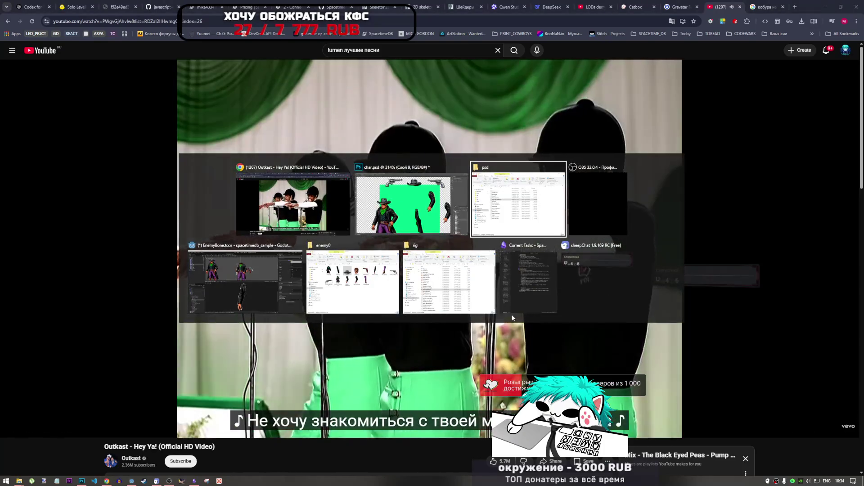
{"action": "key", "text": "Tab"}
{"action": "key", "text": "Tab"}
{"action": "key", "text": "Tab"}
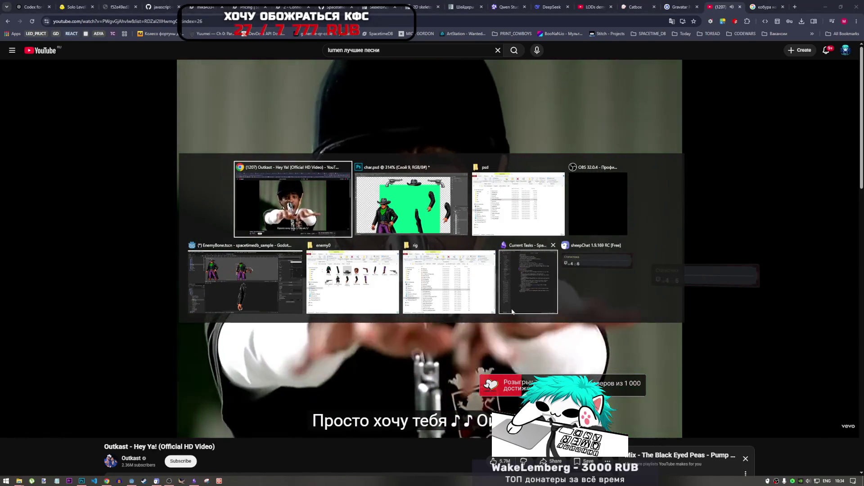
{"action": "key", "text": "Tab"}
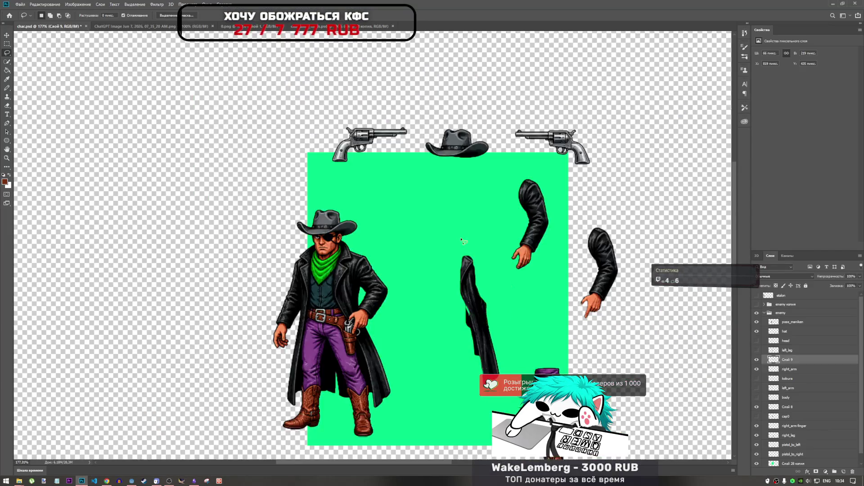
{"action": "scroll", "coordinate": [479, 405], "scroll_direction": "up", "scroll_amount": 2}
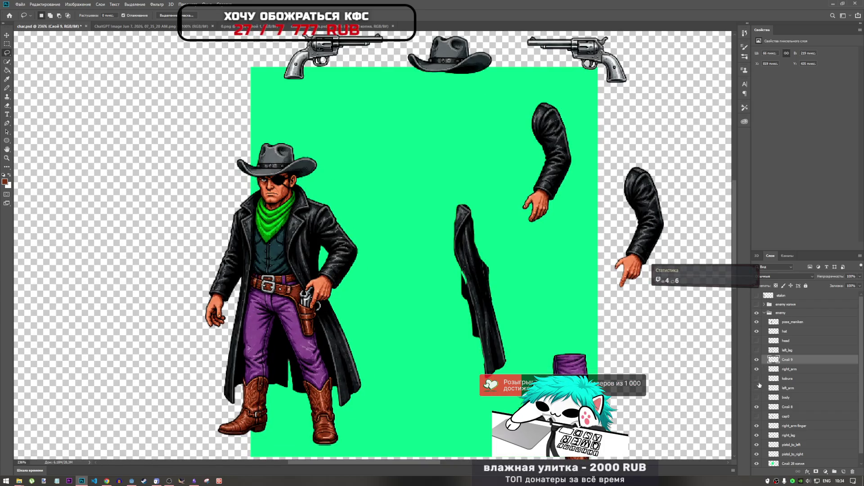
{"action": "left_click", "coordinate": [757, 408]}
{"action": "left_click", "coordinate": [757, 410]}
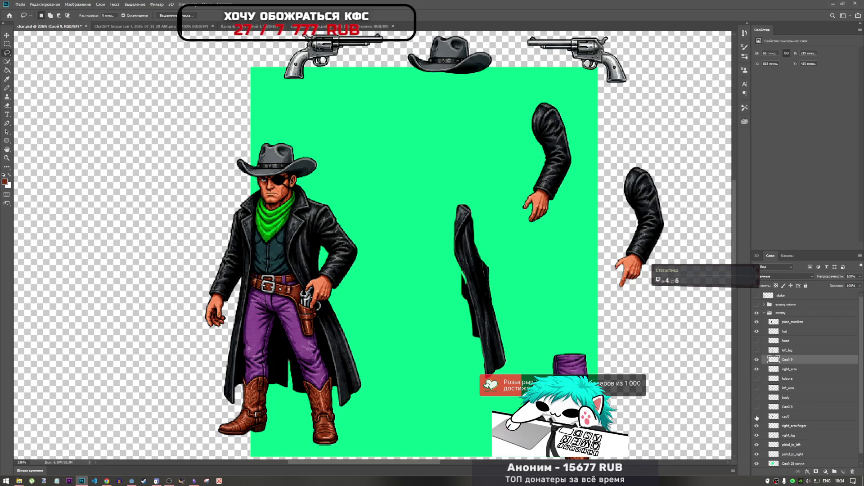
{"action": "left_click", "coordinate": [756, 407]}
{"action": "left_click", "coordinate": [756, 416]}
{"action": "left_click", "coordinate": [757, 416]}
{"action": "left_click", "coordinate": [757, 417]}
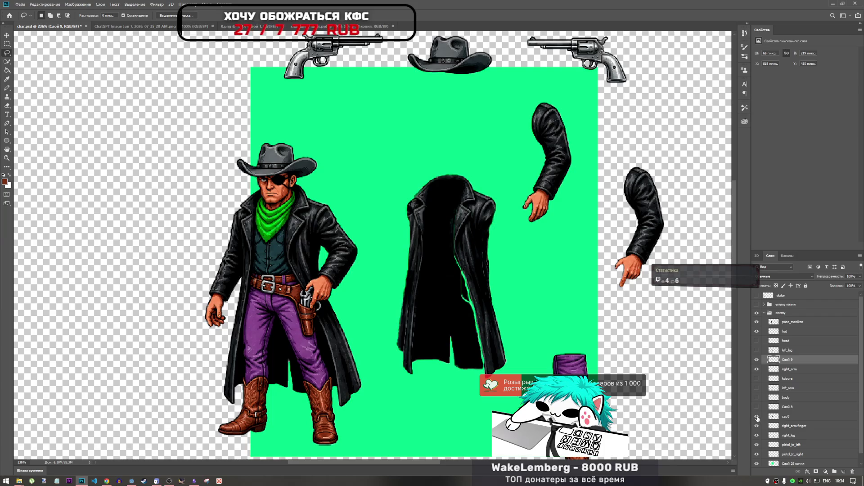
Rename the Слой 9 layer to 'cap'.
{"action": "scroll", "coordinate": [464, 225], "scroll_direction": "up", "scroll_amount": 3}
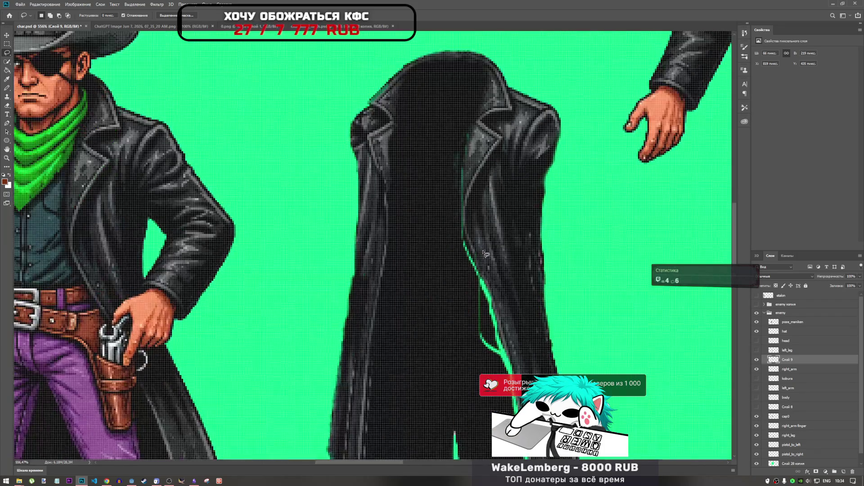
{"action": "scroll", "coordinate": [463, 225], "scroll_direction": "down", "scroll_amount": 2}
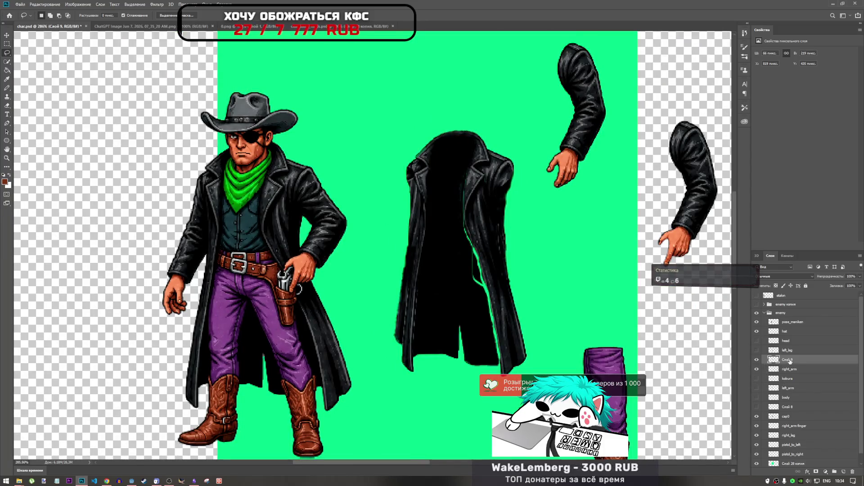
{"action": "type", "text": "cap"}
{"action": "left_click", "coordinate": [785, 417]}
Select cap0 and hide then show the cap layer to check its contents.
{"action": "left_click", "coordinate": [758, 407]}
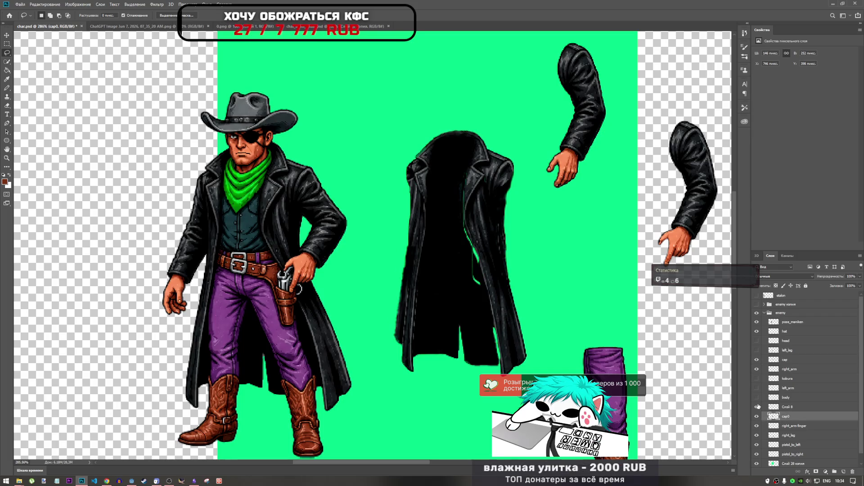
{"action": "left_click", "coordinate": [757, 360]}
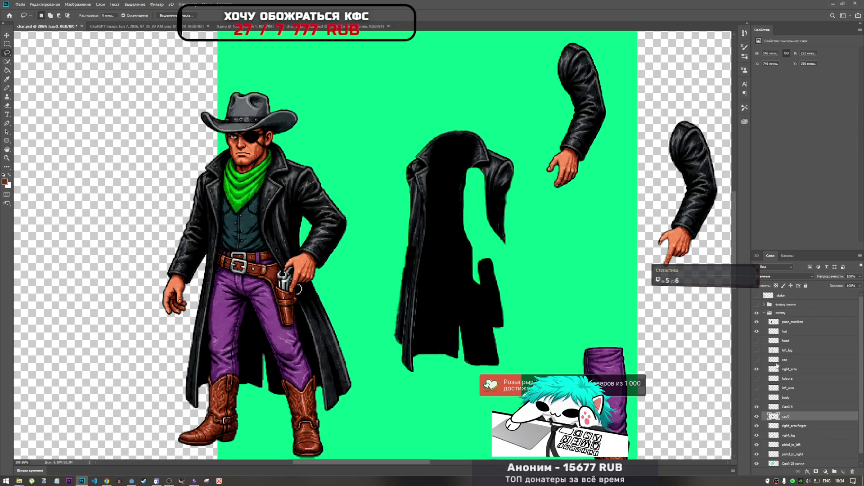
{"action": "left_click", "coordinate": [757, 360]}
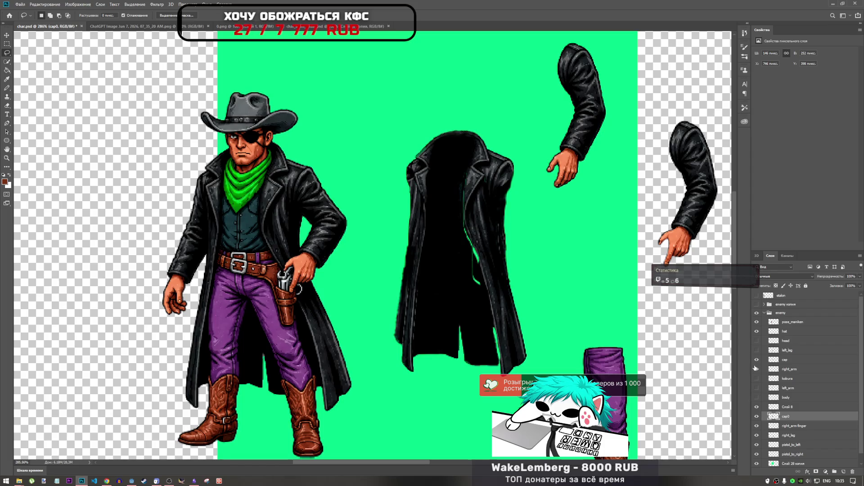
{"action": "scroll", "coordinate": [495, 239], "scroll_direction": "up", "scroll_amount": 3}
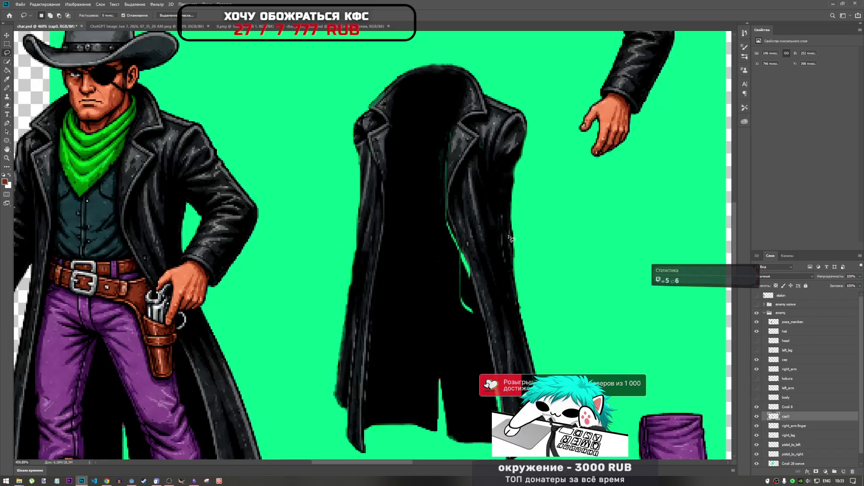
{"action": "scroll", "coordinate": [448, 255], "scroll_direction": "down", "scroll_amount": 1}
{"action": "scroll", "coordinate": [448, 256], "scroll_direction": "down", "scroll_amount": 2}
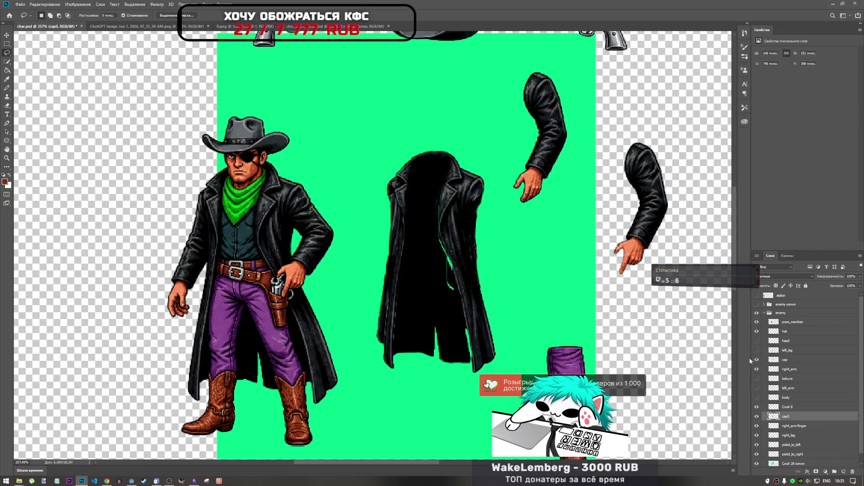
Toggle Слой 8 and cap0 to compare the coat's inner edge.
{"action": "left_click", "coordinate": [758, 407]}
{"action": "left_click", "coordinate": [758, 407]}
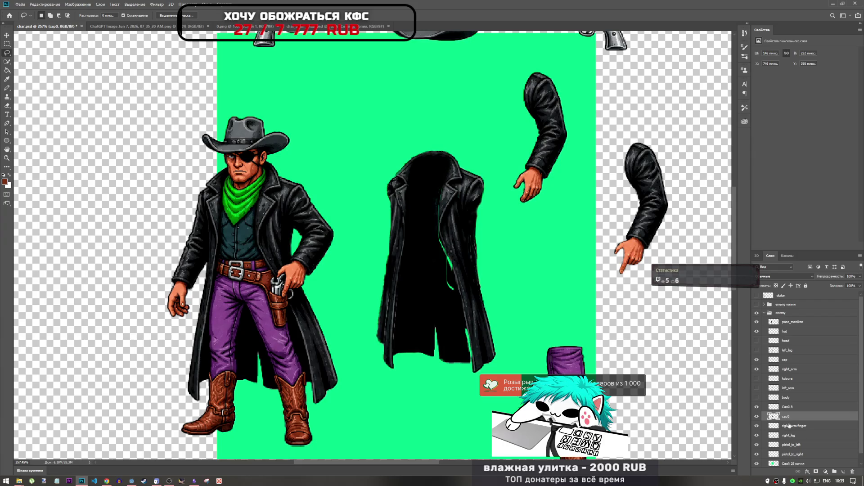
{"action": "left_click", "coordinate": [759, 417]}
{"action": "left_click", "coordinate": [759, 417]}
{"action": "left_click", "coordinate": [759, 418]}
{"action": "left_click", "coordinate": [758, 417]}
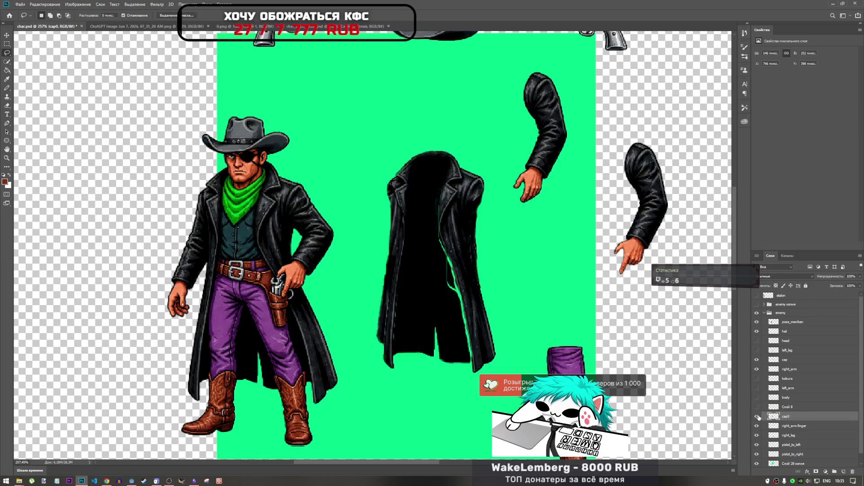
Bring up the cap layer's context menu.
{"action": "right_click", "coordinate": [776, 361]}
{"action": "right_click", "coordinate": [775, 363]}
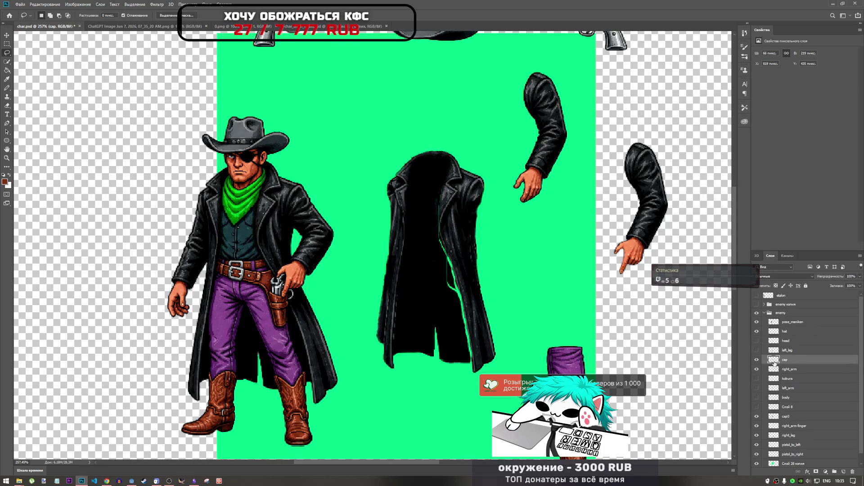
{"action": "right_click", "coordinate": [776, 365]}
Load the cap layer's pixels and delete a lassoed area along the coat's inner edge.
{"action": "left_click", "coordinate": [787, 245]}
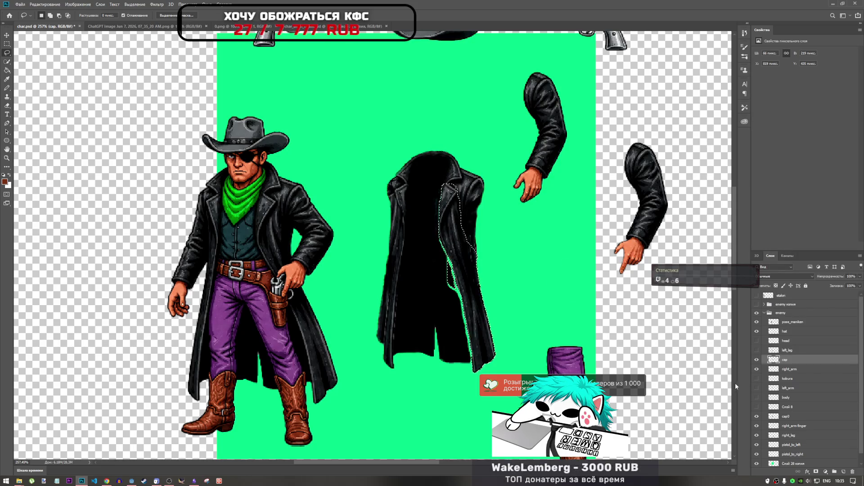
{"action": "scroll", "coordinate": [421, 269], "scroll_direction": "up", "scroll_amount": 5}
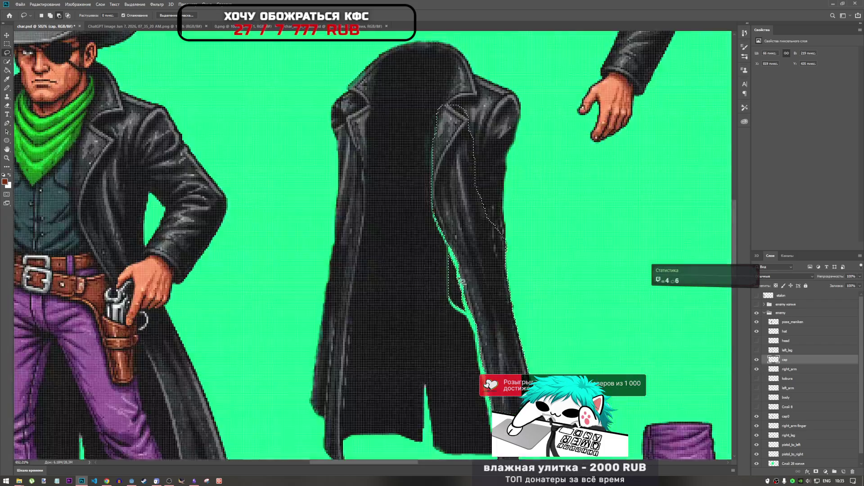
{"action": "scroll", "coordinate": [454, 290], "scroll_direction": "down", "scroll_amount": 4}
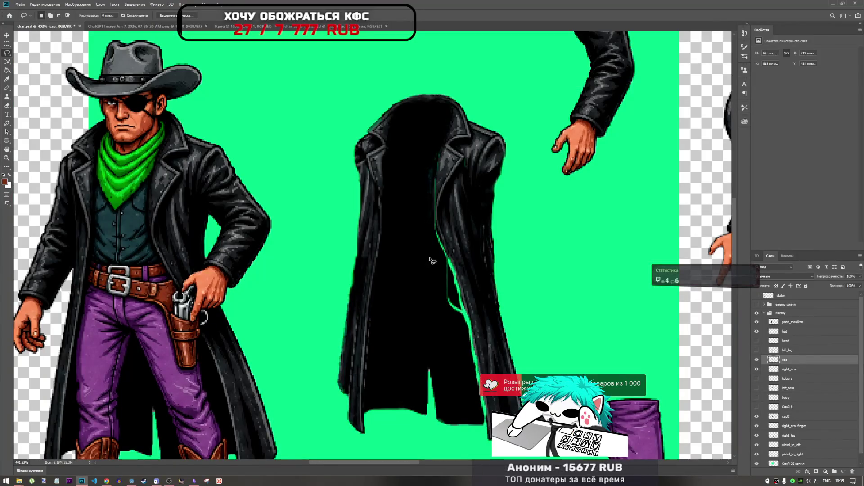
{"action": "left_click_drag", "start_coordinate": [462, 292], "coordinate": [461, 306]}
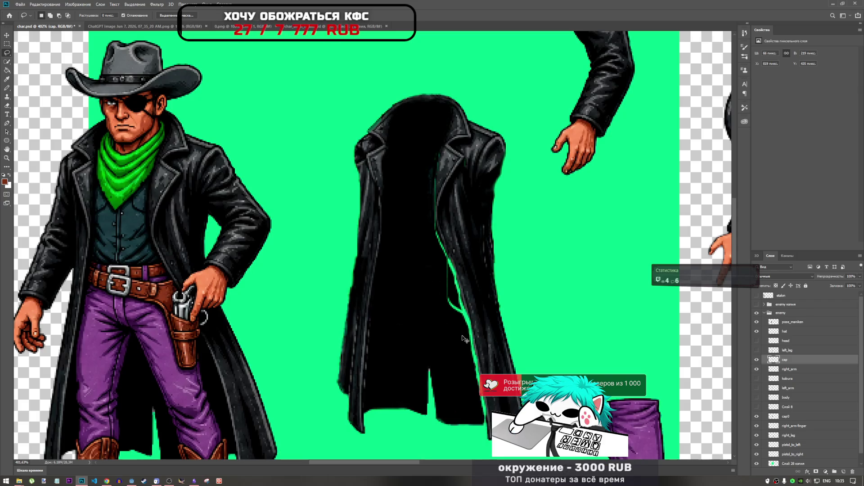
{"action": "left_click_drag", "start_coordinate": [463, 338], "coordinate": [462, 336]}
{"action": "key", "text": "Delete"}
{"action": "scroll", "coordinate": [493, 316], "scroll_direction": "down", "scroll_amount": 5}
{"action": "scroll", "coordinate": [483, 291], "scroll_direction": "up", "scroll_amount": 5}
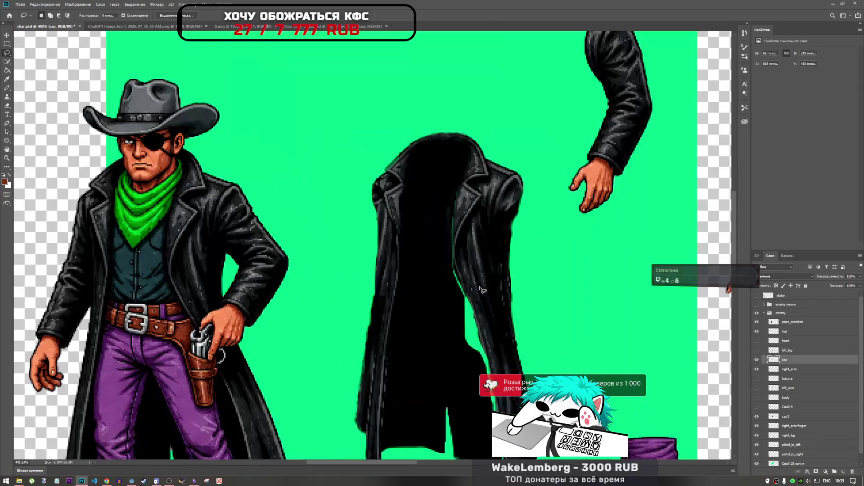
{"action": "scroll", "coordinate": [473, 308], "scroll_direction": "up", "scroll_amount": 3}
{"action": "scroll", "coordinate": [503, 299], "scroll_direction": "down", "scroll_amount": 5}
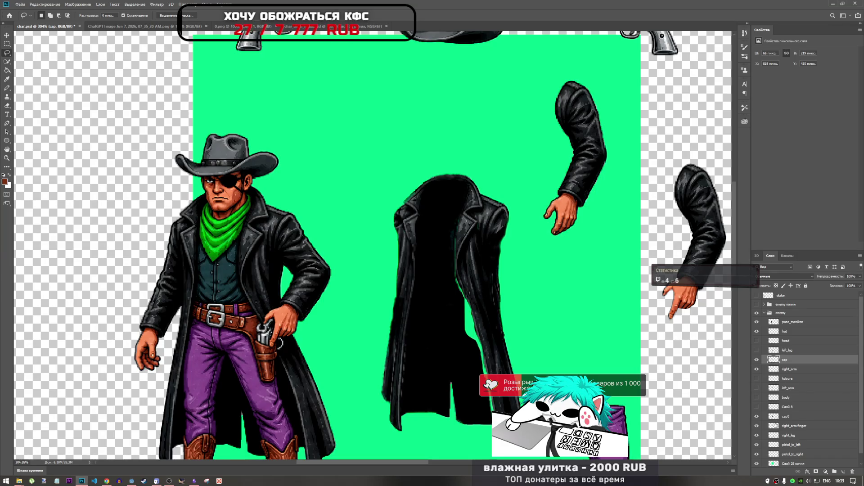
Lasso a strip down the cap0 coat and copy it onto a new layer with Ctrl+J.
{"action": "left_click", "coordinate": [782, 417]}
{"action": "left_click", "coordinate": [757, 369]}
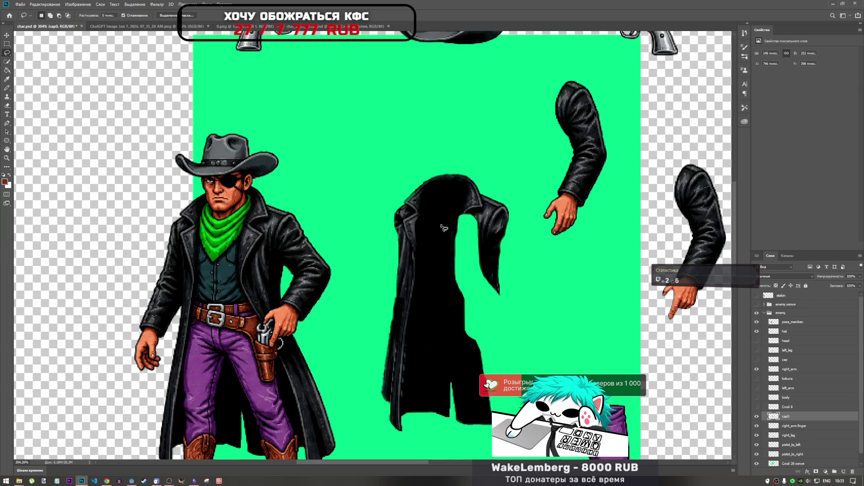
{"action": "left_click_drag", "start_coordinate": [441, 225], "coordinate": [453, 338]}
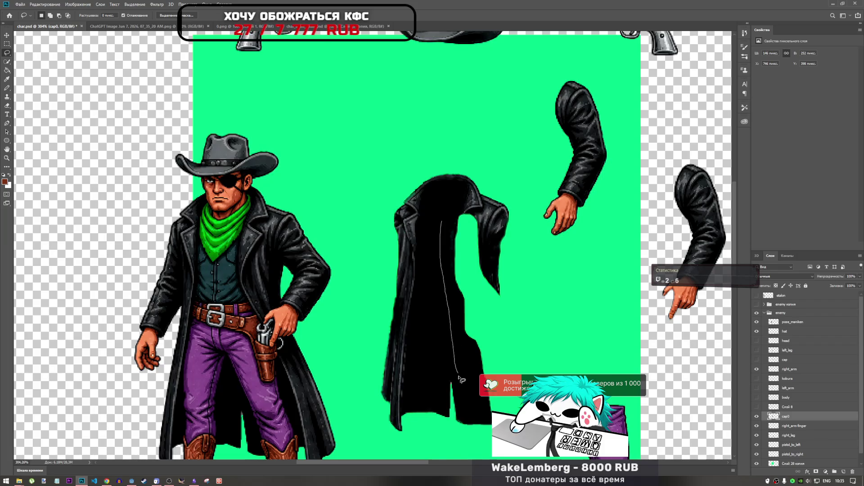
{"action": "left_click_drag", "start_coordinate": [459, 376], "coordinate": [471, 403]}
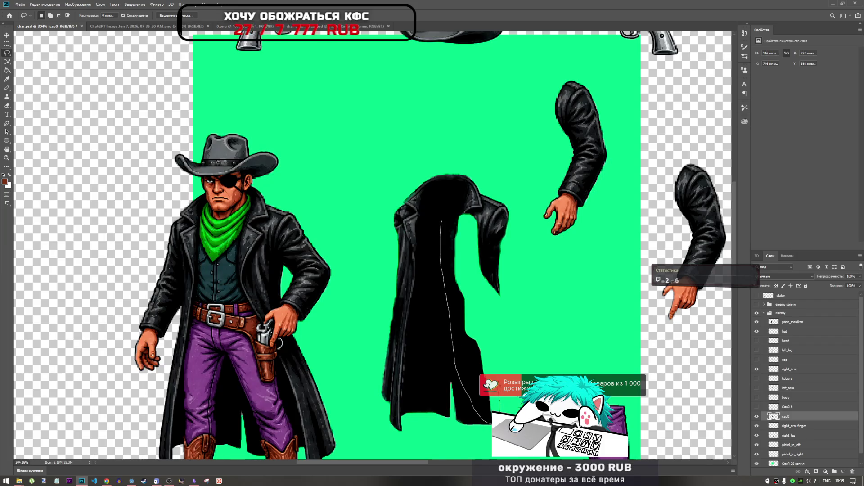
{"action": "mouse_move", "coordinate": [489, 339]}
{"action": "left_mouse_down"}
{"action": "mouse_move", "coordinate": [460, 229]}
{"action": "mouse_move", "coordinate": [443, 217]}
{"action": "left_mouse_up"}
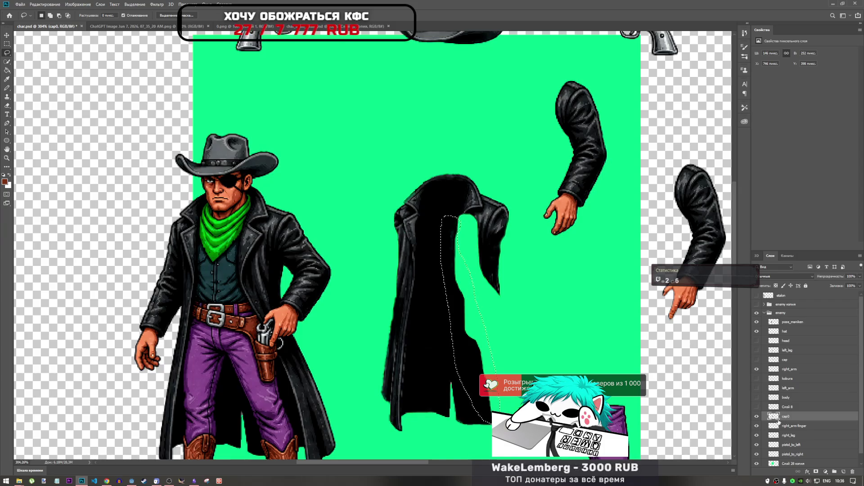
{"action": "key", "text": "ctrl+j"}
Delete the Слой 8 coat piece layer.
{"action": "left_click", "coordinate": [757, 407]}
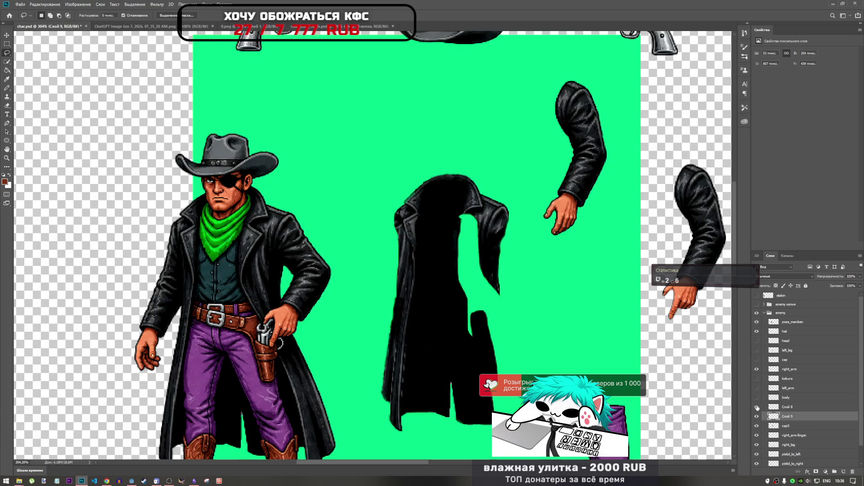
{"action": "left_click", "coordinate": [757, 407]}
{"action": "left_click", "coordinate": [774, 407]}
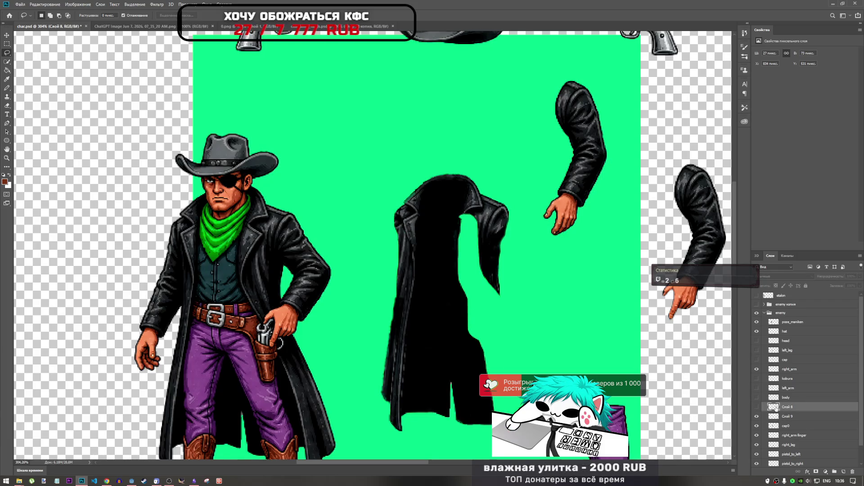
{"action": "key", "text": "Delete"}
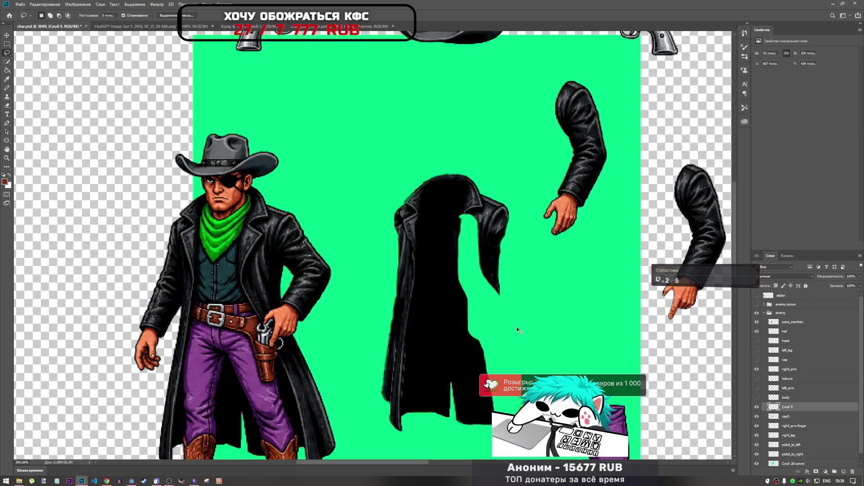
Move the Слой 9 coat strip into place with Free Transform.
{"action": "key", "text": "ctrl+t"}
{"action": "mouse_move", "coordinate": [457, 310]}
{"action": "left_mouse_down"}
{"action": "mouse_move", "coordinate": [473, 311]}
{"action": "mouse_move", "coordinate": [459, 311]}
{"action": "left_mouse_up"}
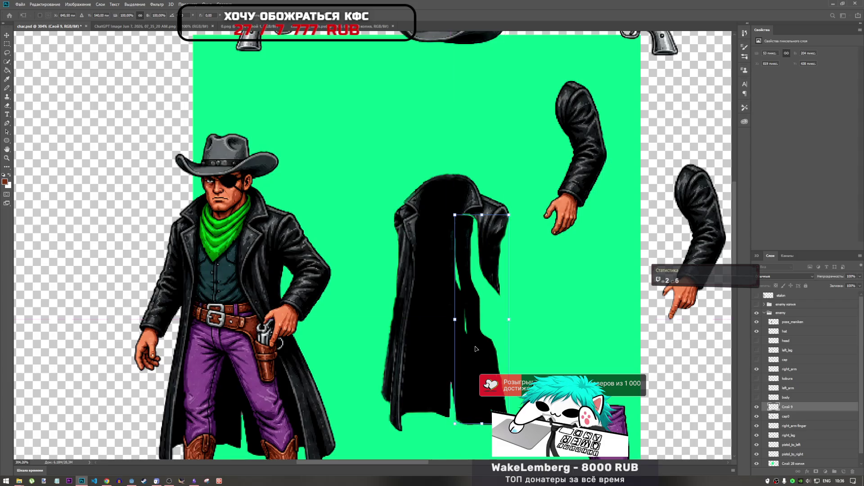
{"action": "mouse_move", "coordinate": [475, 349]}
{"action": "left_mouse_down"}
{"action": "mouse_move", "coordinate": [473, 336]}
{"action": "mouse_move", "coordinate": [479, 346]}
{"action": "left_mouse_up"}
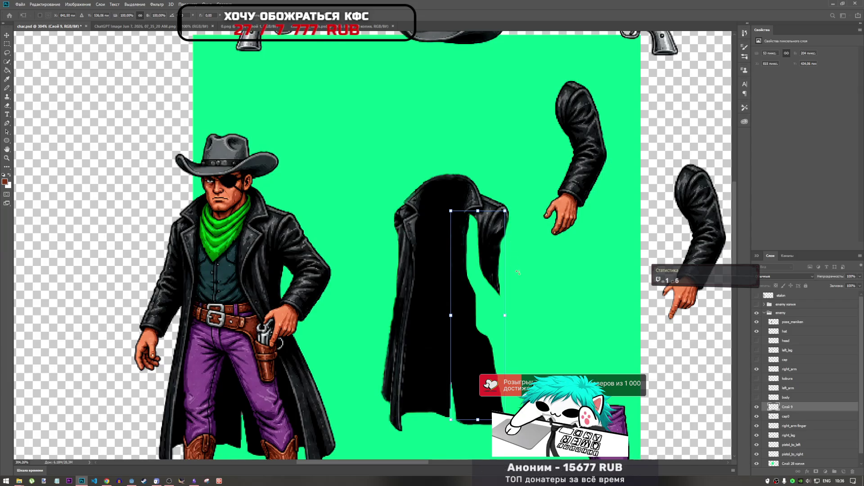
Add a cap0 coat strip as Слой 10 in the coat's right edge, stacking both strips below cap0.
{"action": "left_click", "coordinate": [791, 418]}
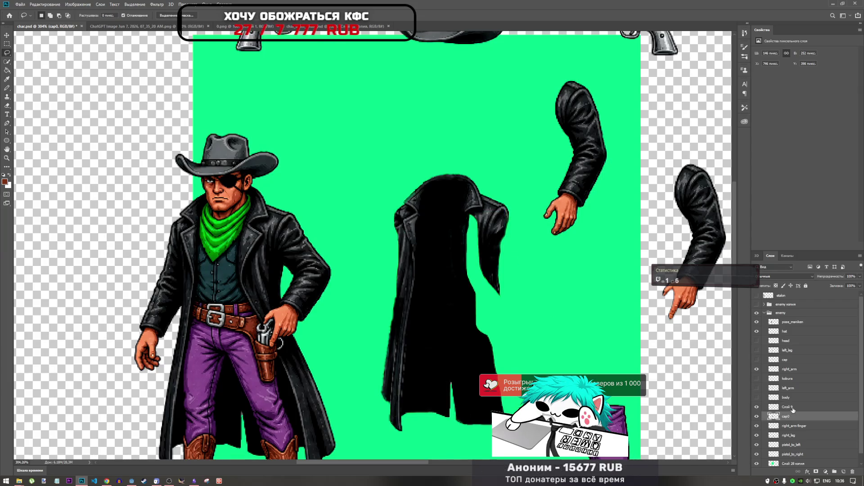
{"action": "key", "text": "ctrl+v"}
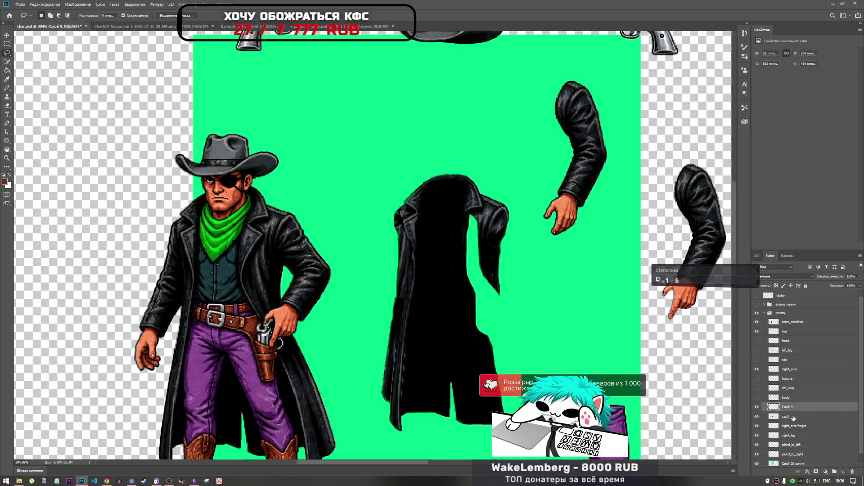
{"action": "key", "text": "ctrl+t"}
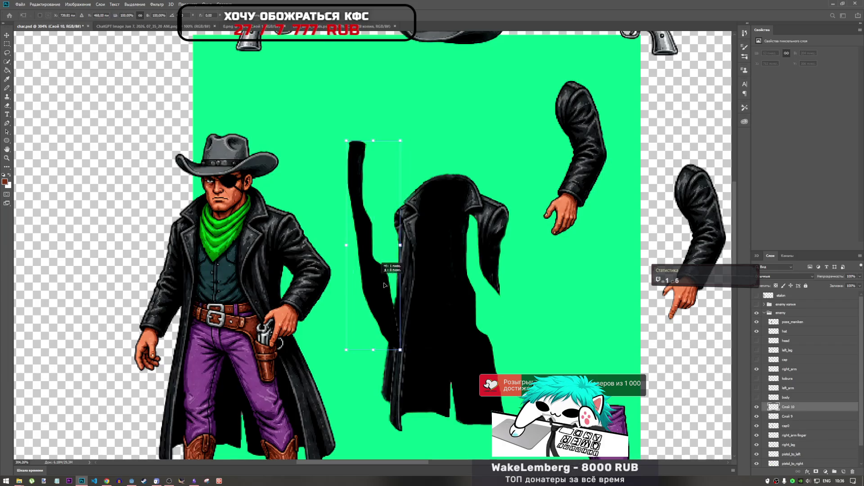
{"action": "mouse_move", "coordinate": [371, 280]}
{"action": "left_mouse_down"}
{"action": "mouse_move", "coordinate": [477, 333]}
{"action": "mouse_move", "coordinate": [492, 345]}
{"action": "mouse_move", "coordinate": [485, 355]}
{"action": "left_mouse_up"}
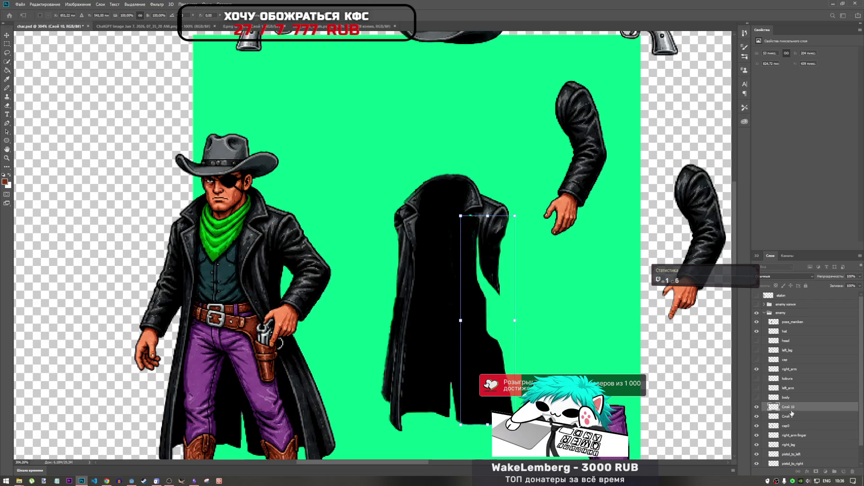
{"action": "key", "text": "l"}
{"action": "left_click", "coordinate": [792, 414], "text": "ctrl"}
{"action": "left_click_drag", "start_coordinate": [799, 410], "coordinate": [800, 423]}
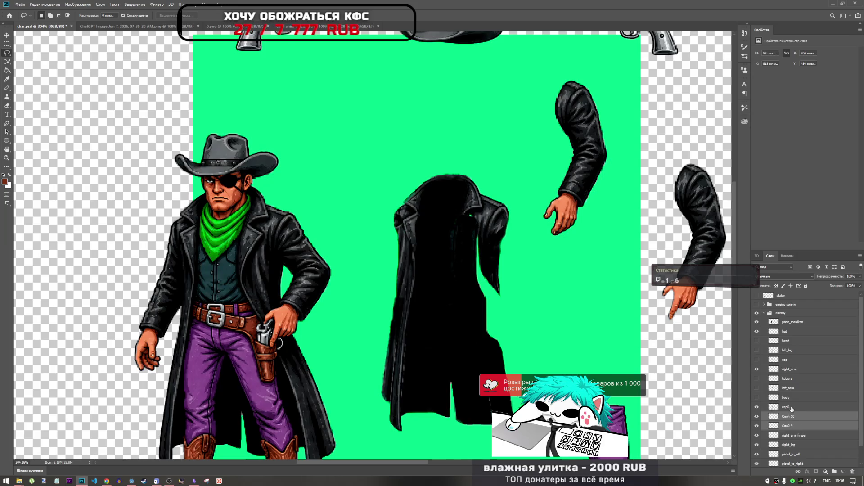
Group cap0 and the coat strip layers into Группа 1 and select Слой 10 inside it.
{"action": "left_click", "coordinate": [791, 407]}
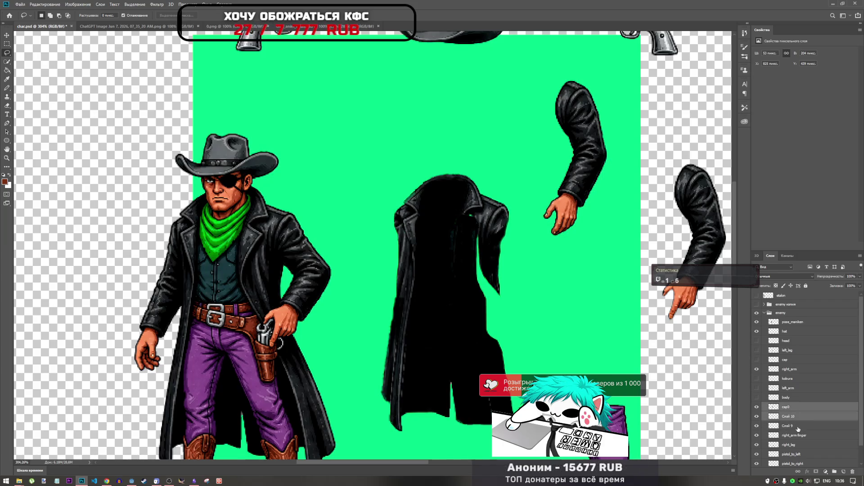
{"action": "left_click", "coordinate": [798, 429], "text": "shift"}
{"action": "key", "text": "ctrl+g"}
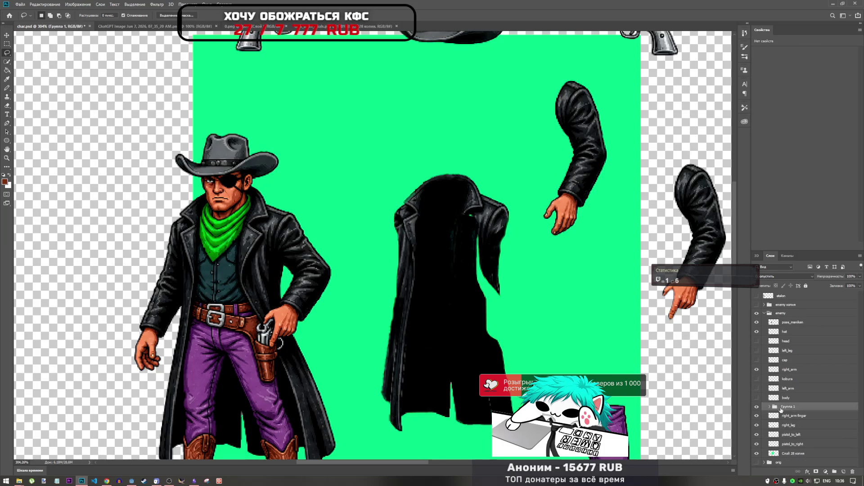
{"action": "left_click", "coordinate": [769, 406]}
{"action": "left_click", "coordinate": [796, 425]}
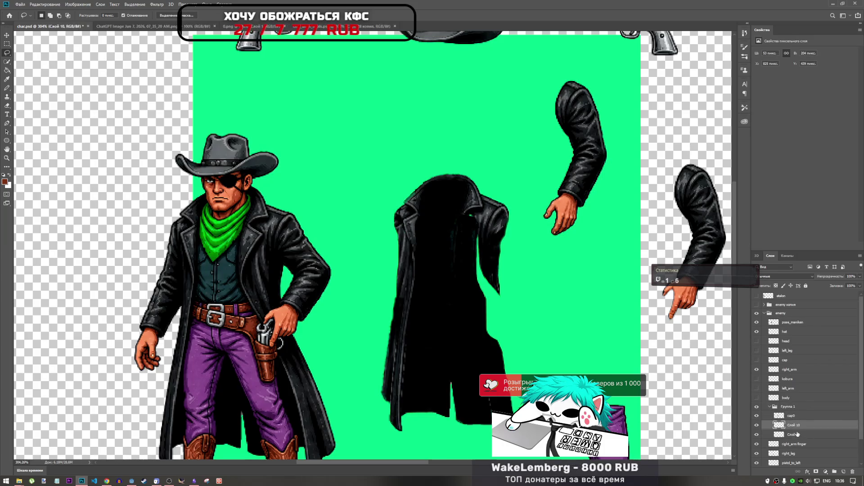
{"action": "left_click", "coordinate": [798, 432]}
{"action": "left_click", "coordinate": [795, 426]}
Duplicate the Слой 10 coat piece shifted about 32 px right and merge the copy into Слой 10.
{"action": "key", "text": "ctrl+t"}
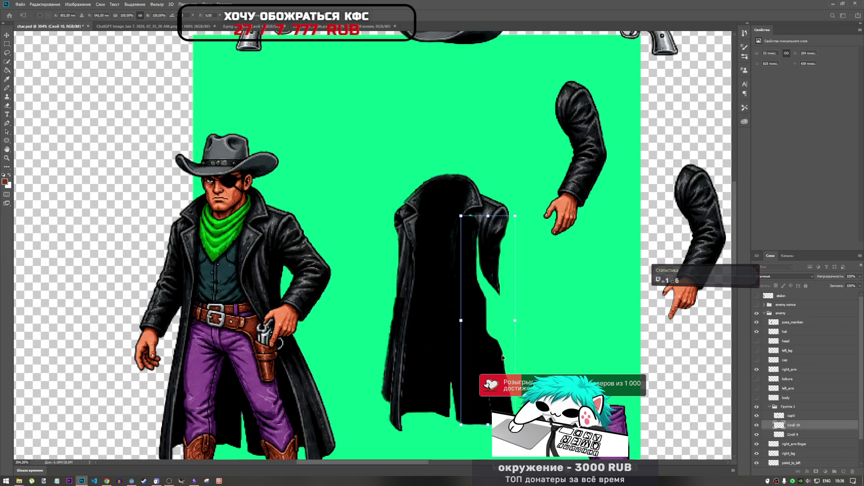
{"action": "key", "text": "ctrl+j"}
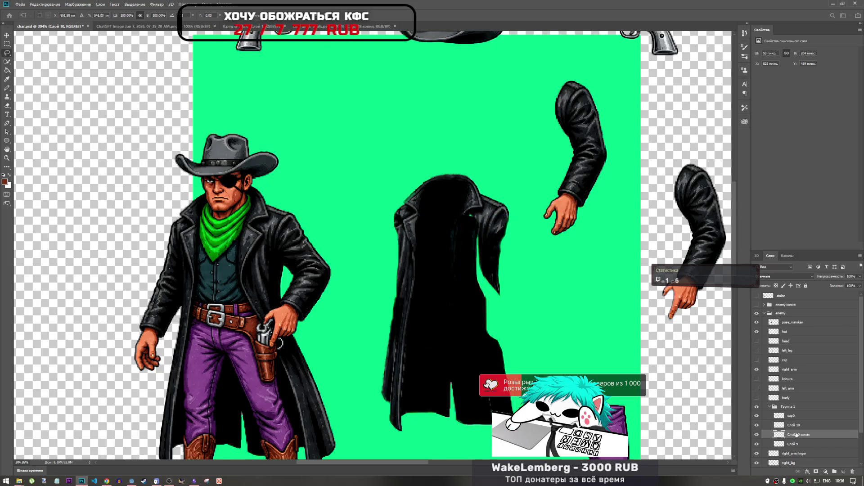
{"action": "left_click_drag", "start_coordinate": [486, 340], "coordinate": [499, 340]}
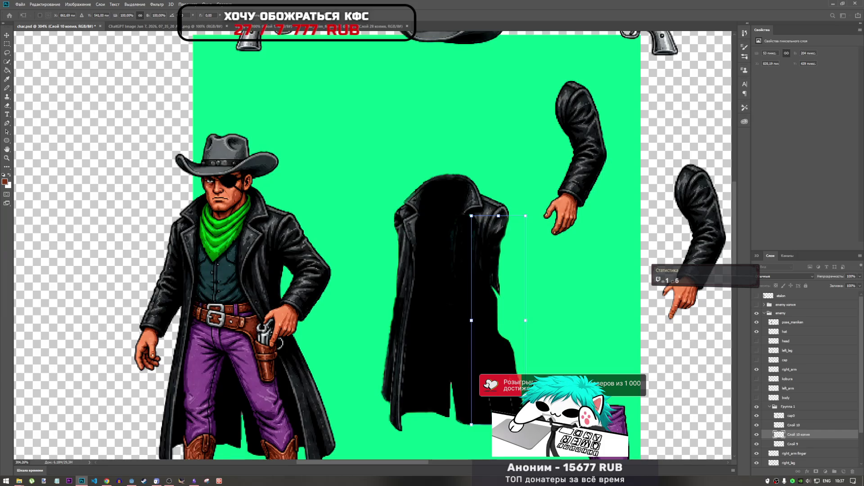
{"action": "key", "text": "l"}
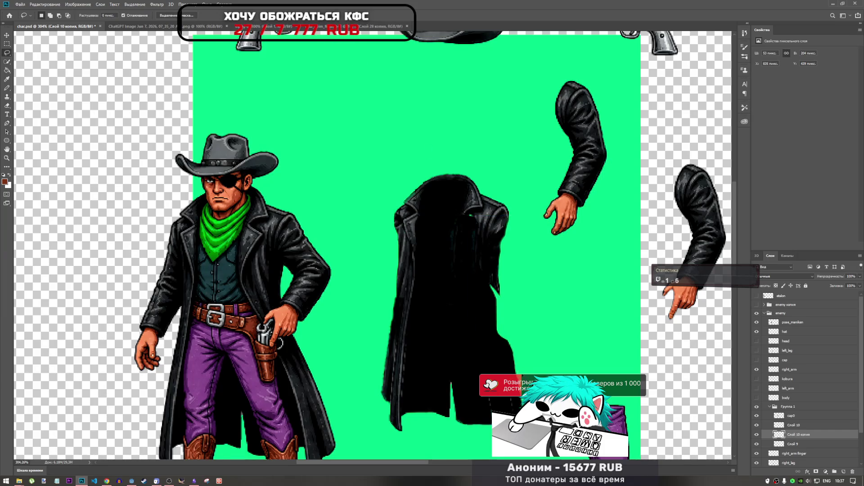
{"action": "left_click", "coordinate": [797, 421]}
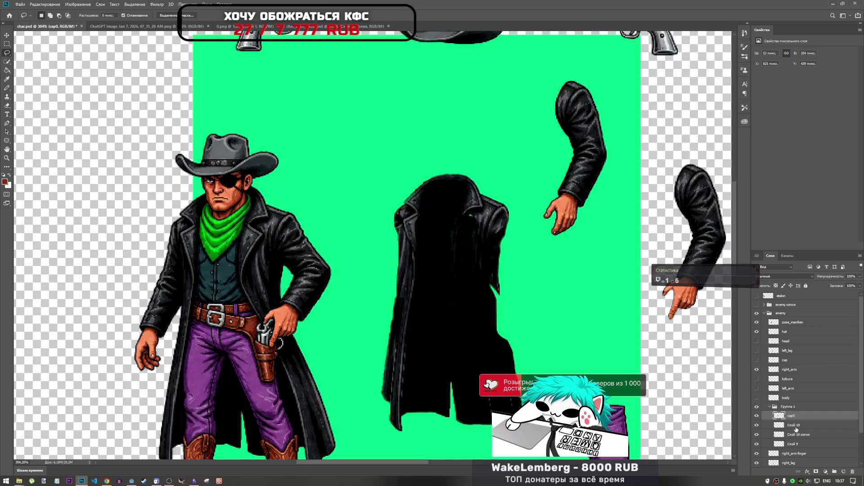
{"action": "left_click", "coordinate": [796, 427]}
{"action": "left_click", "coordinate": [796, 435], "text": "shift"}
{"action": "right_click", "coordinate": [795, 444]}
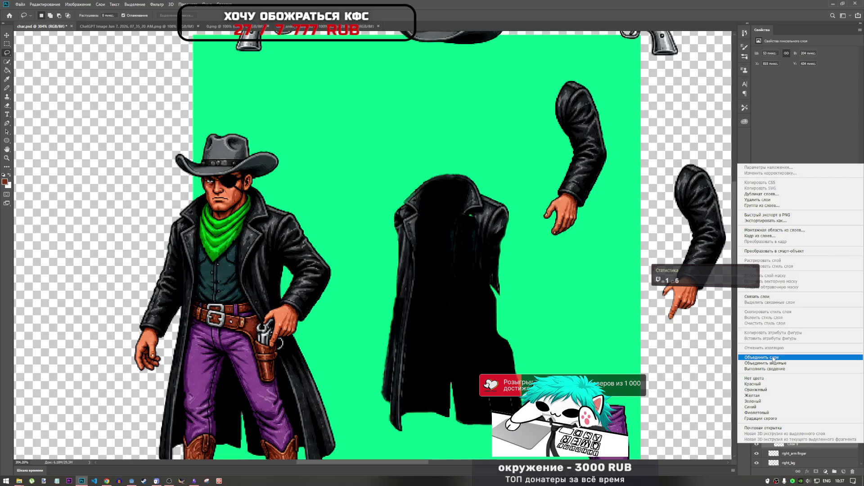
{"action": "left_click", "coordinate": [762, 357]}
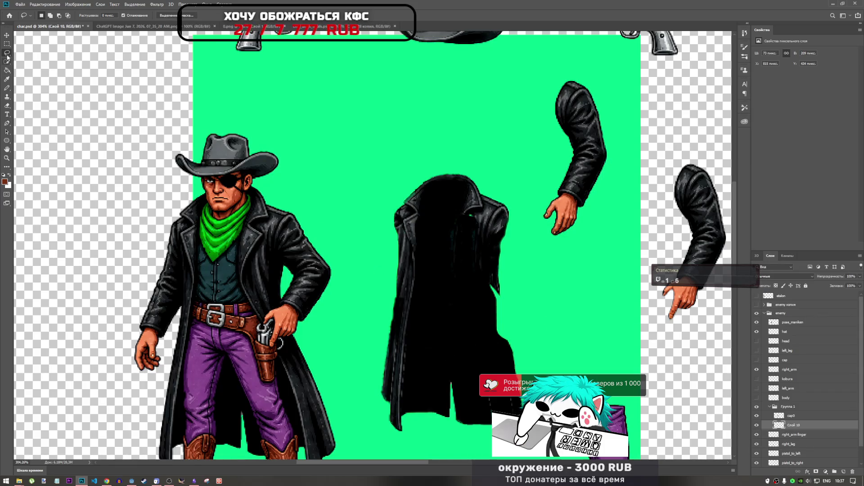
Try merging cap0 with Слой 10, then undo the merge.
{"action": "left_click", "coordinate": [7, 99]}
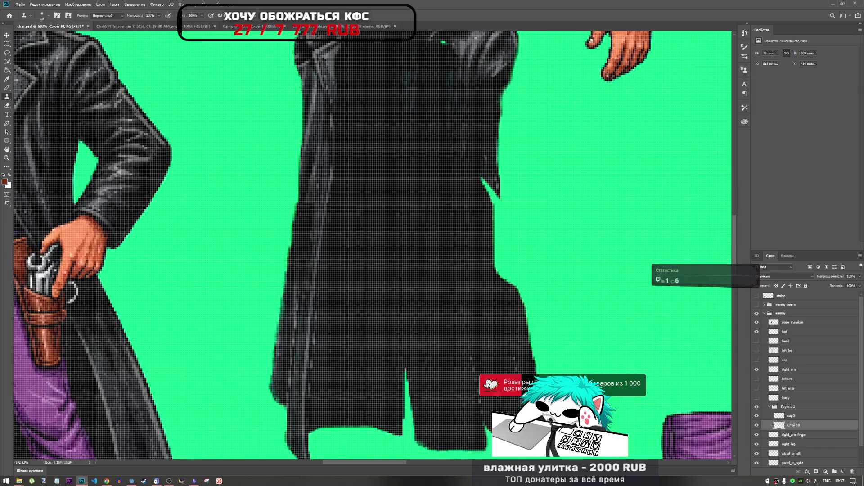
{"action": "scroll", "coordinate": [496, 391], "scroll_direction": "up", "scroll_amount": 2}
{"action": "left_click", "coordinate": [756, 426]}
{"action": "left_click", "coordinate": [756, 426]}
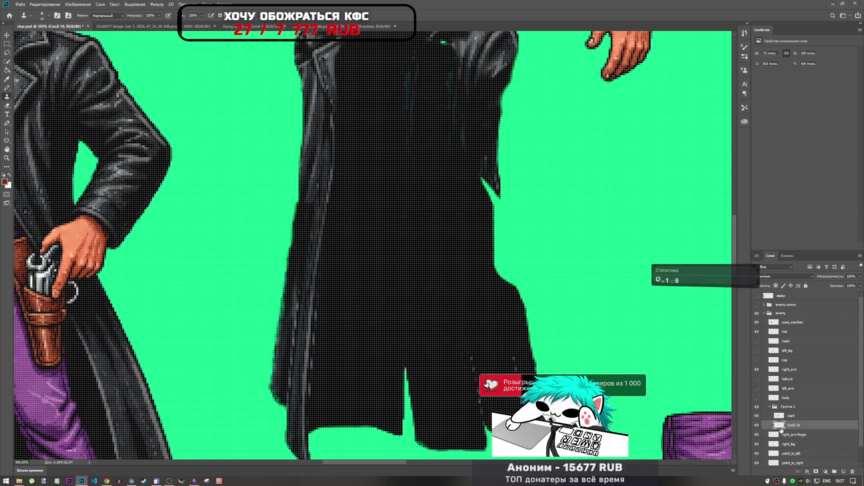
{"action": "left_click", "coordinate": [781, 416], "text": "shift"}
{"action": "right_click", "coordinate": [781, 417]}
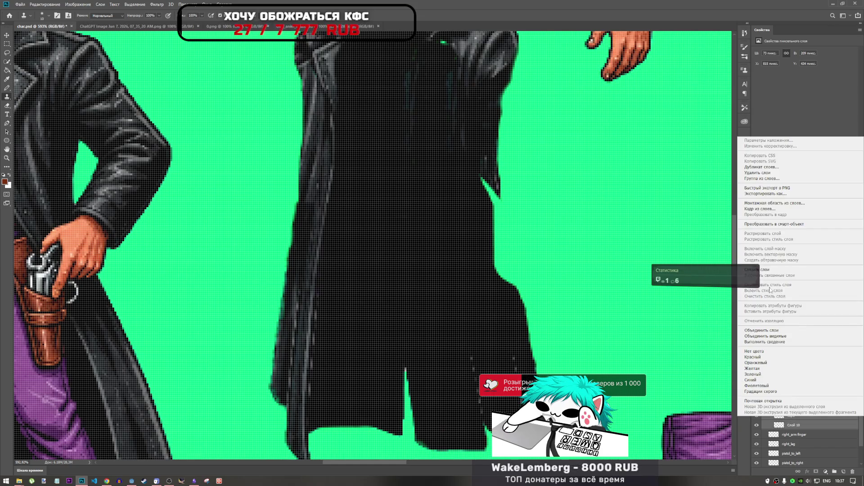
{"action": "left_click", "coordinate": [774, 332]}
{"action": "scroll", "coordinate": [356, 306], "scroll_direction": "down", "scroll_amount": 3}
{"action": "scroll", "coordinate": [390, 286], "scroll_direction": "up", "scroll_amount": 4}
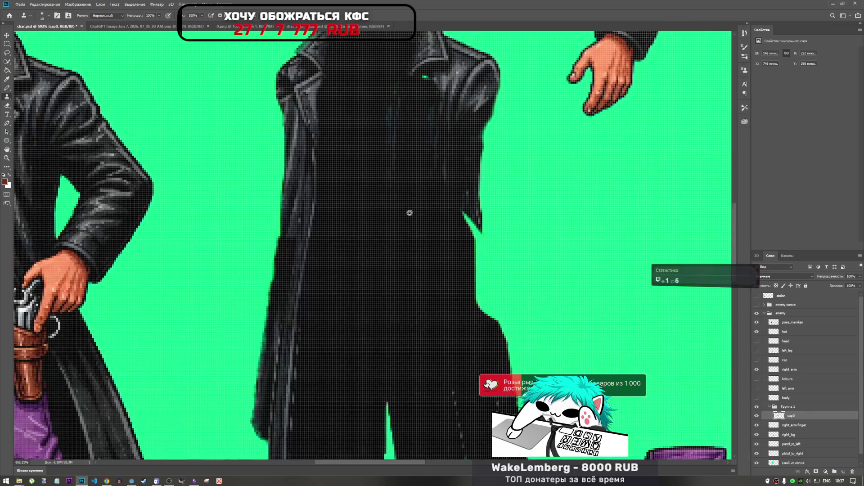
{"action": "key", "text": "ctrl+z"}
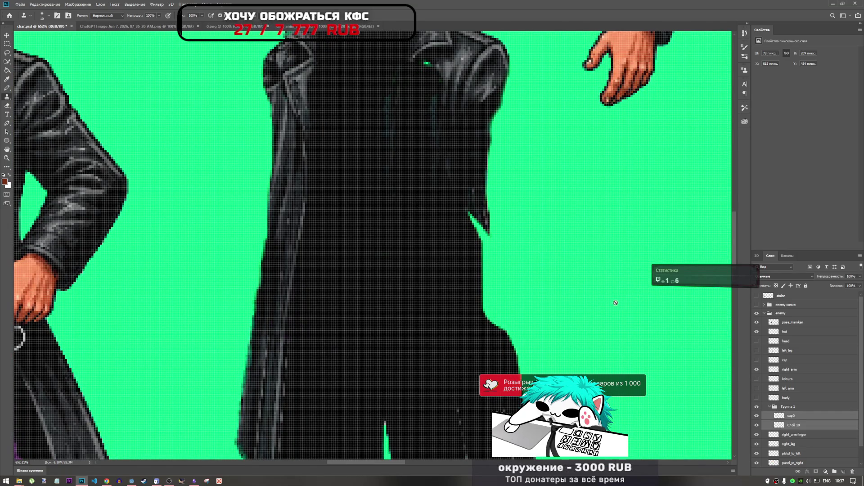
Toggle cap0 and Слой 10 visibility to compare the coat's right side.
{"action": "scroll", "coordinate": [415, 257], "scroll_direction": "down", "scroll_amount": 1}
{"action": "scroll", "coordinate": [415, 256], "scroll_direction": "down", "scroll_amount": 1}
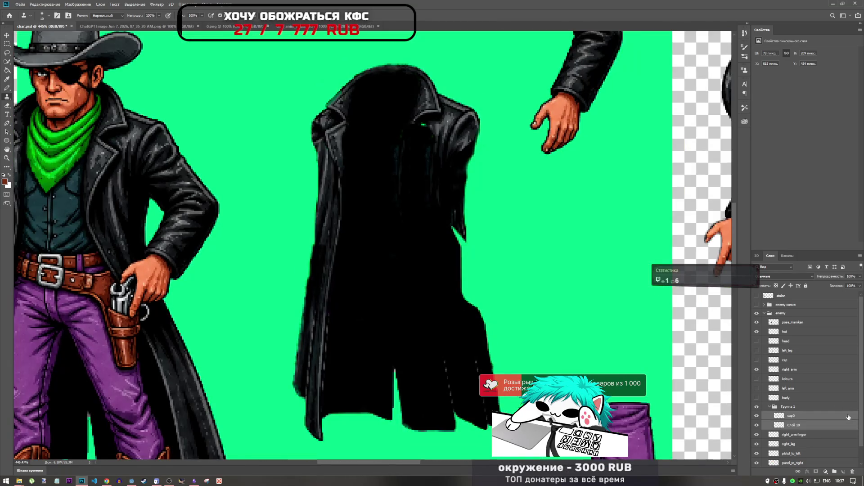
{"action": "left_click", "coordinate": [757, 417]}
{"action": "left_click", "coordinate": [756, 417]}
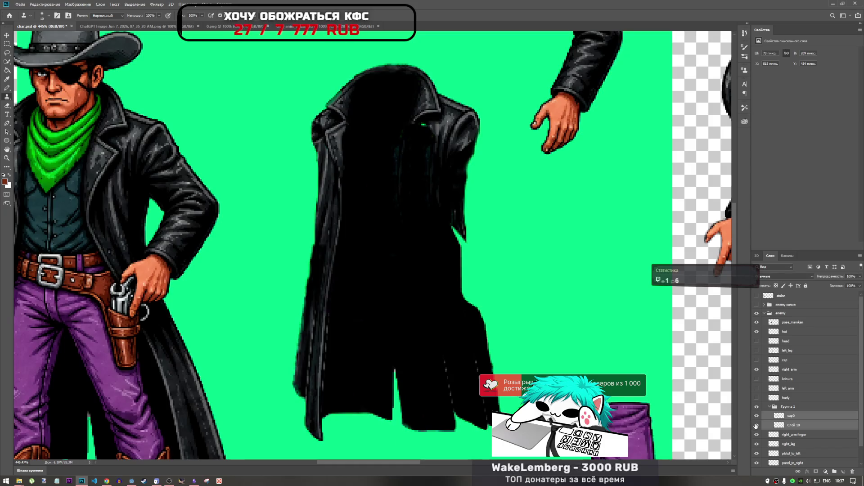
{"action": "left_click", "coordinate": [756, 425]}
{"action": "left_click", "coordinate": [757, 426]}
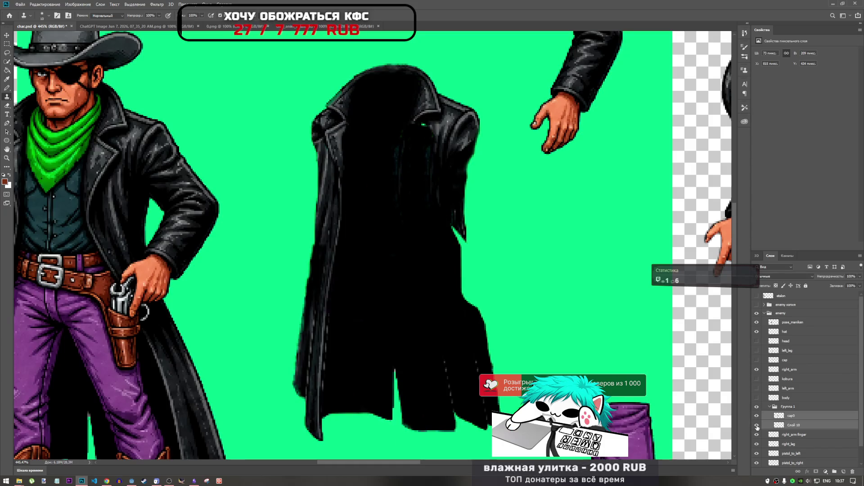
Nudge the cap0 and Слой 10 coat pieces down 1 px, then transform Слой 10 alone.
{"action": "key", "text": "ctrl+t"}
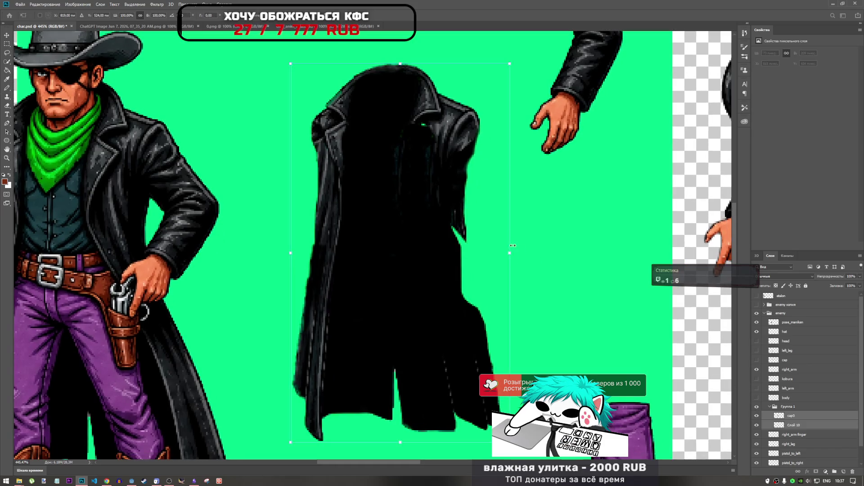
{"action": "key", "text": "Down"}
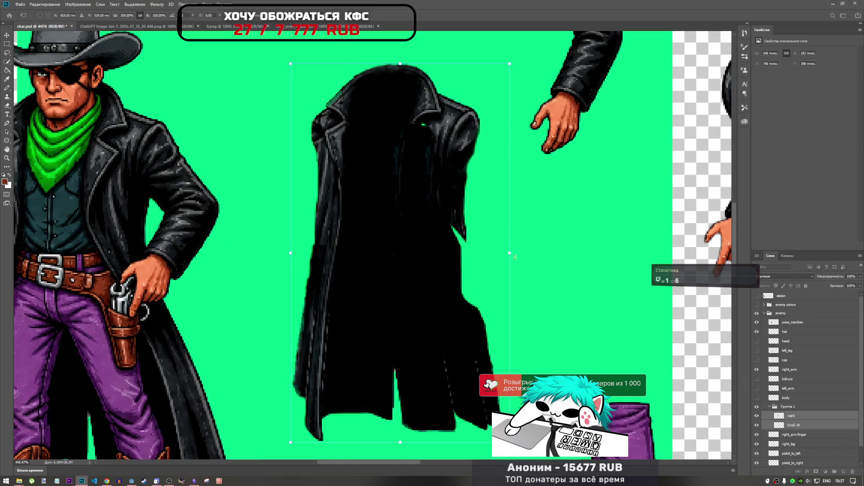
{"action": "left_click", "coordinate": [795, 427]}
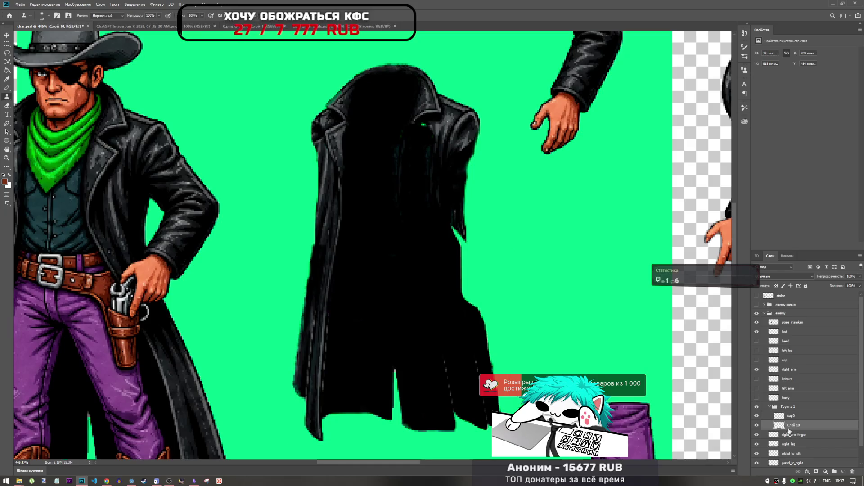
{"action": "key", "text": "ctrl+t"}
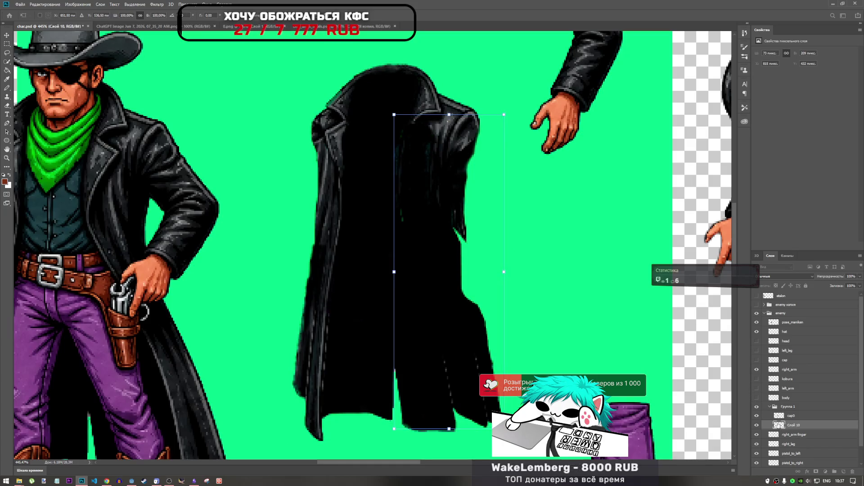
Stretch the Слой 10 coat piece to about 108% width and apply it.
{"action": "left_click_drag", "start_coordinate": [395, 272], "coordinate": [391, 272]}
{"action": "left_click_drag", "start_coordinate": [505, 272], "coordinate": [518, 276]}
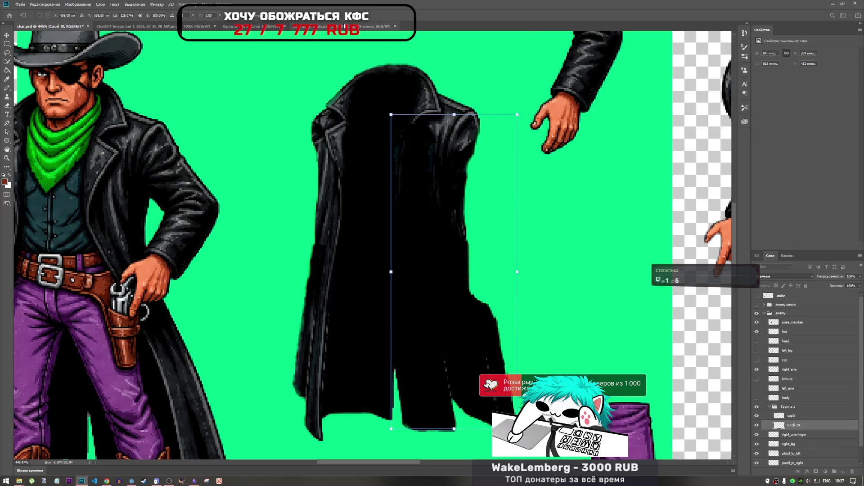
{"action": "key", "text": "Return"}
Clone-stamp leather texture over the coat and select cap0 for merging.
{"action": "key", "text": "s"}
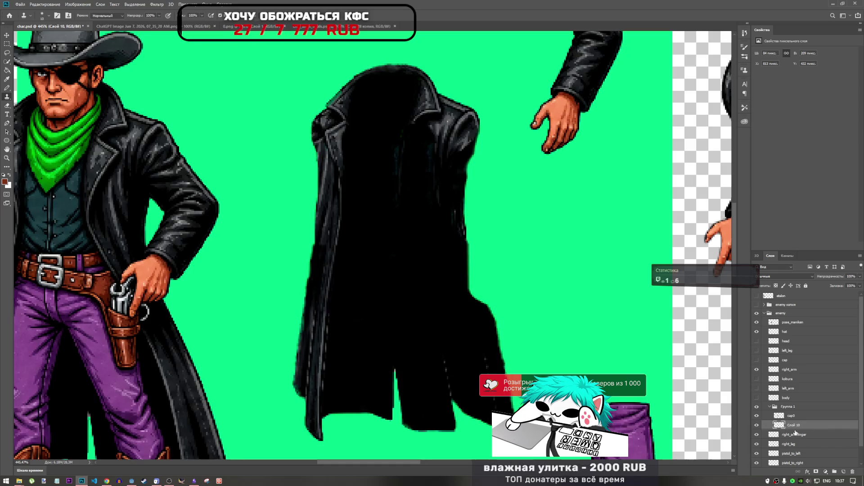
{"action": "left_click", "coordinate": [433, 311], "text": "alt"}
{"action": "mouse_move", "coordinate": [441, 358]}
{"action": "left_mouse_down"}
{"action": "mouse_move", "coordinate": [446, 372]}
{"action": "mouse_move", "coordinate": [453, 366]}
{"action": "left_mouse_up"}
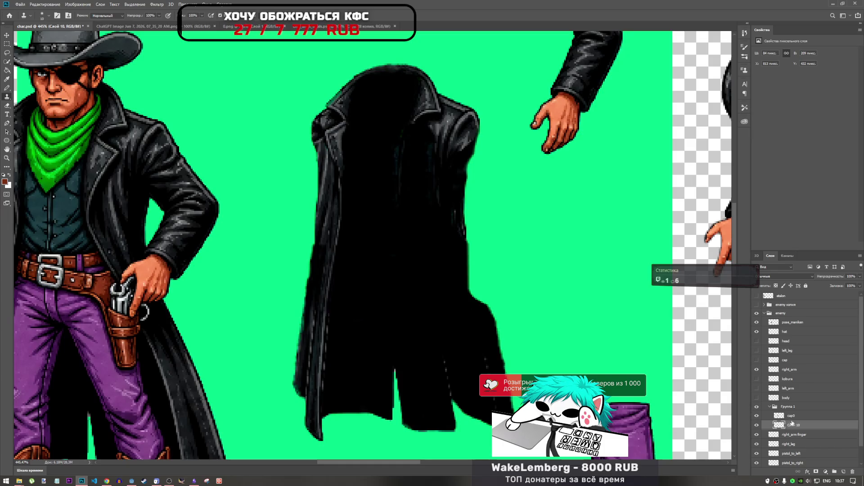
{"action": "left_click", "coordinate": [792, 419]}
{"action": "right_click", "coordinate": [793, 427]}
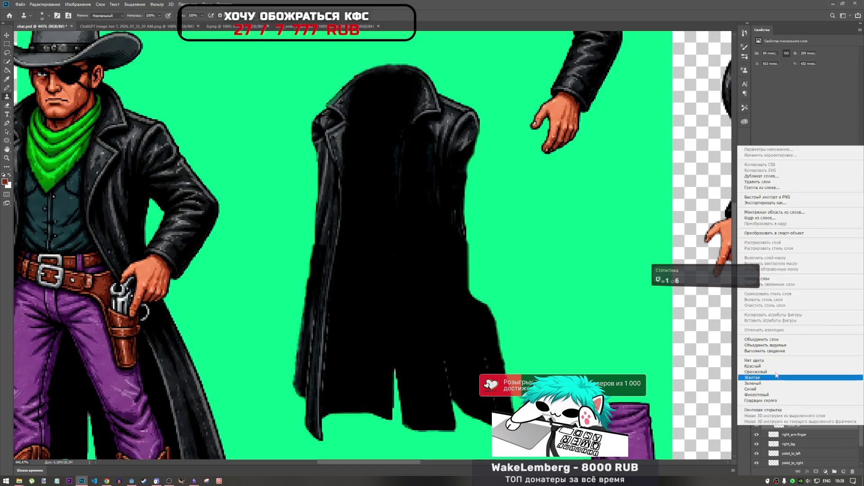
Merge Слой 10 into cap0, move cap0 out of Группа 1, and ungroup it.
{"action": "left_click", "coordinate": [783, 347]}
{"action": "left_click_drag", "start_coordinate": [794, 417], "coordinate": [794, 408]}
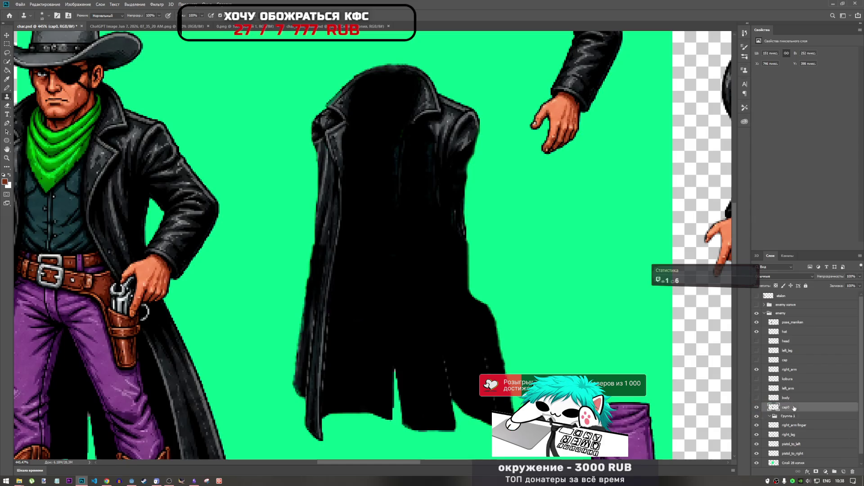
{"action": "left_click", "coordinate": [795, 415]}
{"action": "key", "text": "ctrl+shift+g"}
Clone coat texture down the black coat and across its lower hem.
{"action": "left_click", "coordinate": [788, 407]}
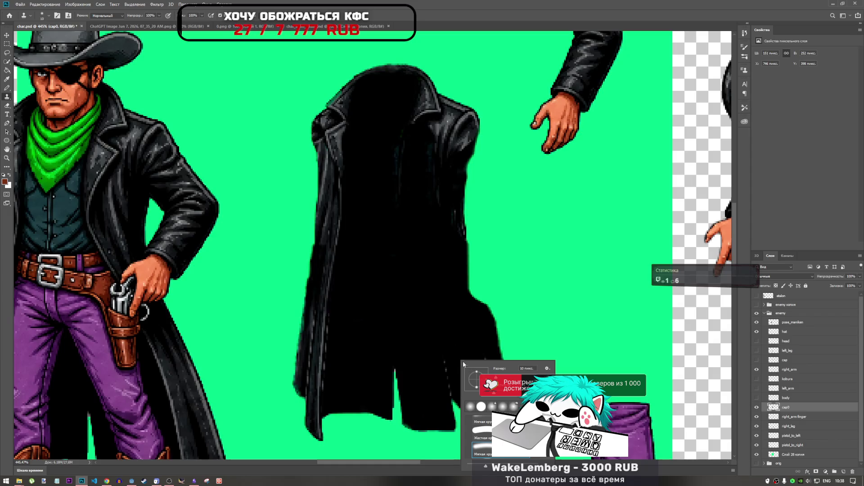
{"action": "left_click", "coordinate": [412, 307]}
{"action": "left_click", "coordinate": [445, 204]}
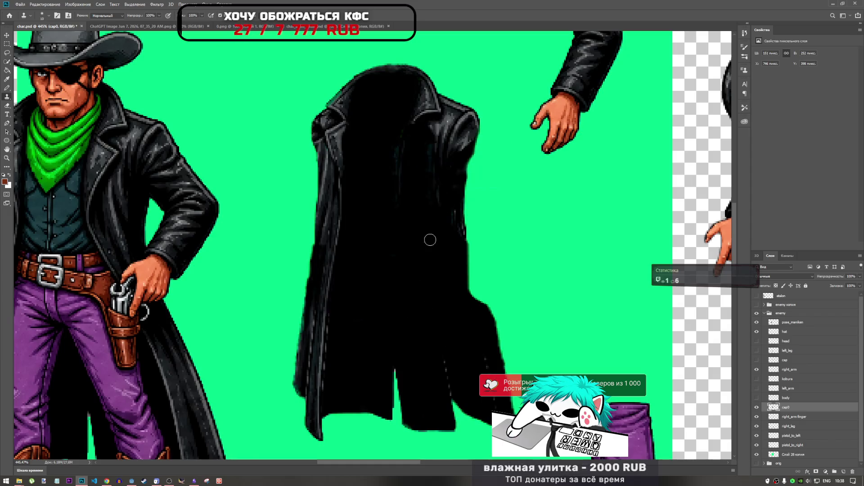
{"action": "mouse_move", "coordinate": [430, 240]}
{"action": "left_mouse_down"}
{"action": "mouse_move", "coordinate": [449, 375]}
{"action": "mouse_move", "coordinate": [447, 358]}
{"action": "left_mouse_up"}
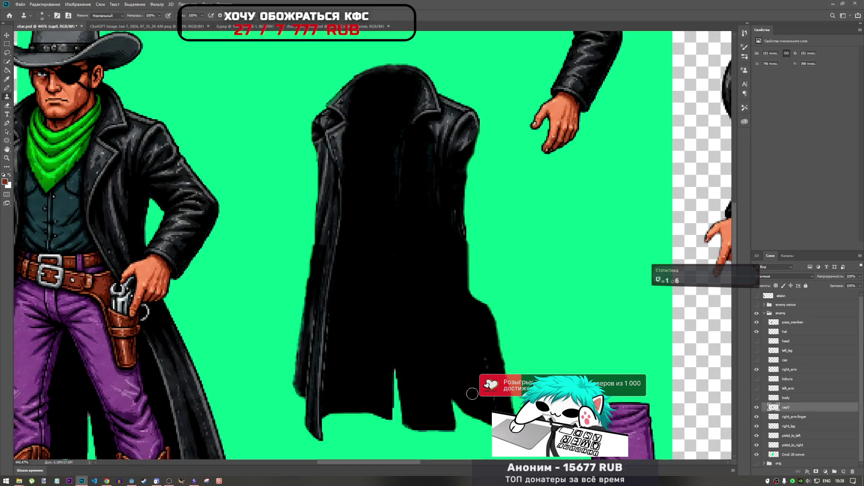
{"action": "mouse_move", "coordinate": [445, 388]}
{"action": "left_mouse_down"}
{"action": "mouse_move", "coordinate": [447, 403]}
{"action": "mouse_move", "coordinate": [482, 415]}
{"action": "left_mouse_up"}
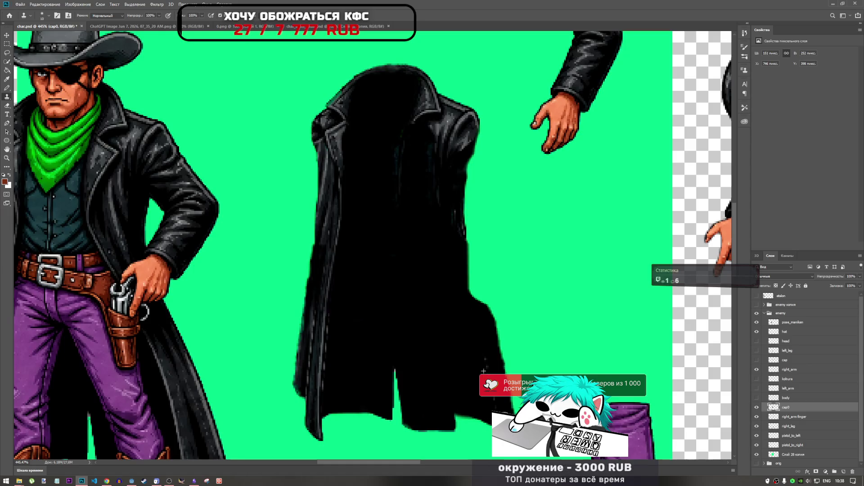
{"action": "scroll", "coordinate": [445, 333], "scroll_direction": "down", "scroll_amount": 3}
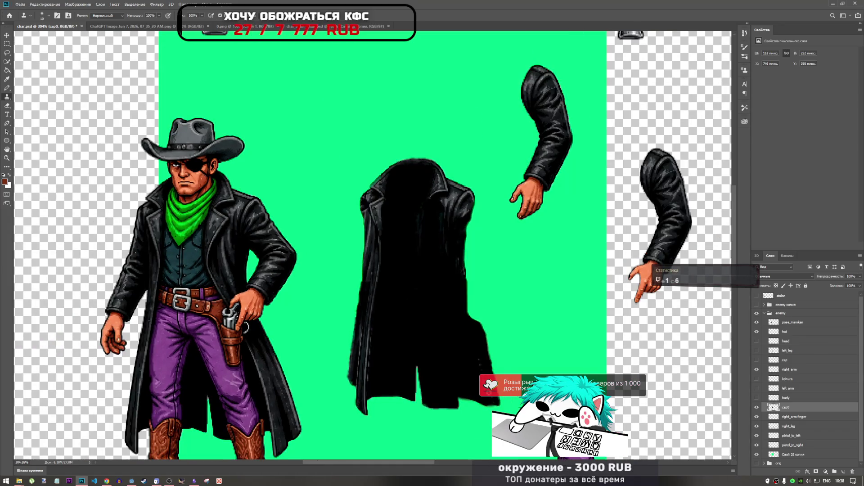
{"action": "scroll", "coordinate": [458, 357], "scroll_direction": "up", "scroll_amount": 4}
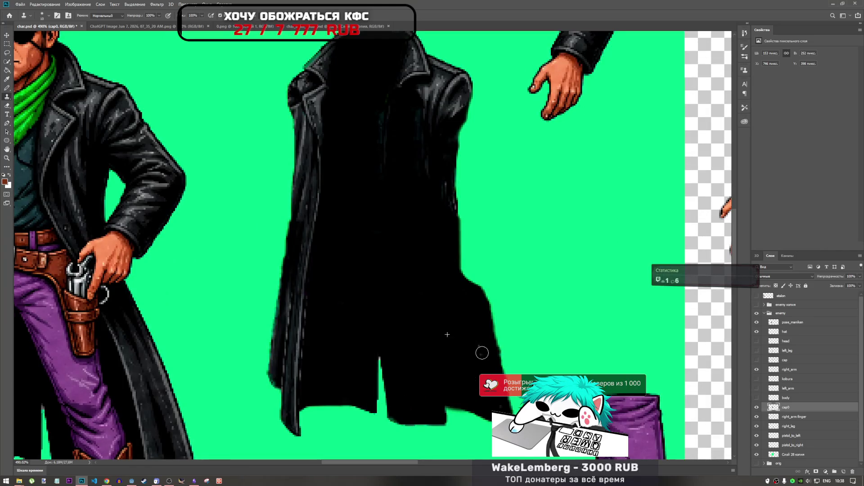
{"action": "scroll", "coordinate": [463, 332], "scroll_direction": "down", "scroll_amount": 3}
{"action": "scroll", "coordinate": [450, 288], "scroll_direction": "up", "scroll_amount": 3}
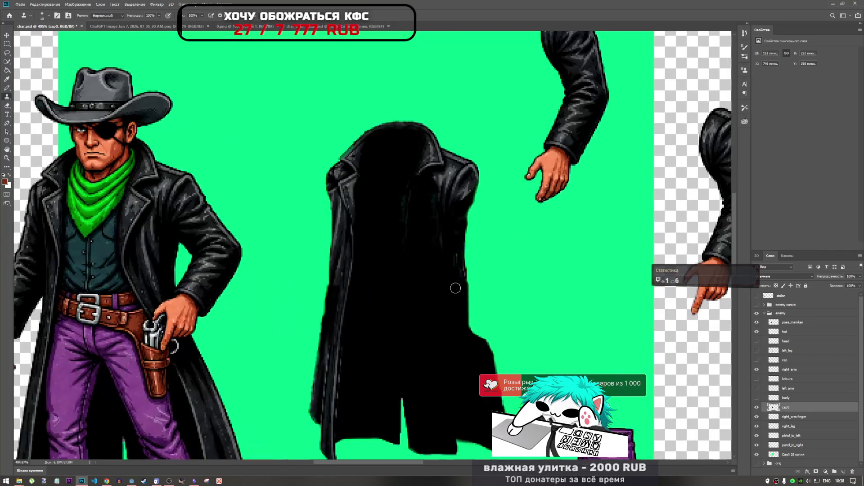
{"action": "scroll", "coordinate": [455, 289], "scroll_direction": "down", "scroll_amount": 3}
{"action": "scroll", "coordinate": [472, 314], "scroll_direction": "up", "scroll_amount": 2}
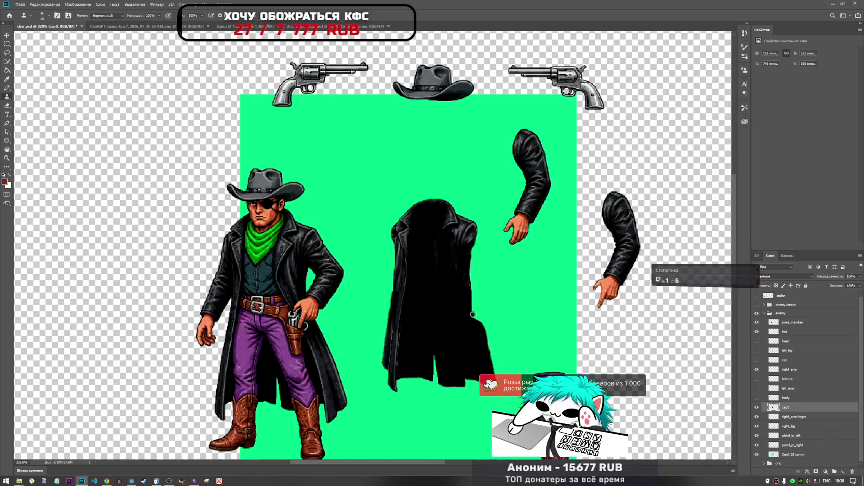
Show the cap layer so its coat front flaps appear over the coat.
{"action": "left_click", "coordinate": [757, 361]}
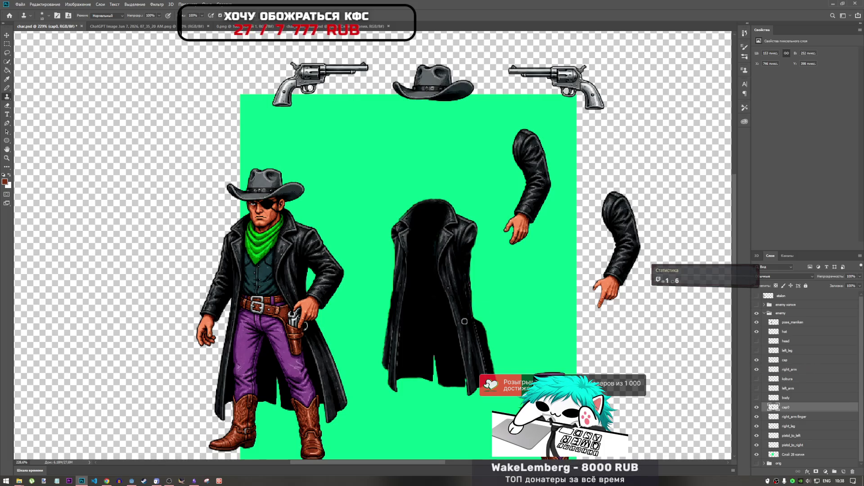
{"action": "scroll", "coordinate": [495, 298], "scroll_direction": "up", "scroll_amount": 5}
{"action": "scroll", "coordinate": [495, 298], "scroll_direction": "down", "scroll_amount": 6}
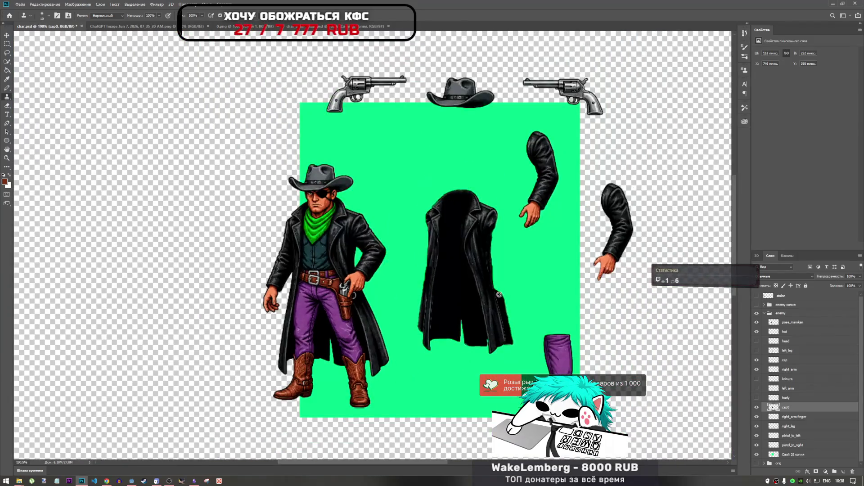
{"action": "scroll", "coordinate": [505, 295], "scroll_direction": "up", "scroll_amount": 2}
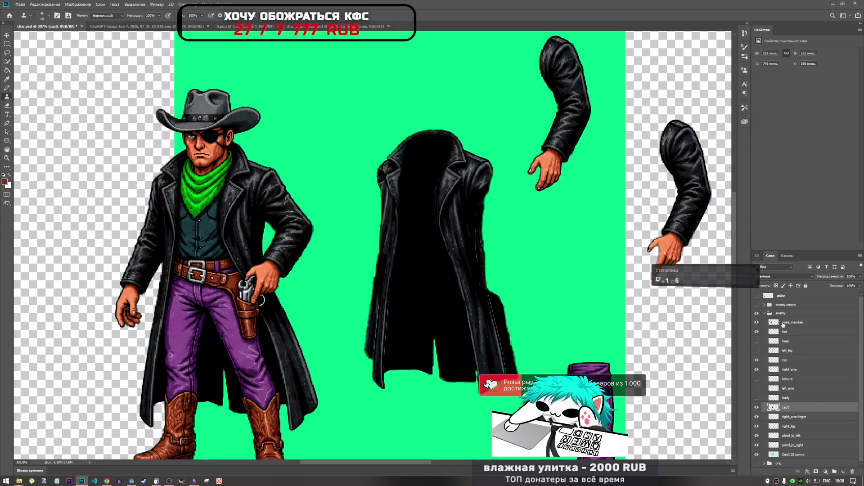
Load the cap layer's pixels as a selection, invert it with the Lasso tool, then deselect.
{"action": "right_click", "coordinate": [772, 407]}
{"action": "key", "text": "Escape"}
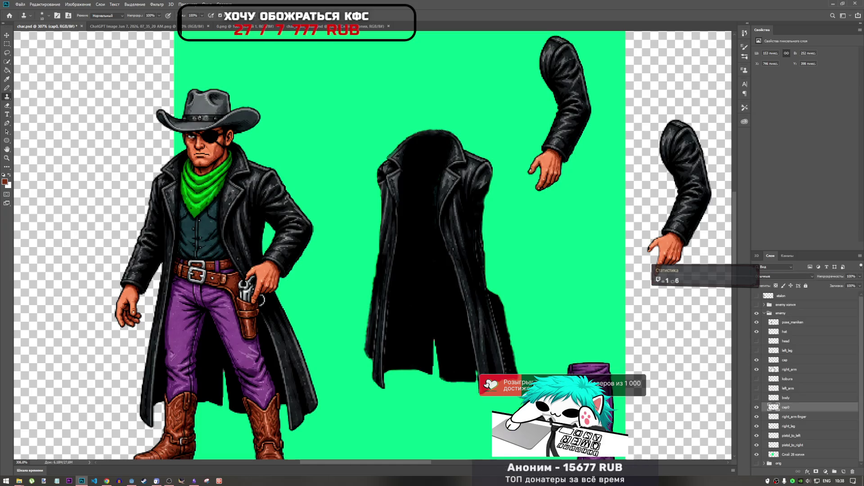
{"action": "right_click", "coordinate": [771, 360]}
{"action": "left_click", "coordinate": [793, 242]}
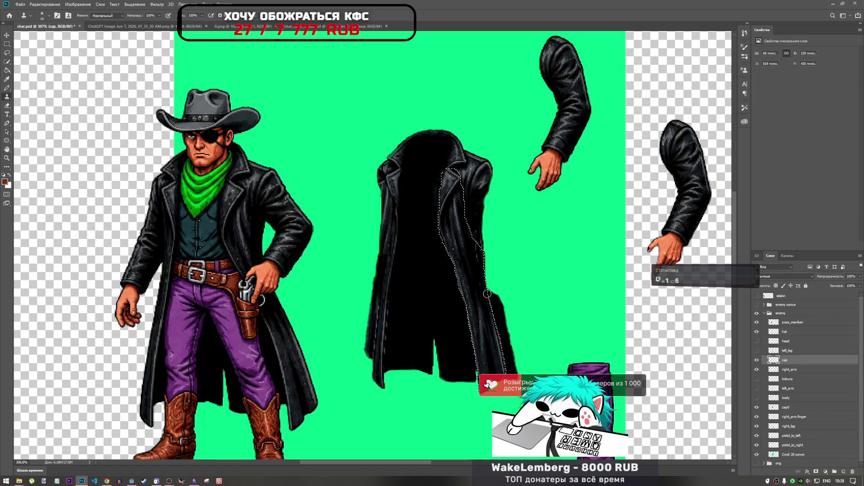
{"action": "left_click", "coordinate": [6, 53]}
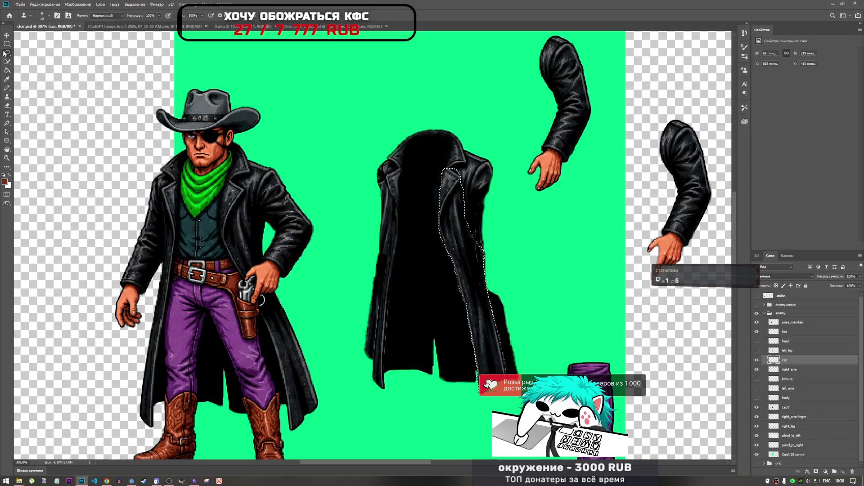
{"action": "right_click", "coordinate": [491, 324]}
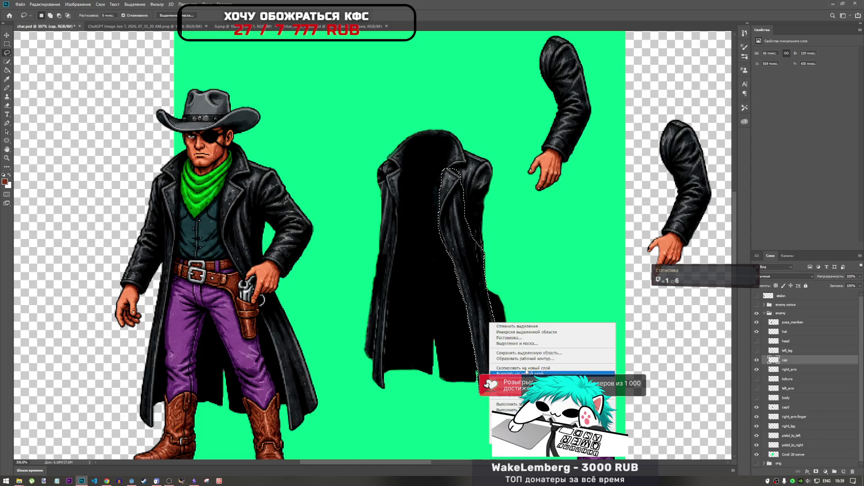
{"action": "left_click", "coordinate": [525, 332]}
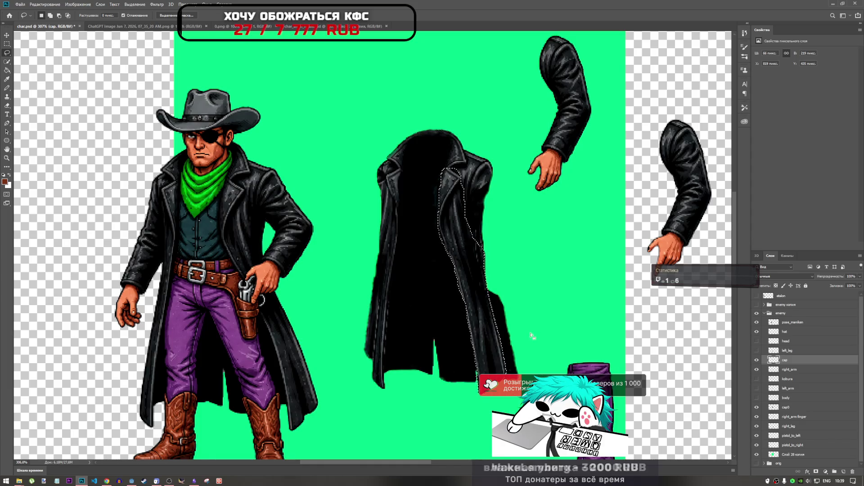
{"action": "scroll", "coordinate": [511, 330], "scroll_direction": "down", "scroll_amount": 1}
{"action": "scroll", "coordinate": [510, 330], "scroll_direction": "down", "scroll_amount": 2}
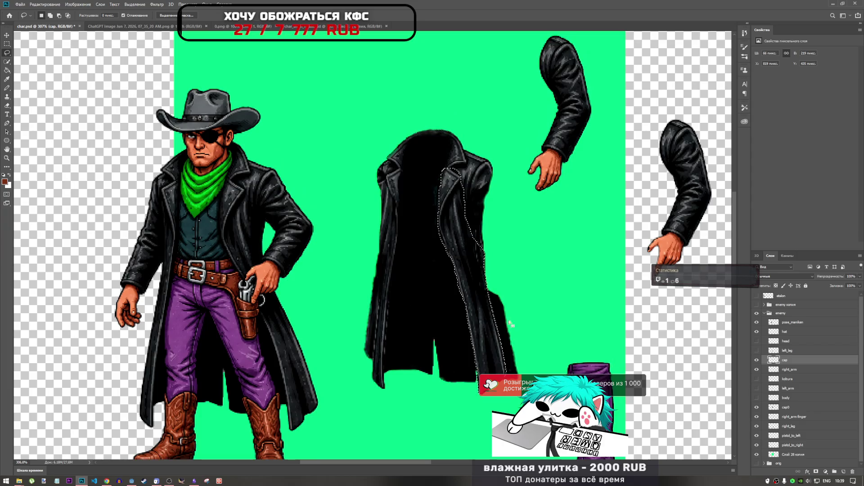
{"action": "scroll", "coordinate": [460, 292], "scroll_direction": "down", "scroll_amount": 5}
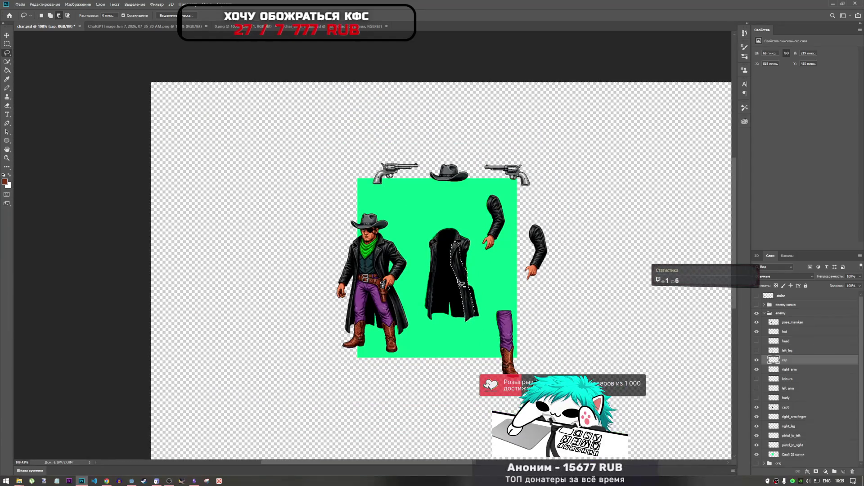
{"action": "scroll", "coordinate": [479, 298], "scroll_direction": "up", "scroll_amount": 7}
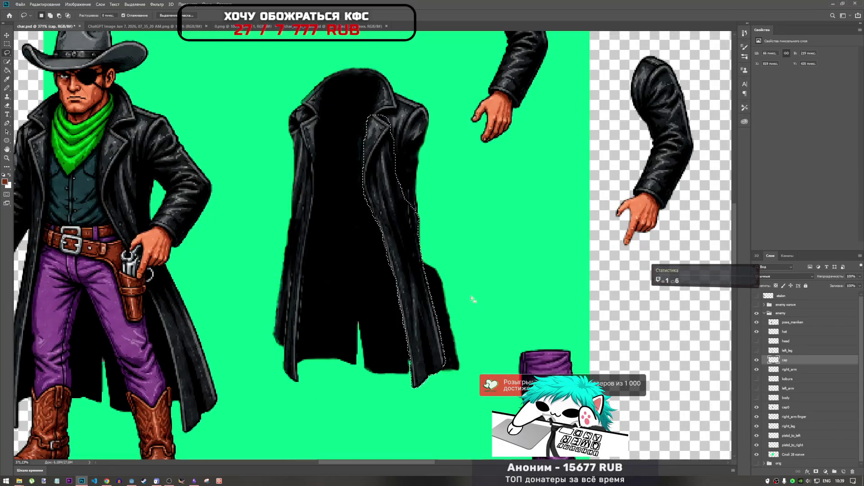
{"action": "key", "text": "ctrl+d"}
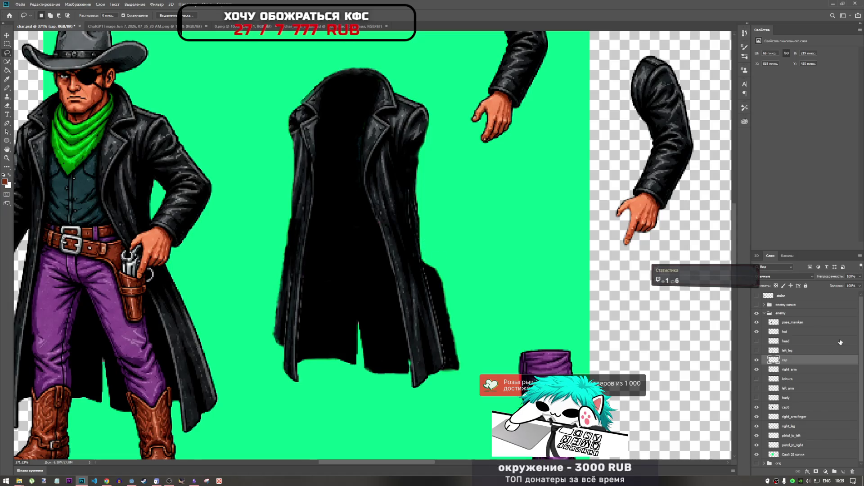
Reload the cap layer's pixels, hide the cap layer, and start a lasso along the coat edge.
{"action": "left_click", "coordinate": [757, 408]}
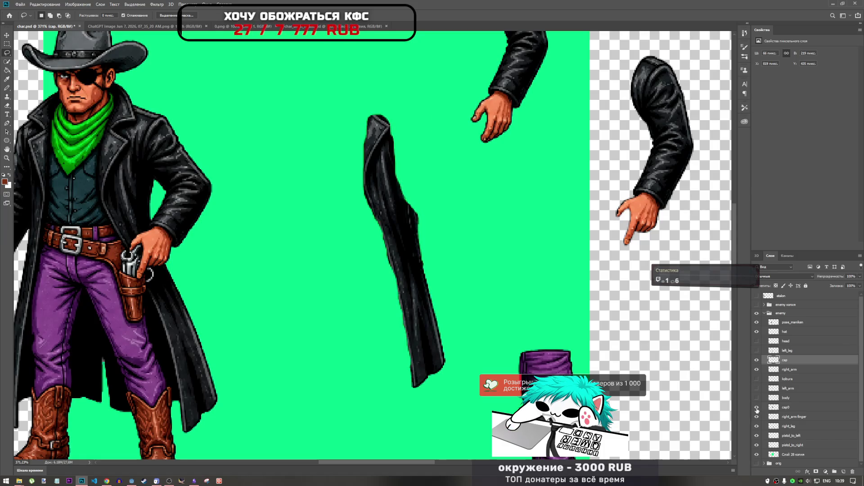
{"action": "left_click", "coordinate": [756, 408]}
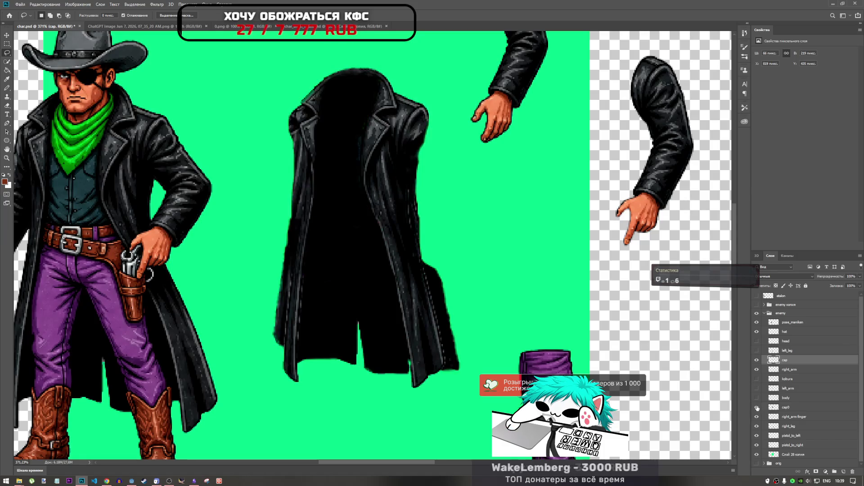
{"action": "right_click", "coordinate": [773, 362]}
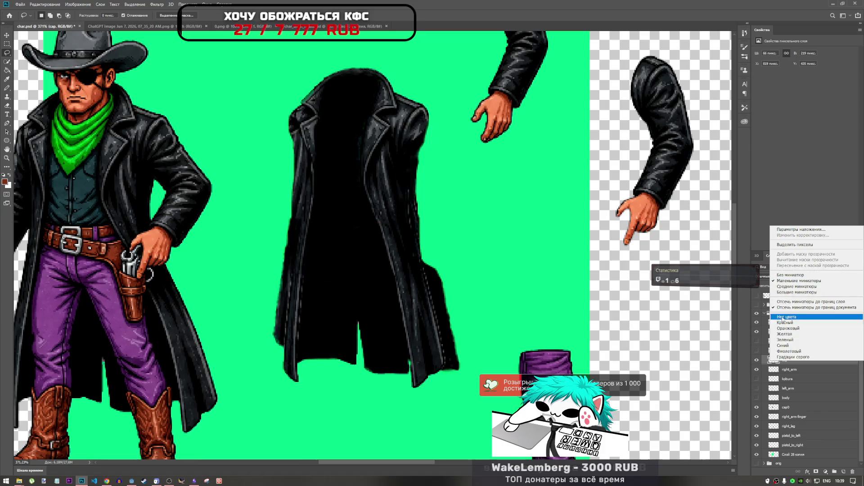
{"action": "left_click", "coordinate": [795, 244]}
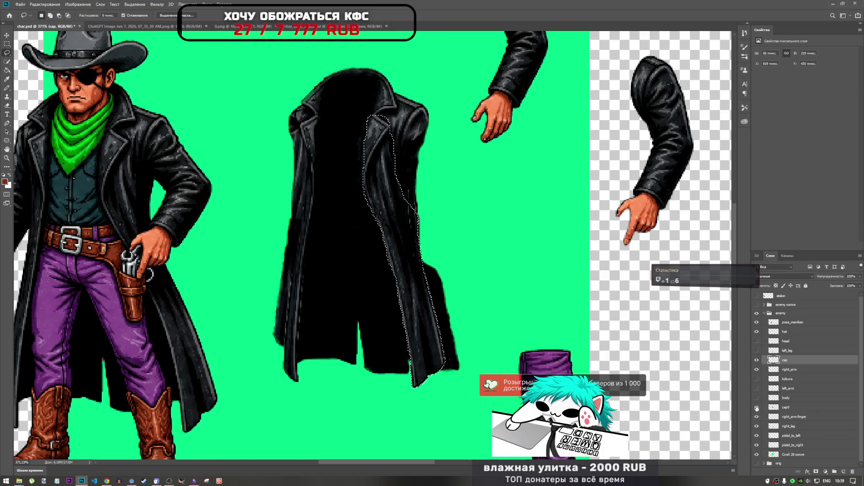
{"action": "left_click", "coordinate": [756, 361]}
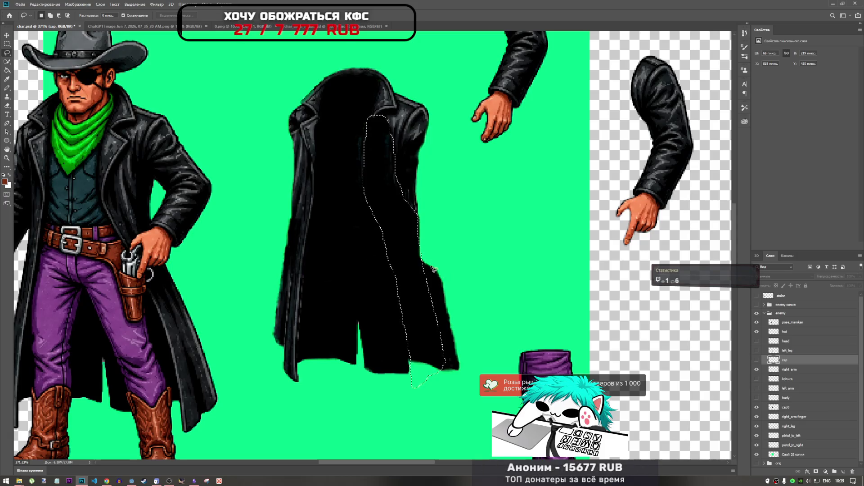
{"action": "scroll", "coordinate": [425, 259], "scroll_direction": "up", "scroll_amount": 5}
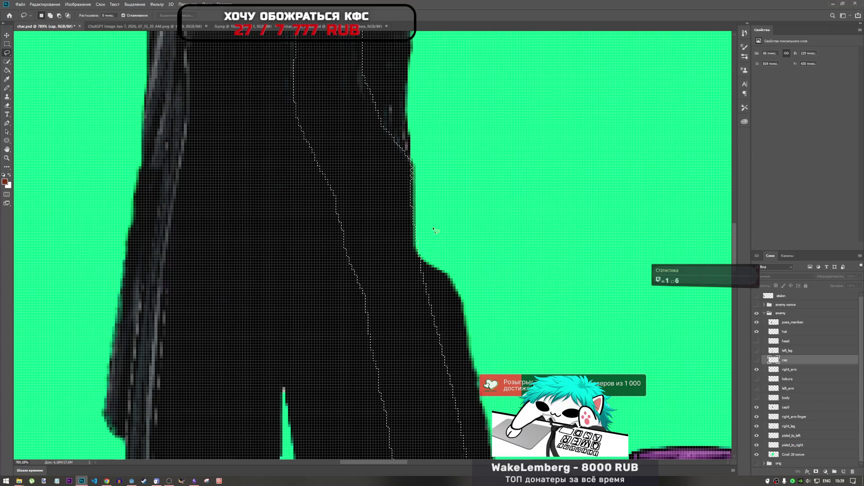
{"action": "scroll", "coordinate": [430, 222], "scroll_direction": "down", "scroll_amount": 3}
{"action": "scroll", "coordinate": [429, 224], "scroll_direction": "down", "scroll_amount": 2}
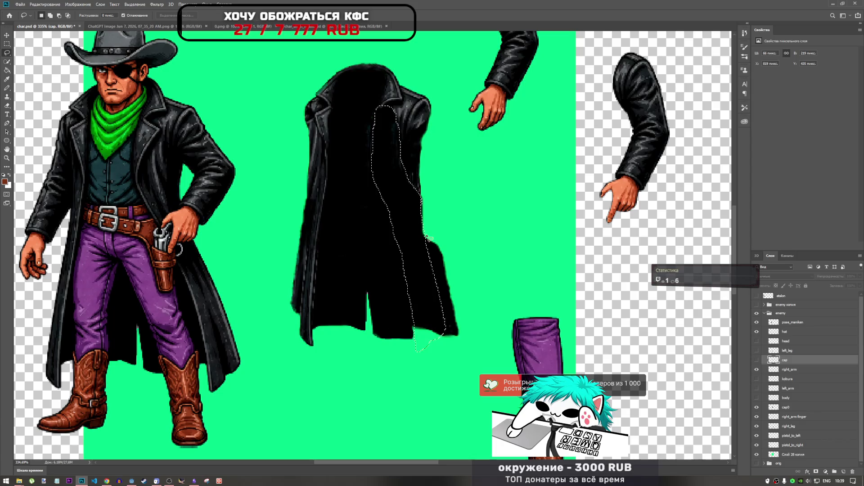
{"action": "left_click", "coordinate": [429, 236]}
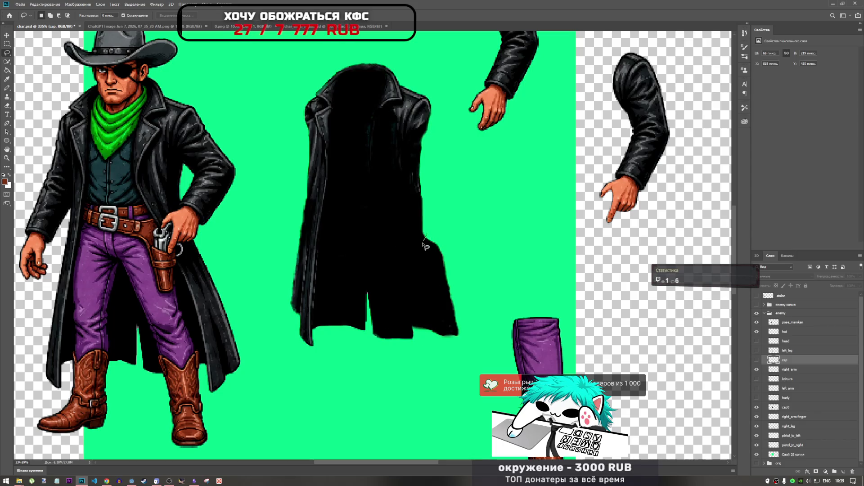
{"action": "left_click_drag", "start_coordinate": [425, 246], "coordinate": [426, 238]}
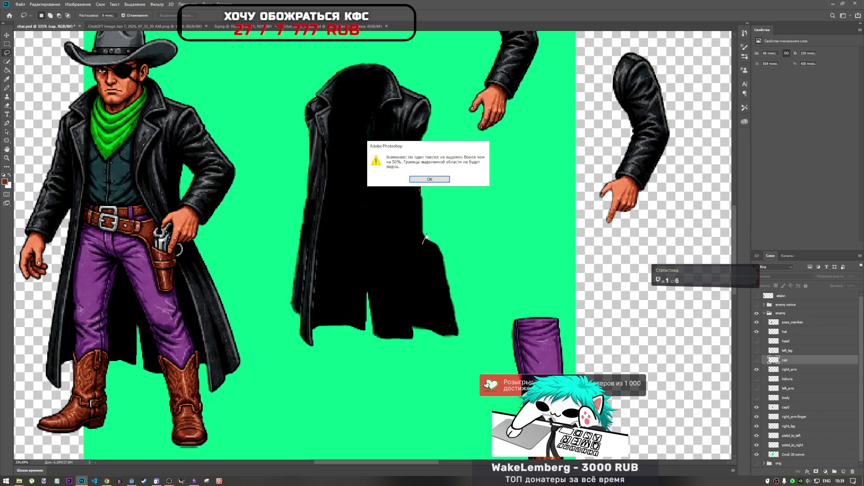
Dismiss the selection warning and lasso the strip along the coat's right edge.
{"action": "left_click", "coordinate": [436, 182]}
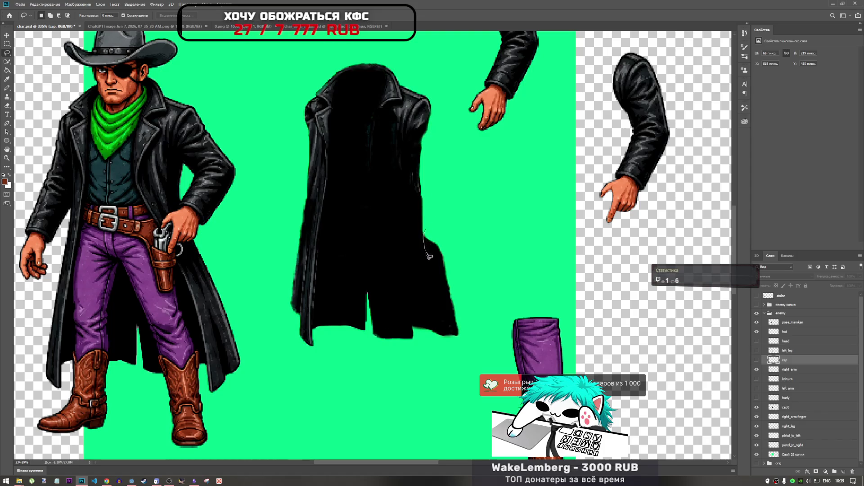
{"action": "left_click_drag", "start_coordinate": [426, 253], "coordinate": [429, 278]}
{"action": "mouse_move", "coordinate": [433, 332]}
{"action": "left_mouse_down"}
{"action": "mouse_move", "coordinate": [484, 317]}
{"action": "mouse_move", "coordinate": [424, 200]}
{"action": "left_mouse_up"}
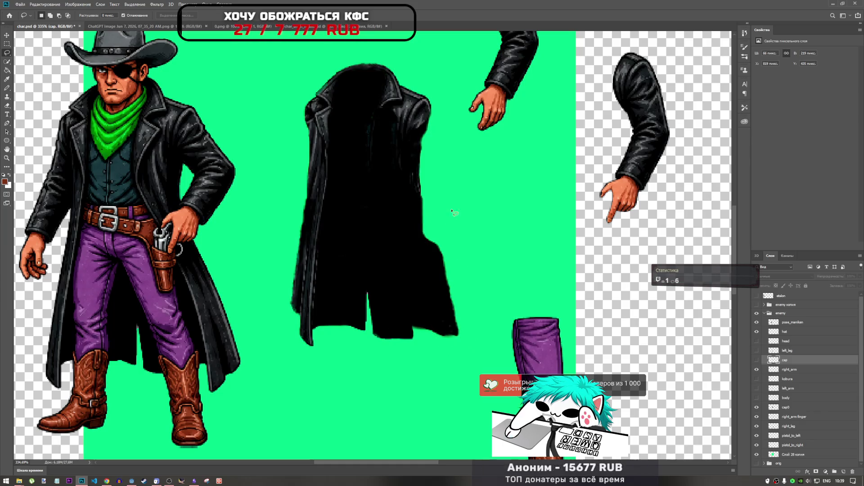
{"action": "left_click", "coordinate": [427, 232]}
{"action": "mouse_move", "coordinate": [427, 259]}
{"action": "left_mouse_down"}
{"action": "mouse_move", "coordinate": [436, 333]}
{"action": "mouse_move", "coordinate": [461, 346]}
{"action": "mouse_move", "coordinate": [426, 208]}
{"action": "left_mouse_up"}
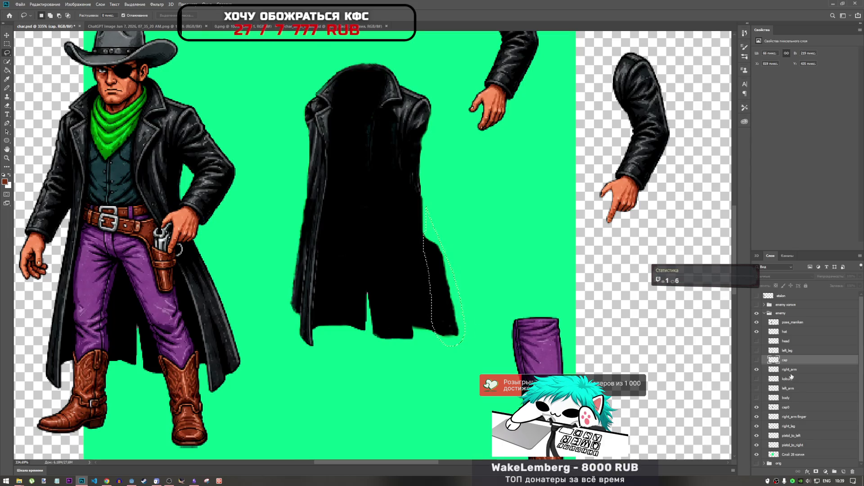
{"action": "key", "text": "ctrl+d"}
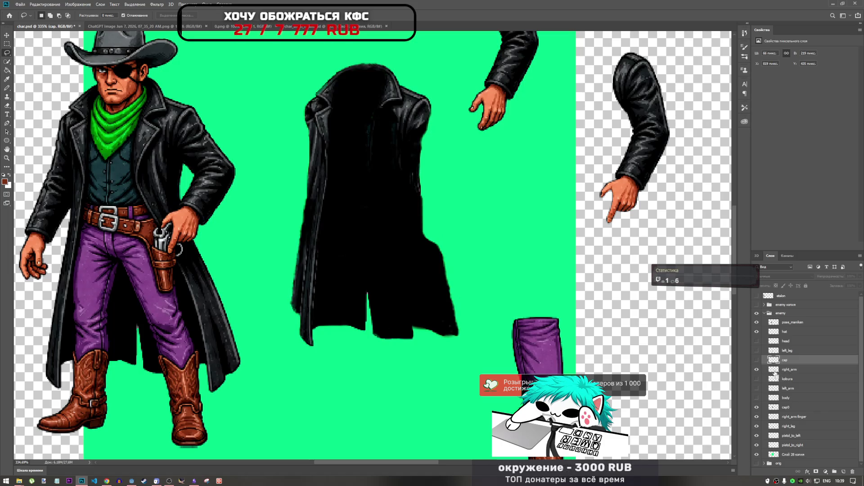
{"action": "key", "text": "ctrl+shift+d"}
Delete the selected strip from the cap0 coat layer and deselect.
{"action": "left_click", "coordinate": [789, 408]}
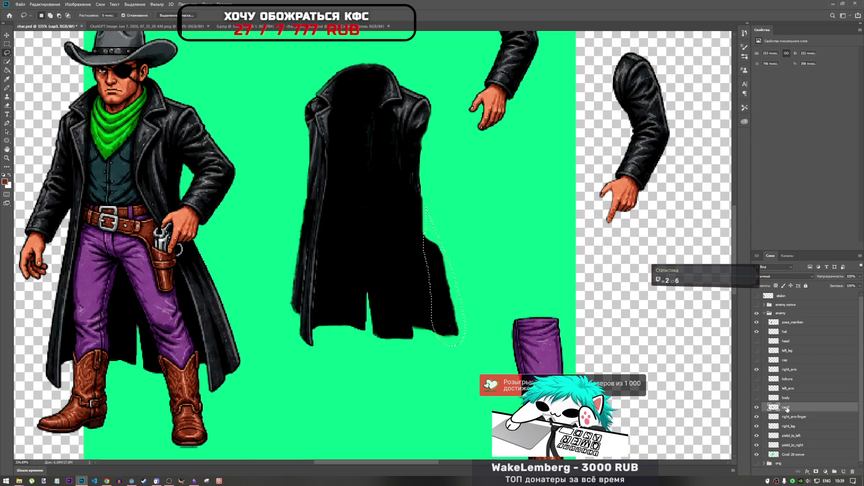
{"action": "key", "text": "Delete"}
{"action": "key", "text": "ctrl+d"}
{"action": "scroll", "coordinate": [477, 313], "scroll_direction": "down", "scroll_amount": 3}
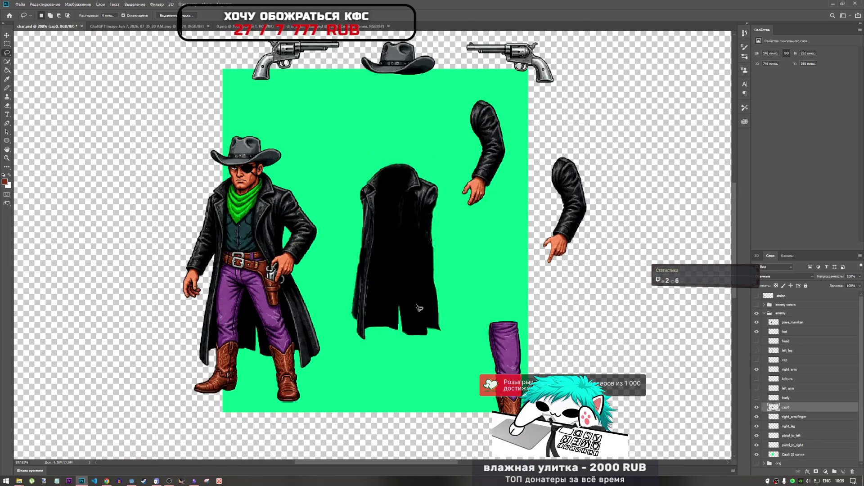
{"action": "scroll", "coordinate": [477, 313], "scroll_direction": "up", "scroll_amount": 2}
{"action": "scroll", "coordinate": [443, 360], "scroll_direction": "up", "scroll_amount": 2}
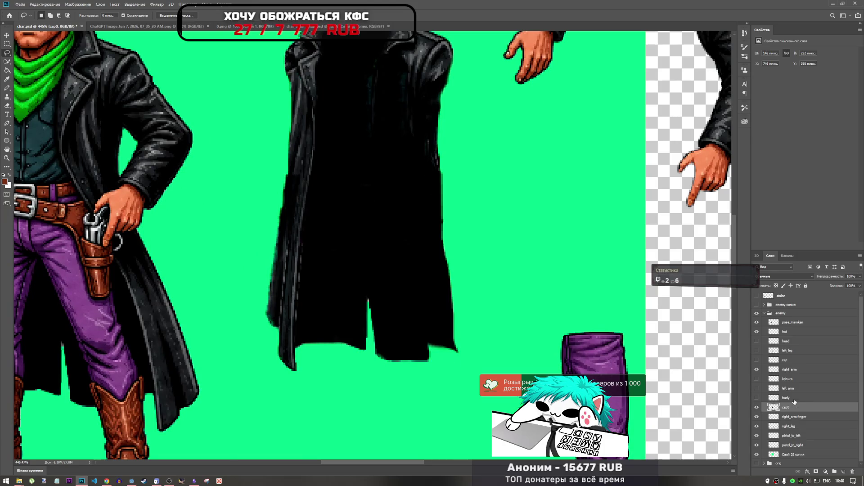
Show the cap layer's leather detail again and compare the coat with cap0 toggled.
{"action": "left_click", "coordinate": [793, 398]}
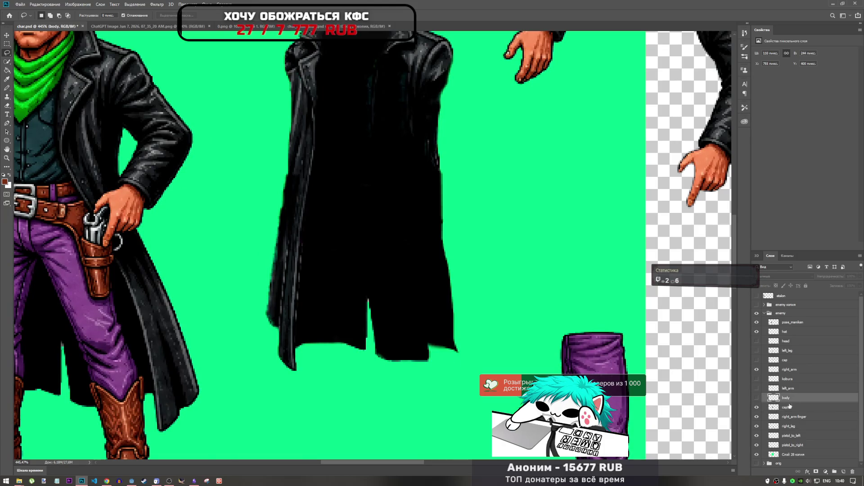
{"action": "left_click", "coordinate": [757, 360]}
{"action": "scroll", "coordinate": [490, 261], "scroll_direction": "up", "scroll_amount": 4}
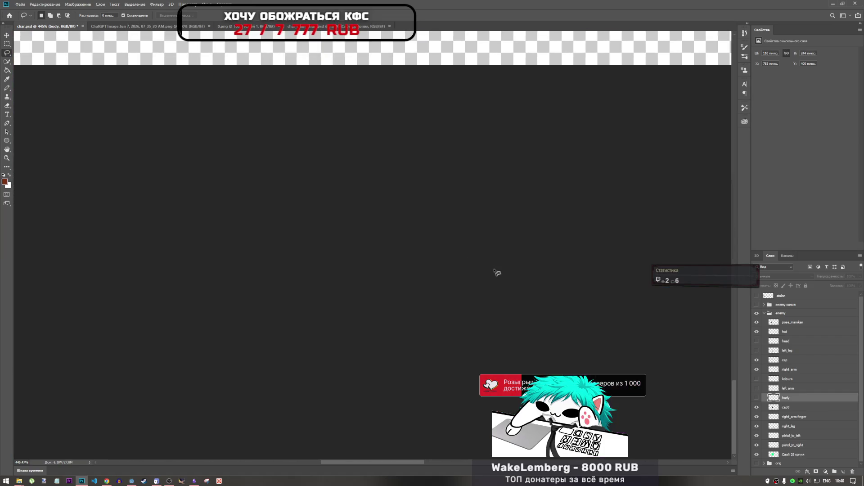
{"action": "scroll", "coordinate": [491, 279], "scroll_direction": "down", "scroll_amount": 4}
{"action": "scroll", "coordinate": [490, 279], "scroll_direction": "up", "scroll_amount": 4}
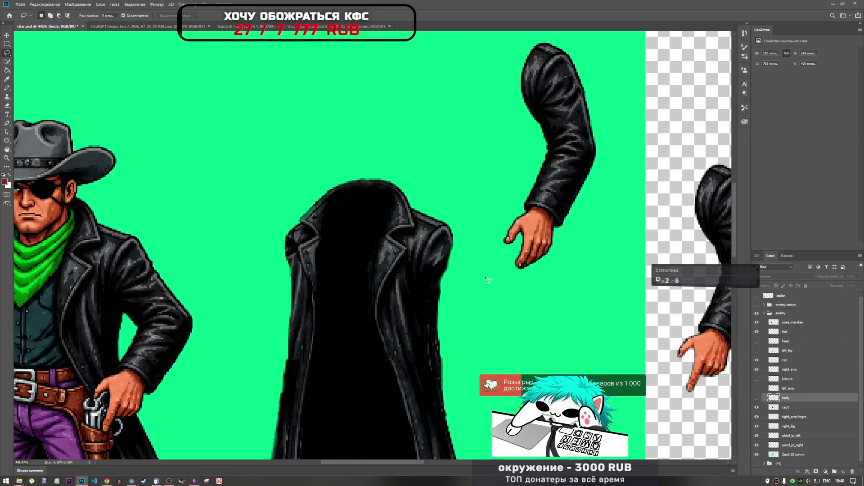
{"action": "scroll", "coordinate": [477, 276], "scroll_direction": "down", "scroll_amount": 5}
{"action": "scroll", "coordinate": [472, 274], "scroll_direction": "up", "scroll_amount": 3}
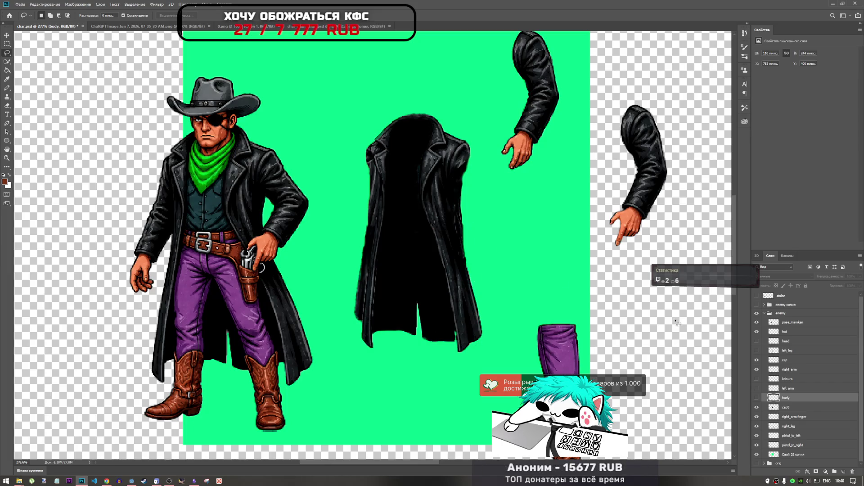
{"action": "left_click", "coordinate": [779, 408]}
{"action": "left_click", "coordinate": [756, 407]}
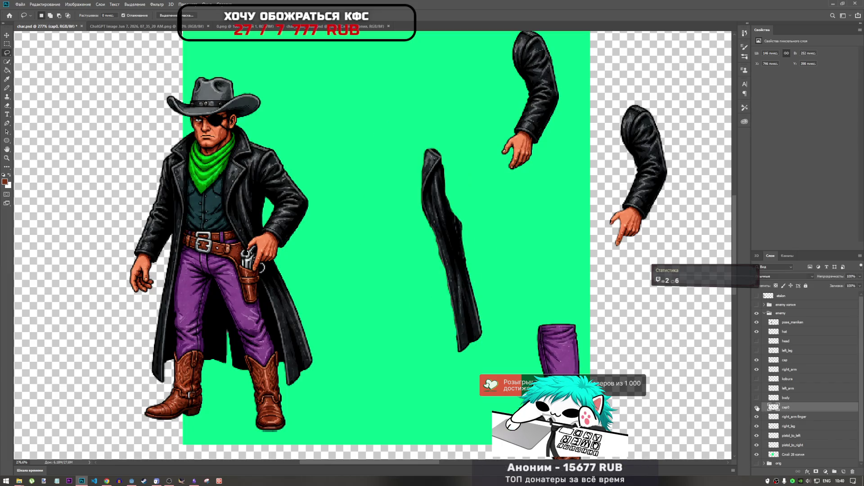
{"action": "left_click", "coordinate": [756, 407]}
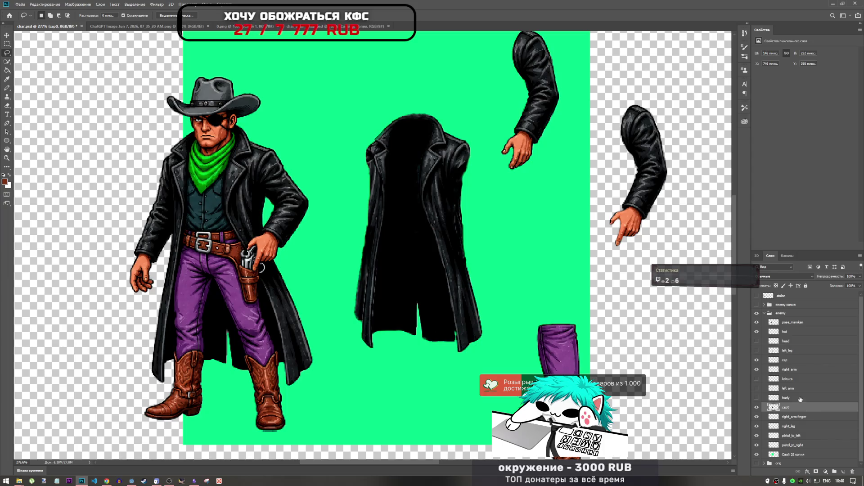
Test the hat, head, pose_maniken and enemy копия visibility, leaving them hidden.
{"action": "double_click", "coordinate": [787, 324]}
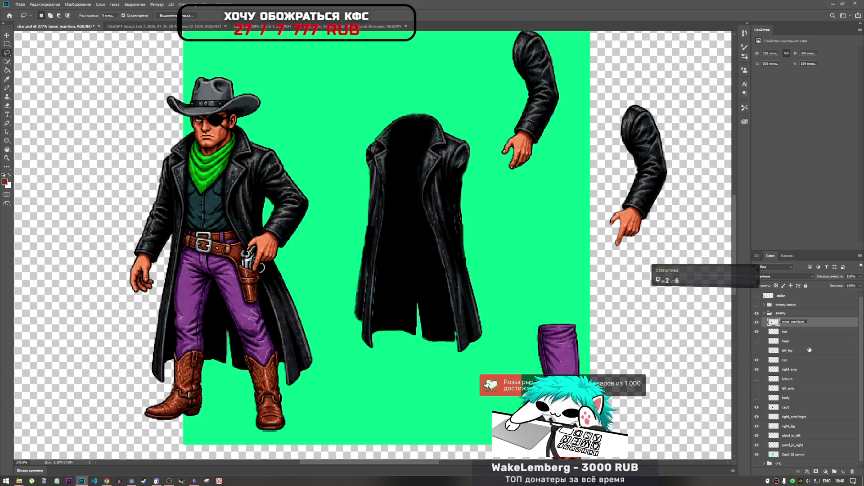
{"action": "left_click", "coordinate": [789, 333]}
{"action": "scroll", "coordinate": [385, 230], "scroll_direction": "down", "scroll_amount": 3}
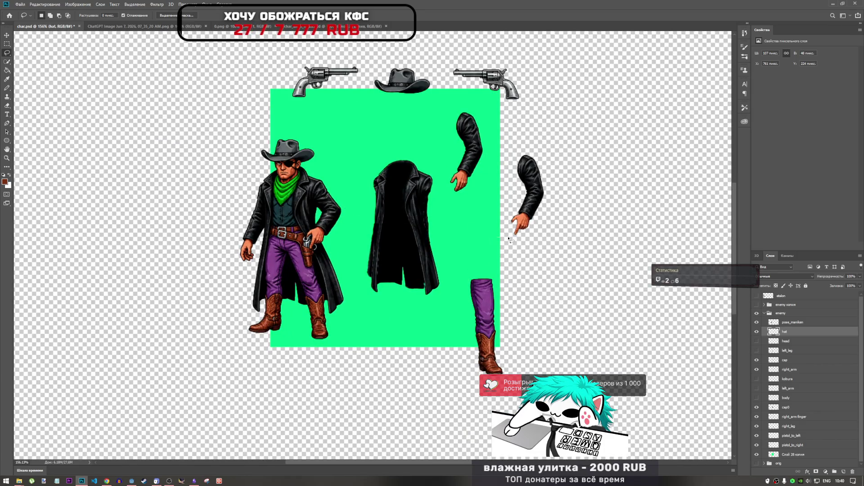
{"action": "left_click", "coordinate": [757, 332]}
{"action": "left_click", "coordinate": [758, 341]}
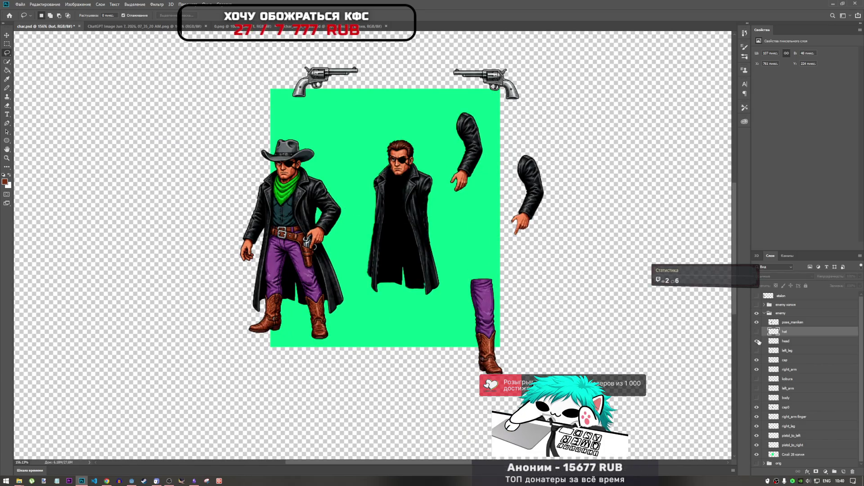
{"action": "left_click", "coordinate": [758, 341]}
{"action": "left_click", "coordinate": [757, 322]}
{"action": "left_click", "coordinate": [757, 322]}
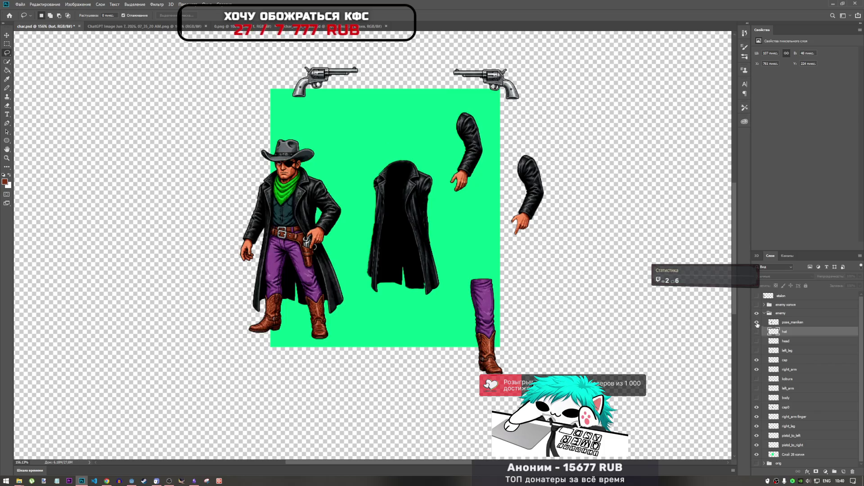
{"action": "left_click", "coordinate": [757, 322]}
{"action": "left_click", "coordinate": [757, 331]}
{"action": "left_click", "coordinate": [757, 332]}
{"action": "left_click", "coordinate": [757, 323]}
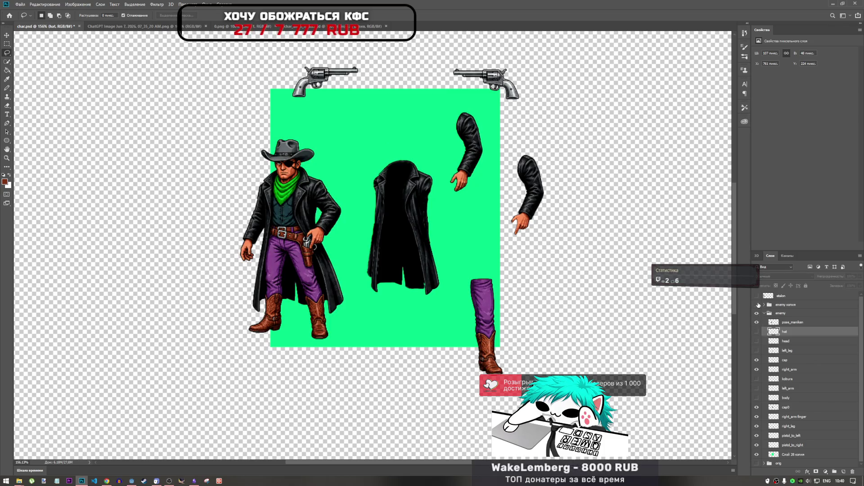
{"action": "left_click", "coordinate": [757, 305]}
{"action": "left_click", "coordinate": [756, 304]}
{"action": "left_click", "coordinate": [756, 322]}
Show the hat, then turn on the head, left_leg and body layers.
{"action": "left_click", "coordinate": [757, 332]}
{"action": "left_click", "coordinate": [756, 331]}
{"action": "left_click", "coordinate": [757, 331]}
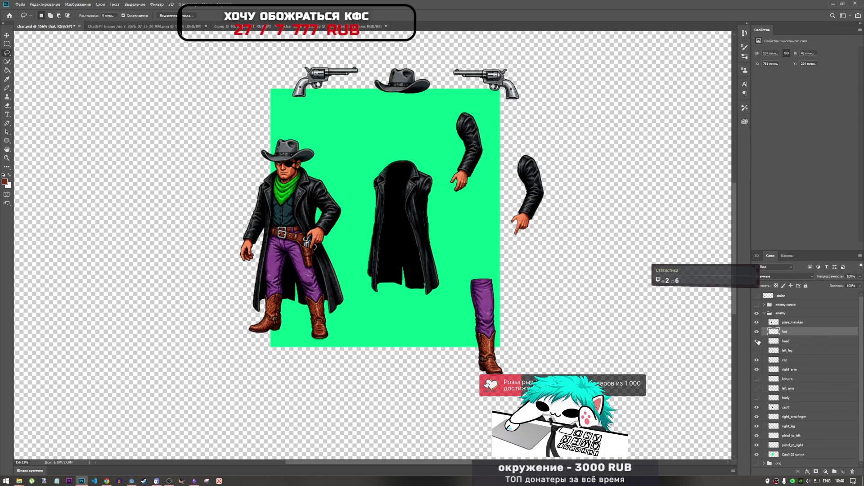
{"action": "left_click", "coordinate": [757, 342]}
{"action": "left_click", "coordinate": [757, 342]}
{"action": "left_click", "coordinate": [757, 343]}
{"action": "left_click", "coordinate": [757, 345]}
{"action": "left_click", "coordinate": [758, 350]}
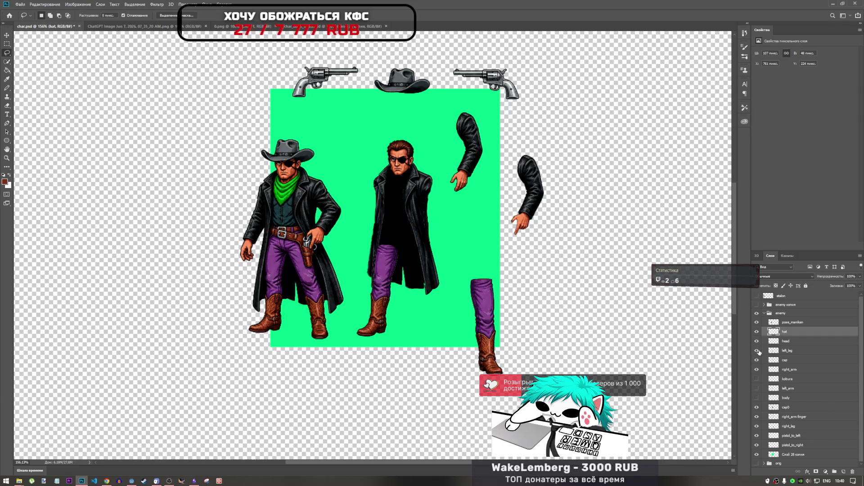
{"action": "left_click", "coordinate": [757, 397]}
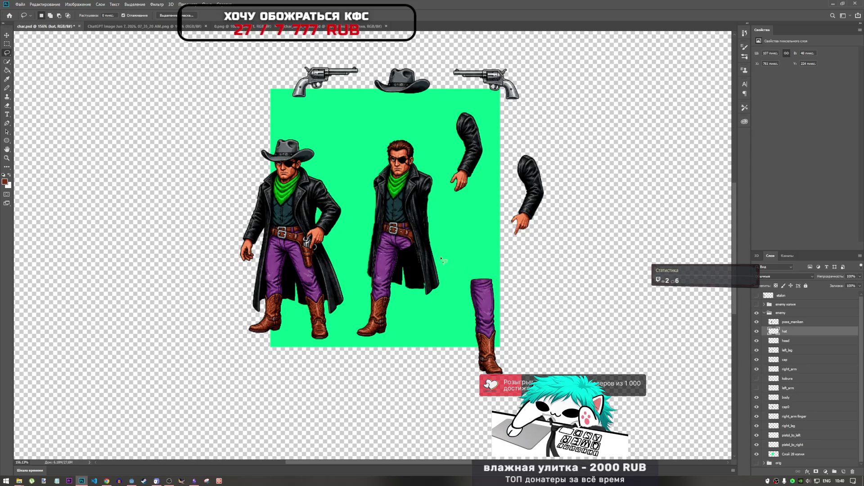
{"action": "scroll", "coordinate": [394, 230], "scroll_direction": "up", "scroll_amount": 5}
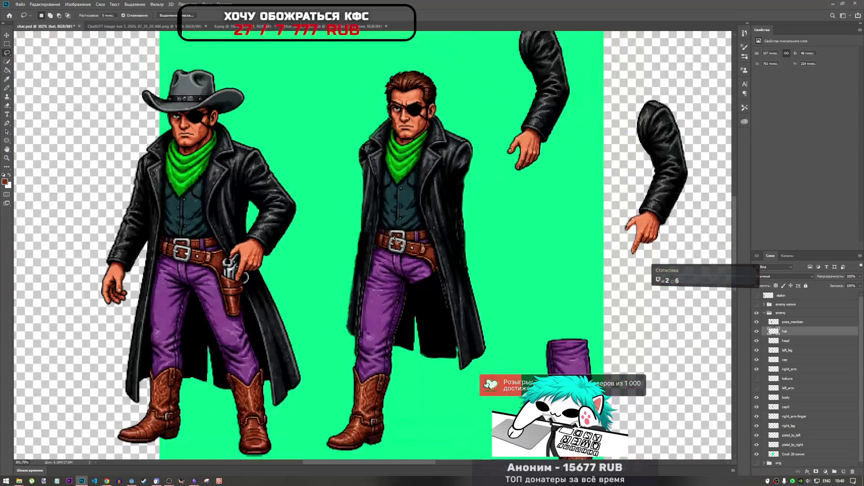
{"action": "scroll", "coordinate": [394, 240], "scroll_direction": "down", "scroll_amount": 3}
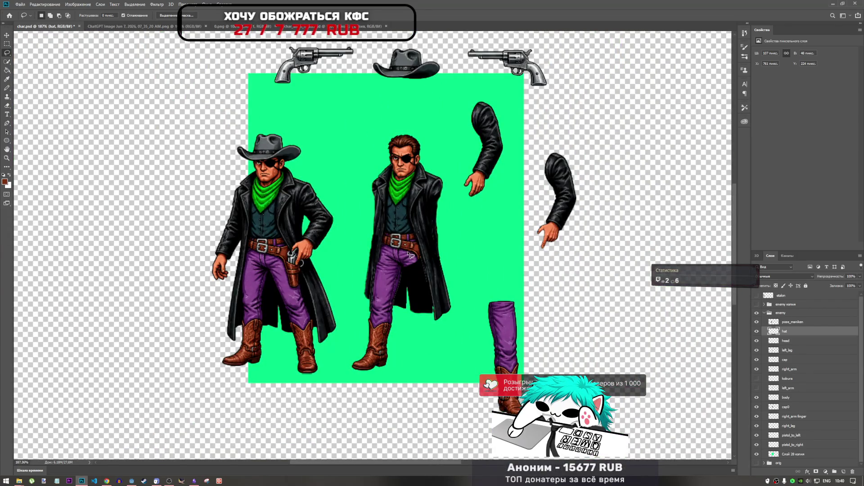
Compare the kobura holster on and off, leaving it hidden.
{"action": "left_click", "coordinate": [758, 379]}
{"action": "left_click", "coordinate": [756, 379]}
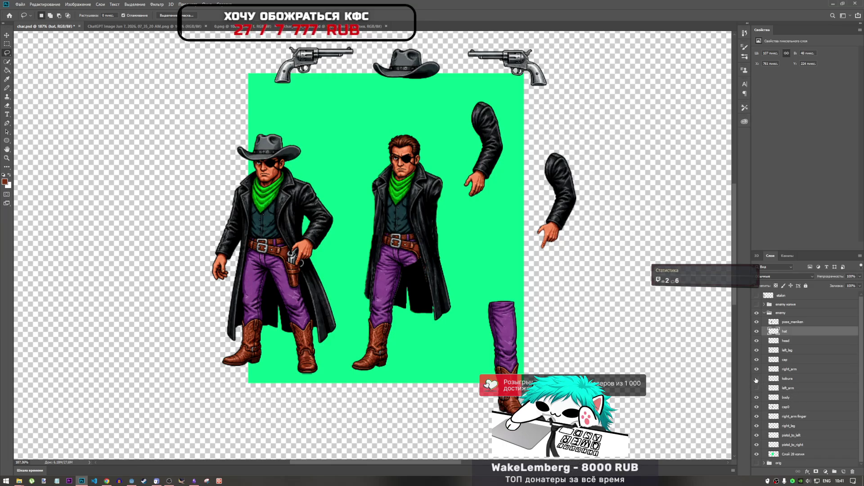
{"action": "left_click", "coordinate": [756, 379]}
{"action": "left_click", "coordinate": [756, 380]}
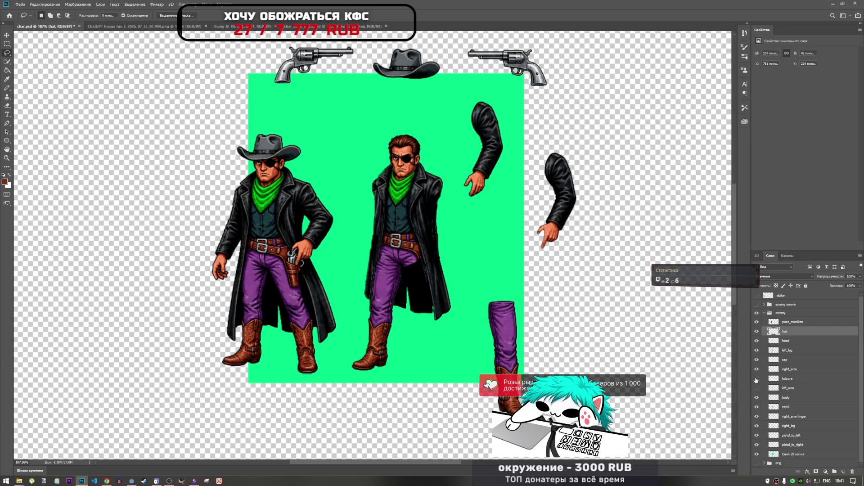
{"action": "left_click", "coordinate": [756, 380]}
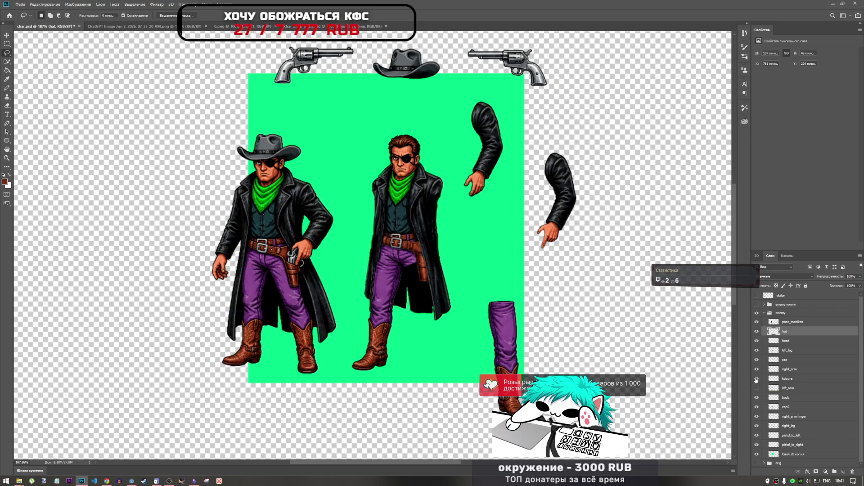
{"action": "left_click", "coordinate": [756, 379]}
{"action": "left_click", "coordinate": [757, 380]}
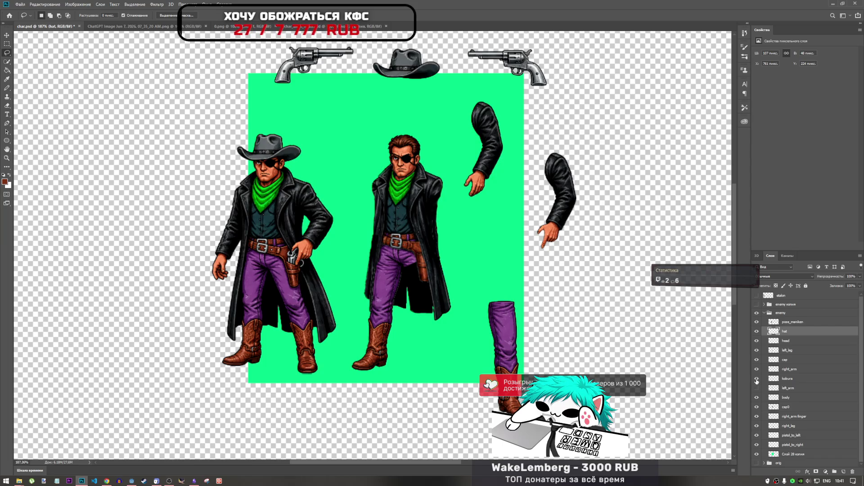
{"action": "left_click", "coordinate": [756, 380]}
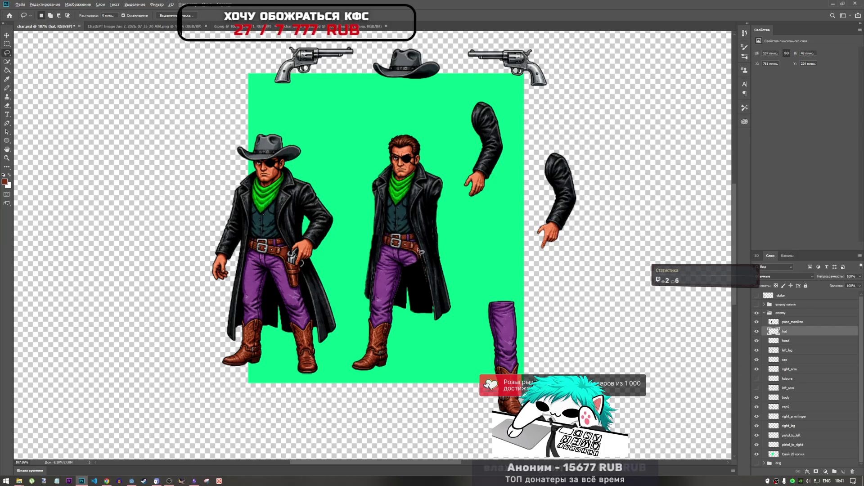
{"action": "scroll", "coordinate": [405, 245], "scroll_direction": "up", "scroll_amount": 5}
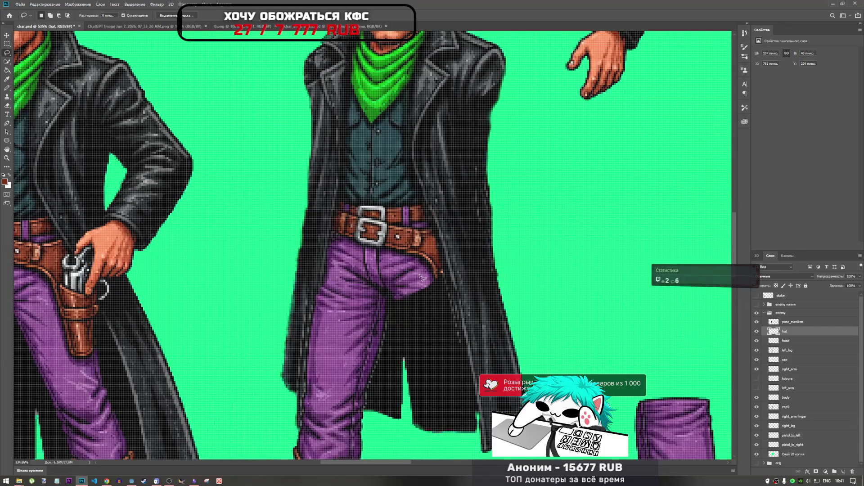
Check the holster and right_arm layers' visibility, then select the body layer.
{"action": "left_click", "coordinate": [758, 378]}
{"action": "left_click", "coordinate": [758, 378]}
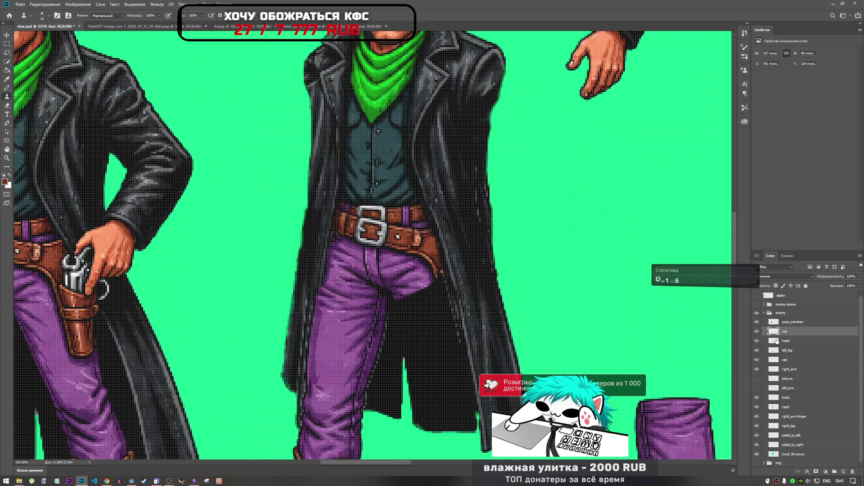
{"action": "left_click", "coordinate": [776, 370]}
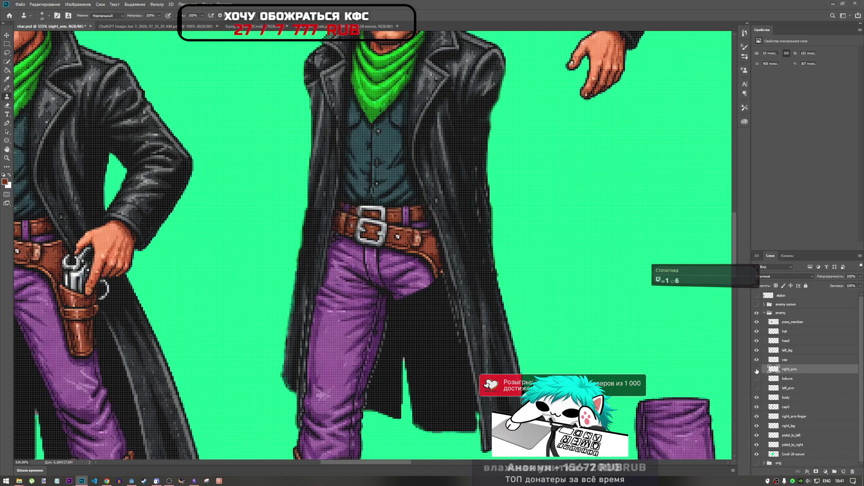
{"action": "left_click", "coordinate": [756, 370]}
{"action": "left_click", "coordinate": [757, 369]}
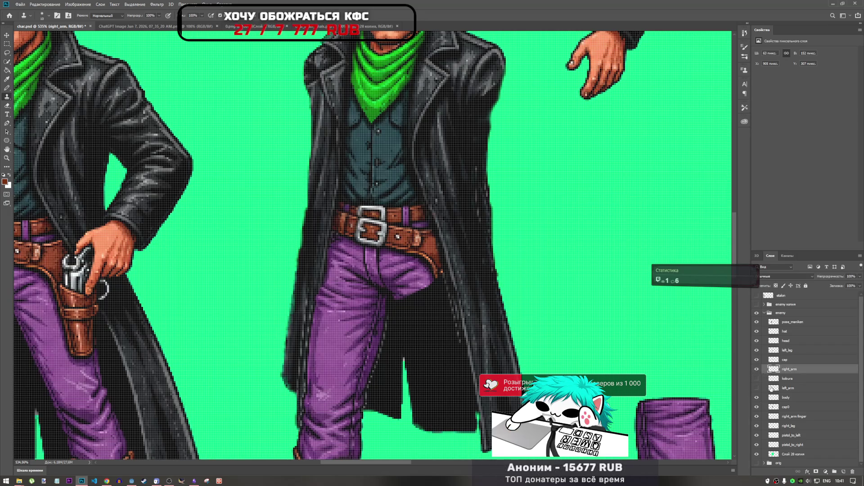
{"action": "left_click", "coordinate": [772, 399]}
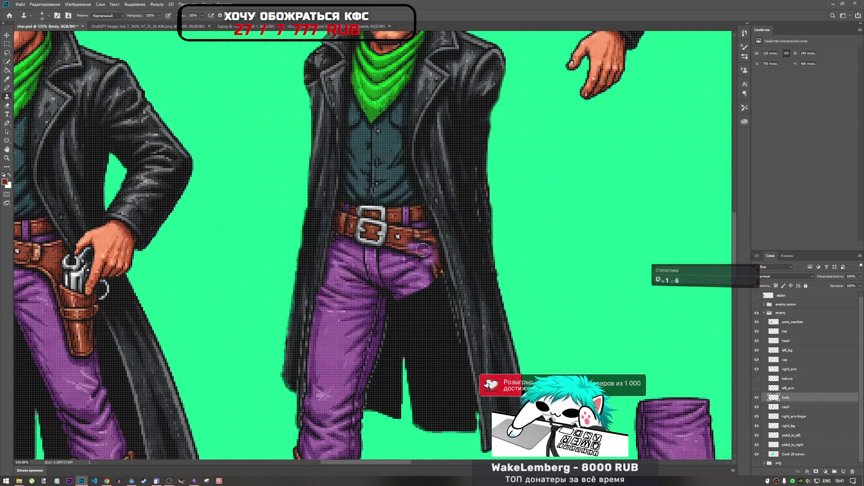
Clone purple trouser texture over the dark belt and coat edges around the buckle.
{"action": "mouse_move", "coordinate": [423, 249]}
{"action": "left_mouse_down"}
{"action": "mouse_move", "coordinate": [427, 241]}
{"action": "mouse_move", "coordinate": [438, 267]}
{"action": "mouse_move", "coordinate": [416, 266]}
{"action": "left_mouse_up"}
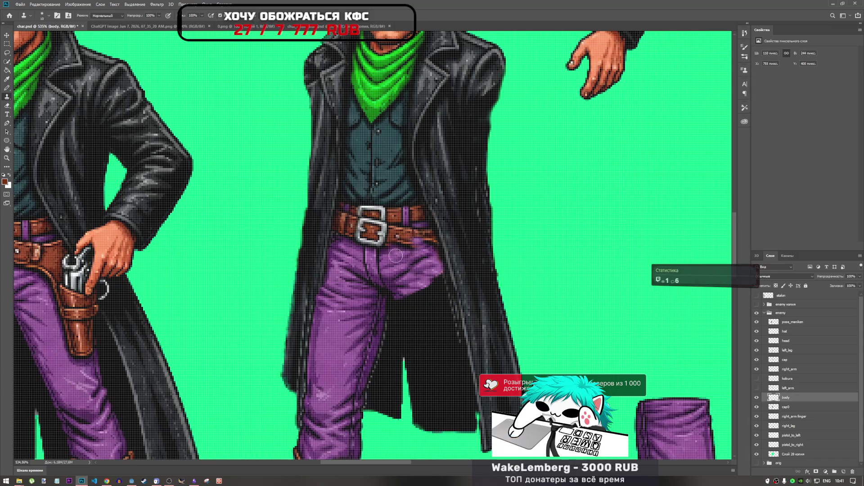
{"action": "left_click_drag", "start_coordinate": [405, 247], "coordinate": [415, 241]}
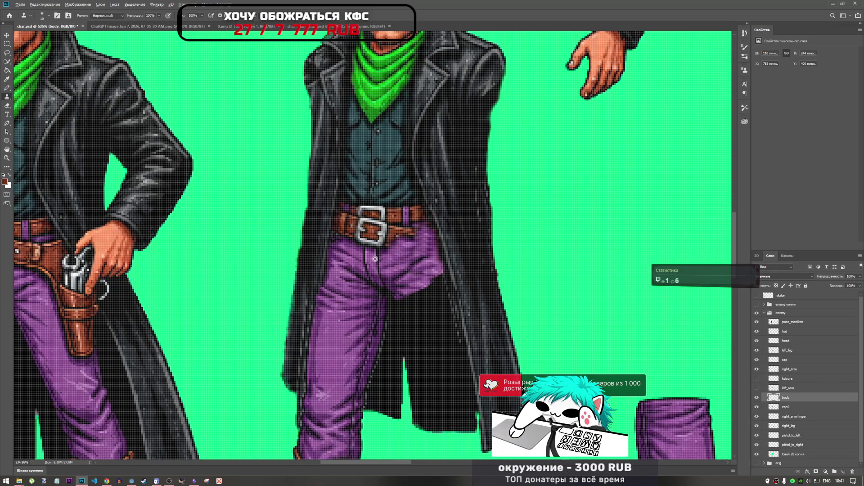
{"action": "mouse_move", "coordinate": [378, 234]}
{"action": "left_mouse_down"}
{"action": "mouse_move", "coordinate": [383, 255]}
{"action": "mouse_move", "coordinate": [375, 233]}
{"action": "mouse_move", "coordinate": [364, 238]}
{"action": "mouse_move", "coordinate": [367, 231]}
{"action": "mouse_move", "coordinate": [370, 245]}
{"action": "mouse_move", "coordinate": [370, 229]}
{"action": "mouse_move", "coordinate": [391, 235]}
{"action": "mouse_move", "coordinate": [377, 253]}
{"action": "left_mouse_up"}
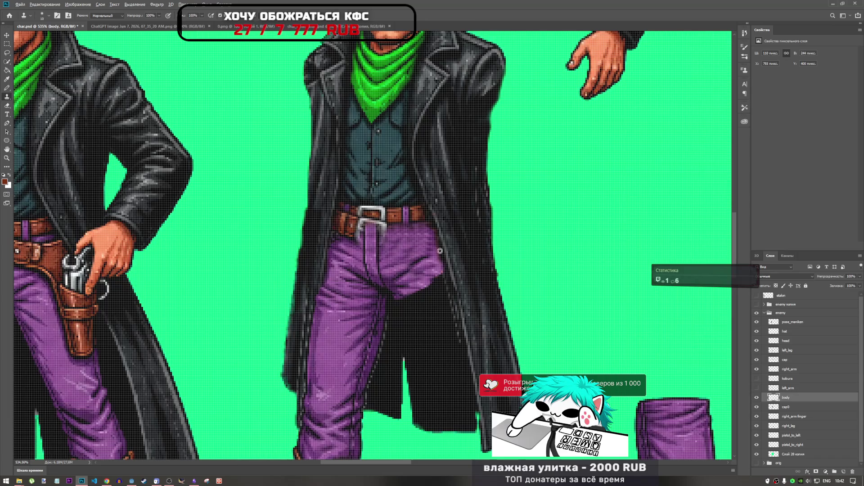
{"action": "scroll", "coordinate": [407, 255], "scroll_direction": "down", "scroll_amount": 5}
{"action": "scroll", "coordinate": [404, 254], "scroll_direction": "up", "scroll_amount": 3}
{"action": "scroll", "coordinate": [405, 254], "scroll_direction": "up", "scroll_amount": 2}
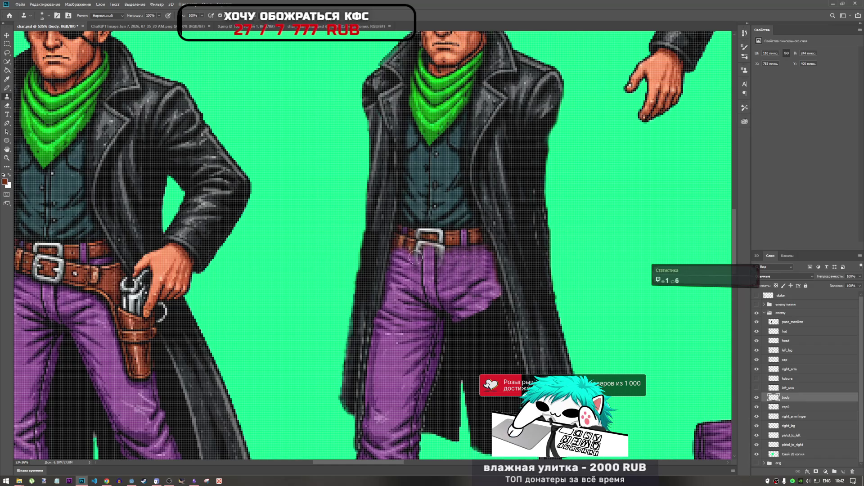
{"action": "left_click_drag", "start_coordinate": [415, 257], "coordinate": [402, 250]}
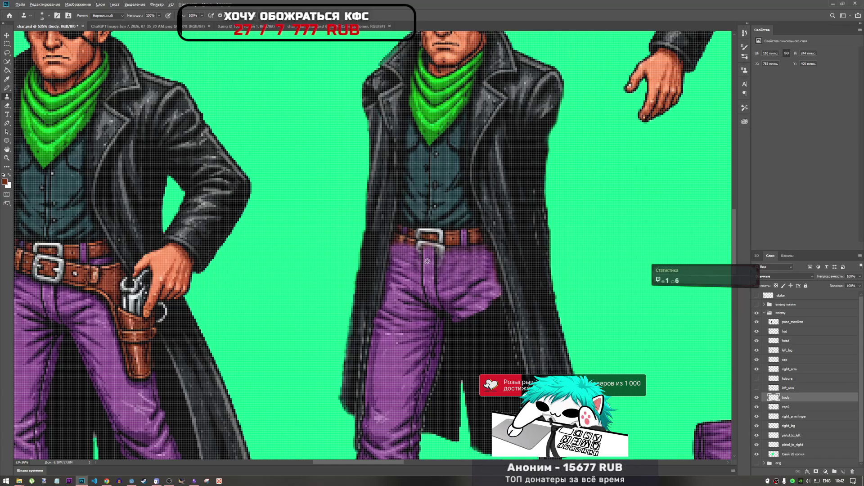
{"action": "scroll", "coordinate": [432, 252], "scroll_direction": "up", "scroll_amount": 3}
{"action": "scroll", "coordinate": [434, 248], "scroll_direction": "up", "scroll_amount": 2}
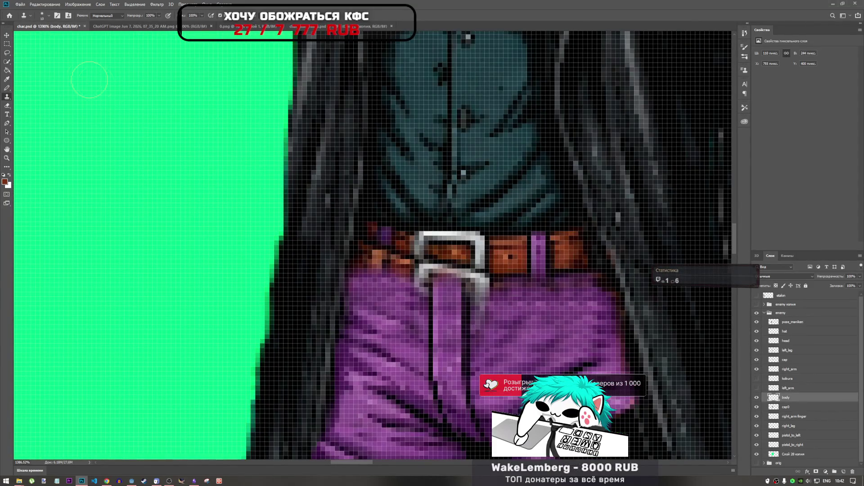
Lasso the belt section right of the buckle and copy it to a new layer.
{"action": "left_click", "coordinate": [7, 44]}
{"action": "left_click", "coordinate": [6, 52]}
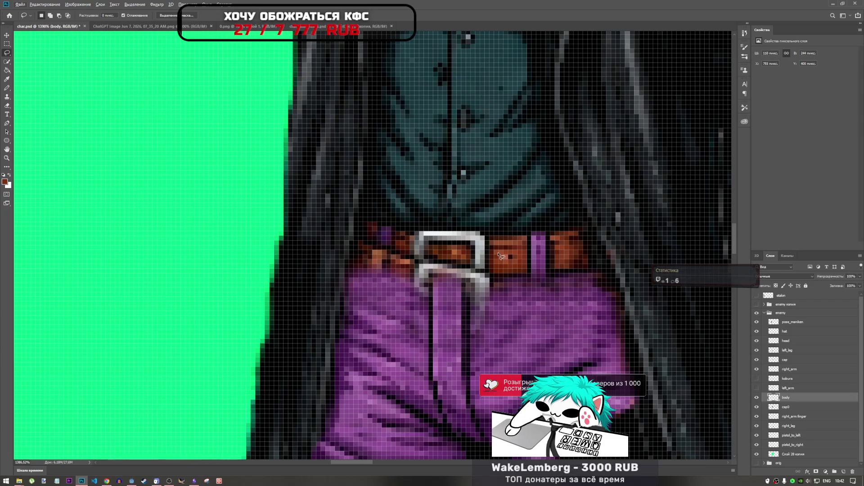
{"action": "mouse_move", "coordinate": [506, 253]}
{"action": "left_mouse_down"}
{"action": "mouse_move", "coordinate": [599, 251]}
{"action": "mouse_move", "coordinate": [608, 271]}
{"action": "mouse_move", "coordinate": [541, 291]}
{"action": "left_mouse_up"}
{"action": "mouse_move", "coordinate": [523, 260]}
{"action": "left_mouse_down"}
{"action": "mouse_move", "coordinate": [598, 255]}
{"action": "mouse_move", "coordinate": [602, 266]}
{"action": "mouse_move", "coordinate": [530, 290]}
{"action": "left_mouse_up"}
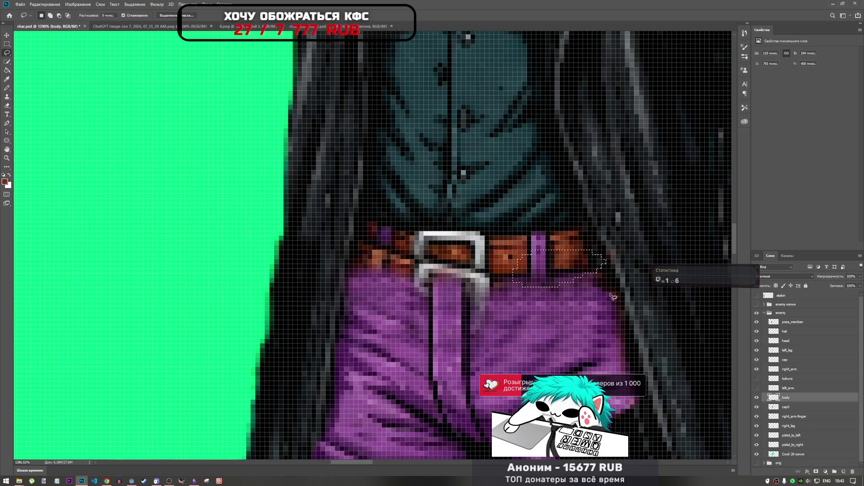
{"action": "key", "text": "ctrl+j"}
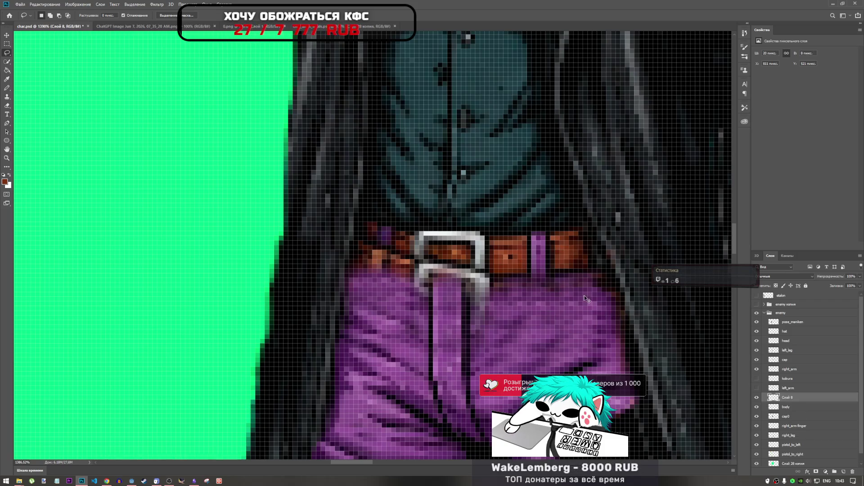
Flip the belt copy horizontally and place it left of the buckle.
{"action": "key", "text": "ctrl+t"}
{"action": "left_click_drag", "start_coordinate": [547, 263], "coordinate": [383, 263]}
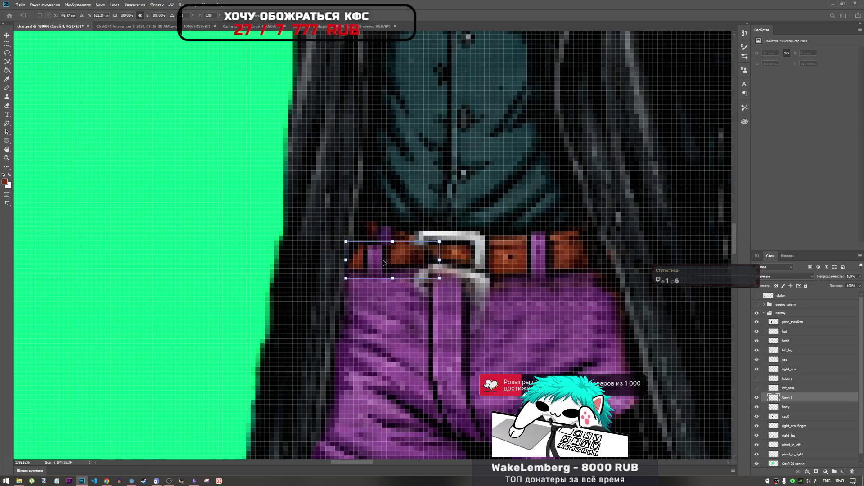
{"action": "right_click", "coordinate": [387, 266]}
{"action": "left_click", "coordinate": [420, 349]}
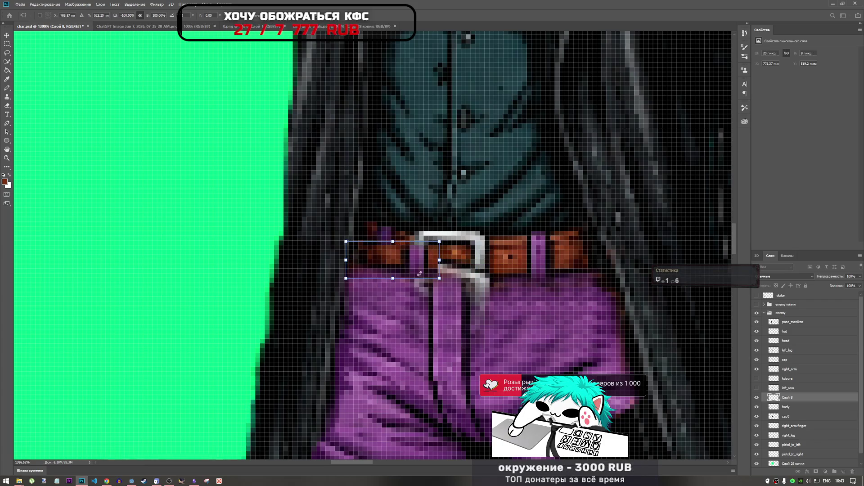
{"action": "mouse_move", "coordinate": [411, 265]}
{"action": "left_mouse_down"}
{"action": "mouse_move", "coordinate": [379, 264]}
{"action": "mouse_move", "coordinate": [404, 243]}
{"action": "mouse_move", "coordinate": [389, 262]}
{"action": "left_mouse_up"}
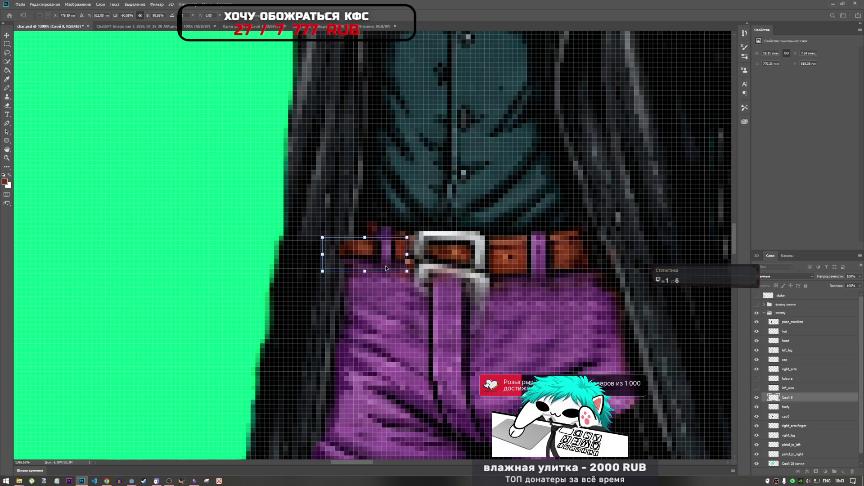
{"action": "left_click", "coordinate": [341, 16]}
{"action": "key", "text": "l"}
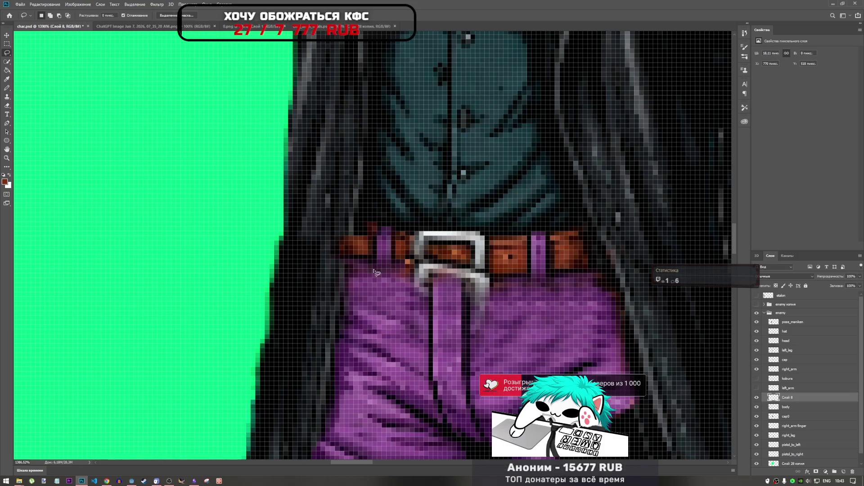
Narrow the belt patch to 16 pixels wide and merge it into the body layer.
{"action": "left_click_drag", "start_coordinate": [388, 274], "coordinate": [388, 278]}
{"action": "key", "text": "ctrl+t"}
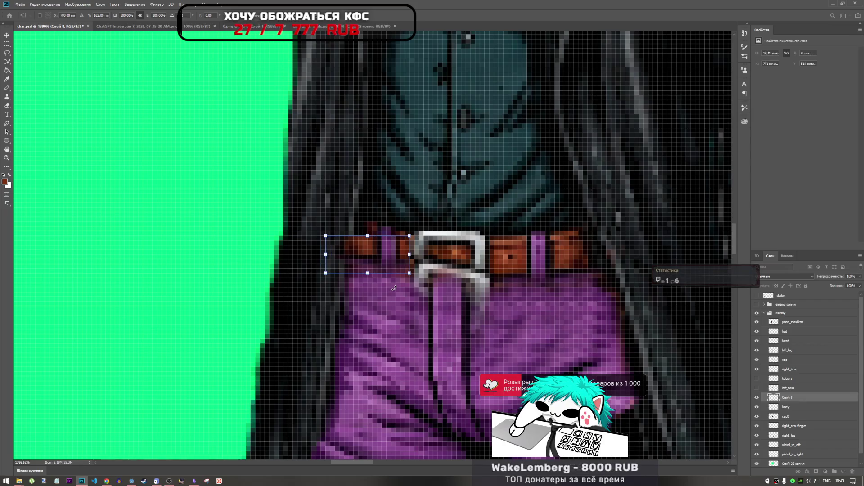
{"action": "mouse_move", "coordinate": [410, 249]}
{"action": "left_mouse_down"}
{"action": "mouse_move", "coordinate": [400, 253]}
{"action": "mouse_move", "coordinate": [402, 239]}
{"action": "left_mouse_up"}
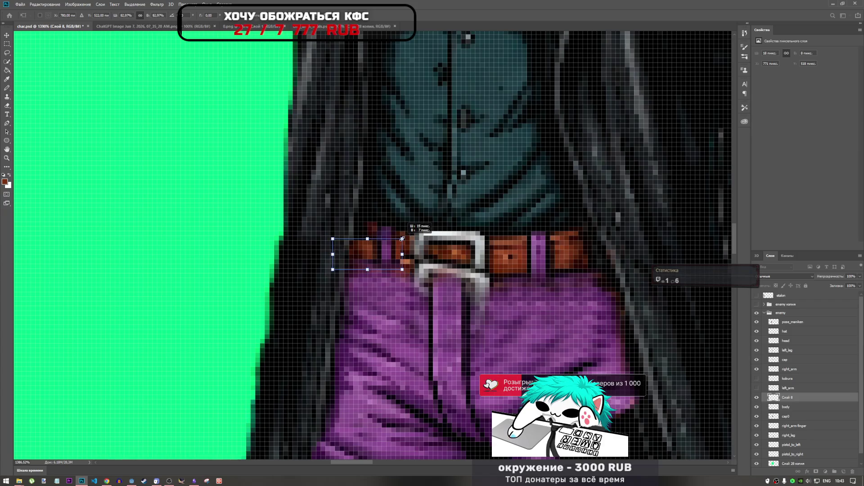
{"action": "key", "text": "Up"}
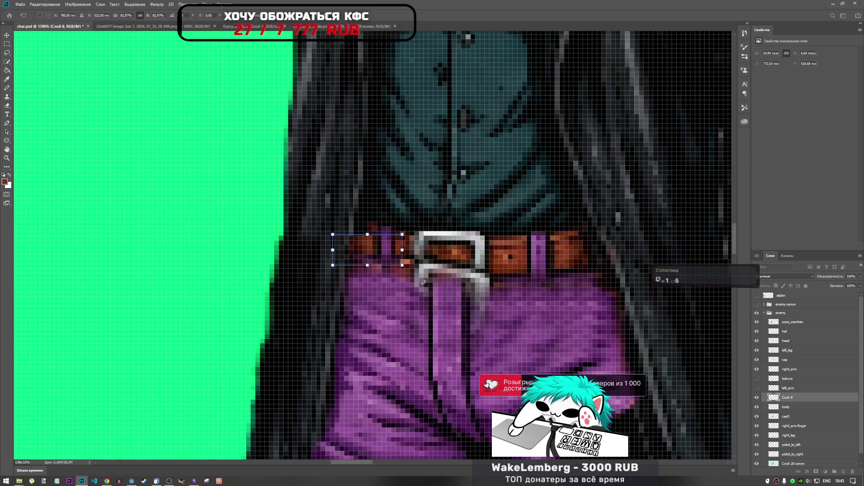
{"action": "key", "text": "Down"}
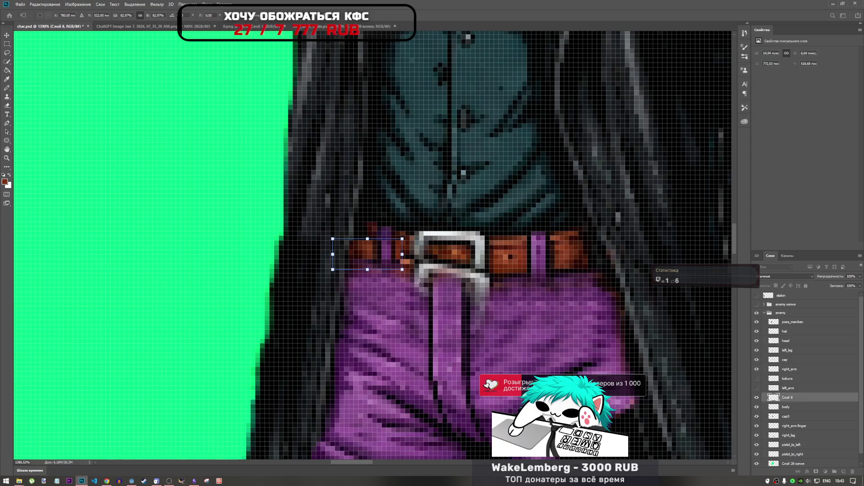
{"action": "key", "text": "Return"}
{"action": "key", "text": "l"}
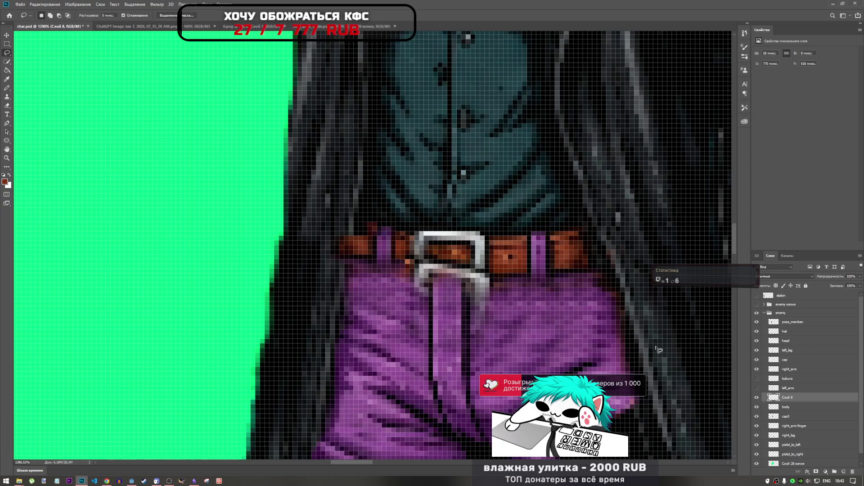
{"action": "key", "text": "Delete"}
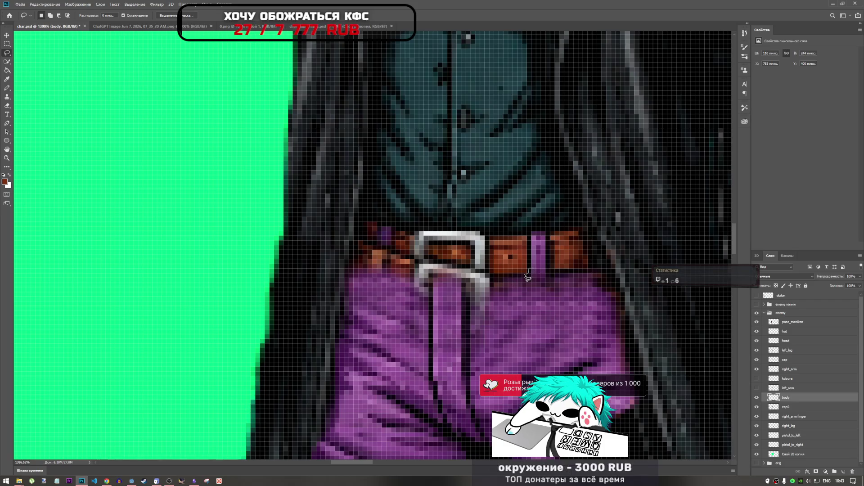
Copy the trousers below the right belt to a new layer, shift it left, and rotate about 17°.
{"action": "left_click_drag", "start_coordinate": [503, 282], "coordinate": [599, 293]}
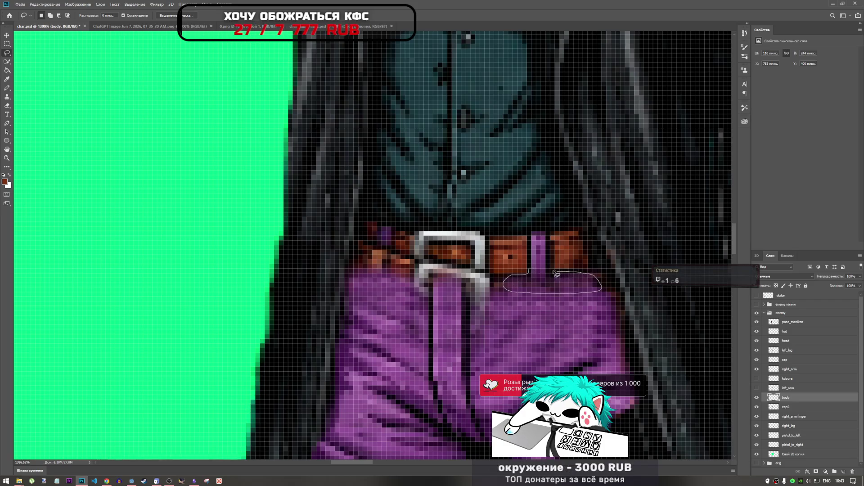
{"action": "left_click_drag", "start_coordinate": [540, 272], "coordinate": [542, 270]}
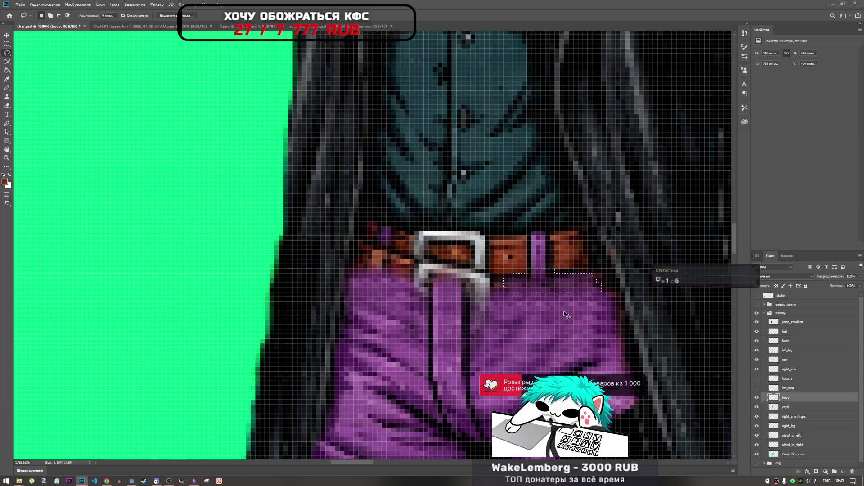
{"action": "key", "text": "ctrl+j"}
{"action": "key", "text": "ctrl+t"}
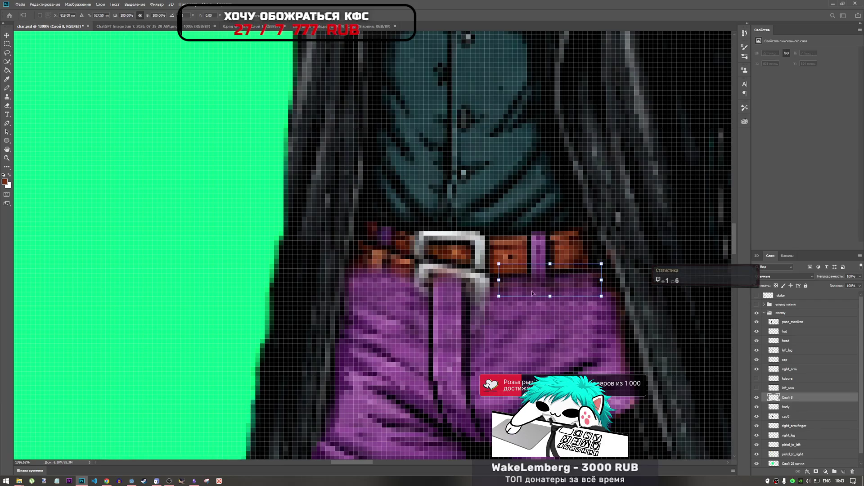
{"action": "mouse_move", "coordinate": [550, 288]}
{"action": "left_mouse_down"}
{"action": "mouse_move", "coordinate": [427, 283]}
{"action": "mouse_move", "coordinate": [372, 264]}
{"action": "left_mouse_up"}
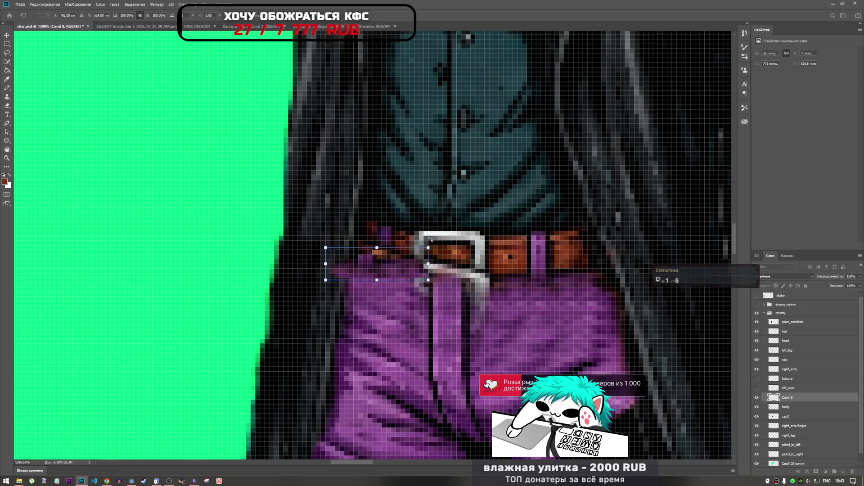
{"action": "mouse_move", "coordinate": [430, 239]}
{"action": "left_mouse_down"}
{"action": "mouse_move", "coordinate": [433, 255]}
{"action": "mouse_move", "coordinate": [408, 266]}
{"action": "mouse_move", "coordinate": [398, 311]}
{"action": "mouse_move", "coordinate": [402, 263]}
{"action": "mouse_move", "coordinate": [412, 285]}
{"action": "mouse_move", "coordinate": [401, 265]}
{"action": "left_mouse_up"}
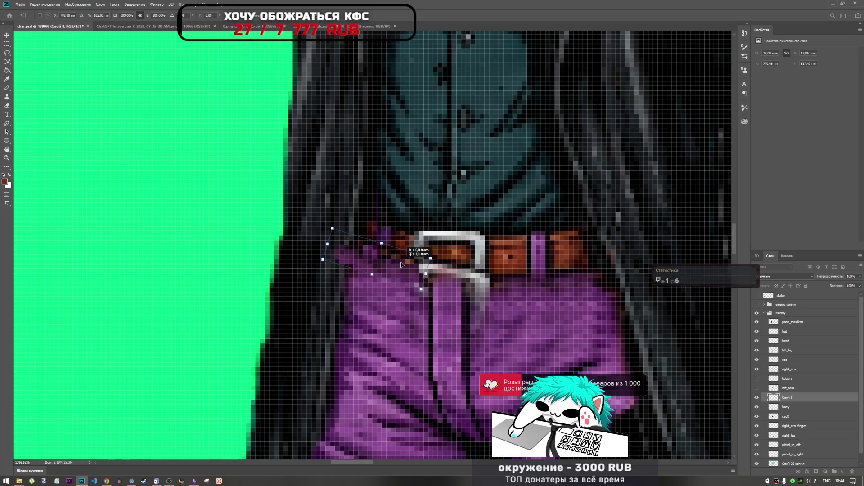
{"action": "key", "text": "Return"}
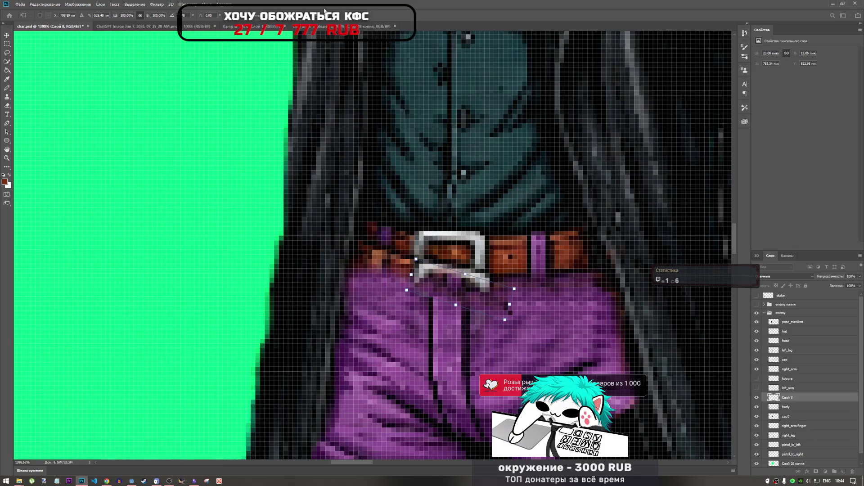